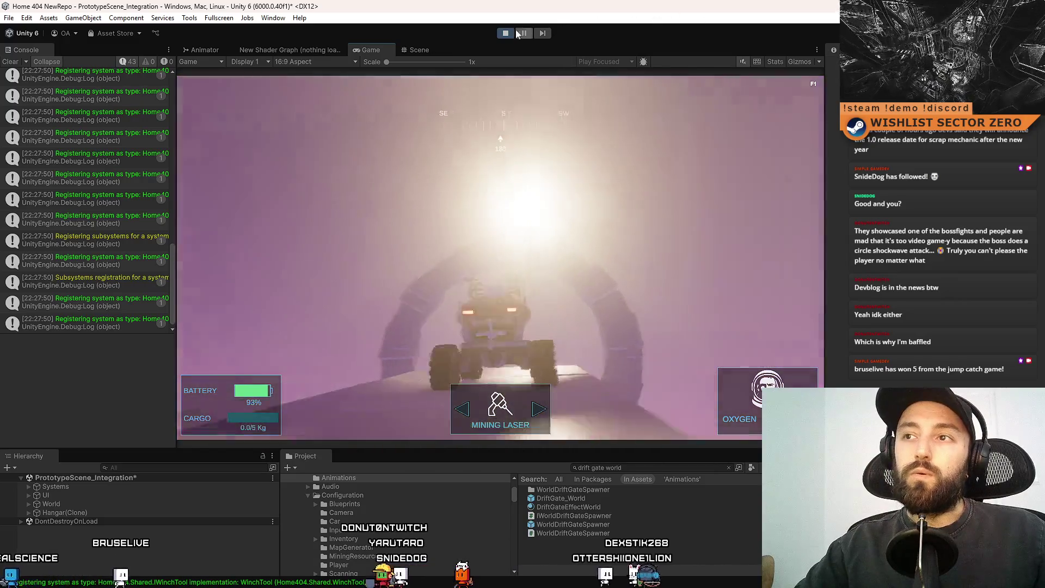
- Stop the Unity playtest and bring DriftGate.cs into focus in Visual Studio
left_click(510, 33)
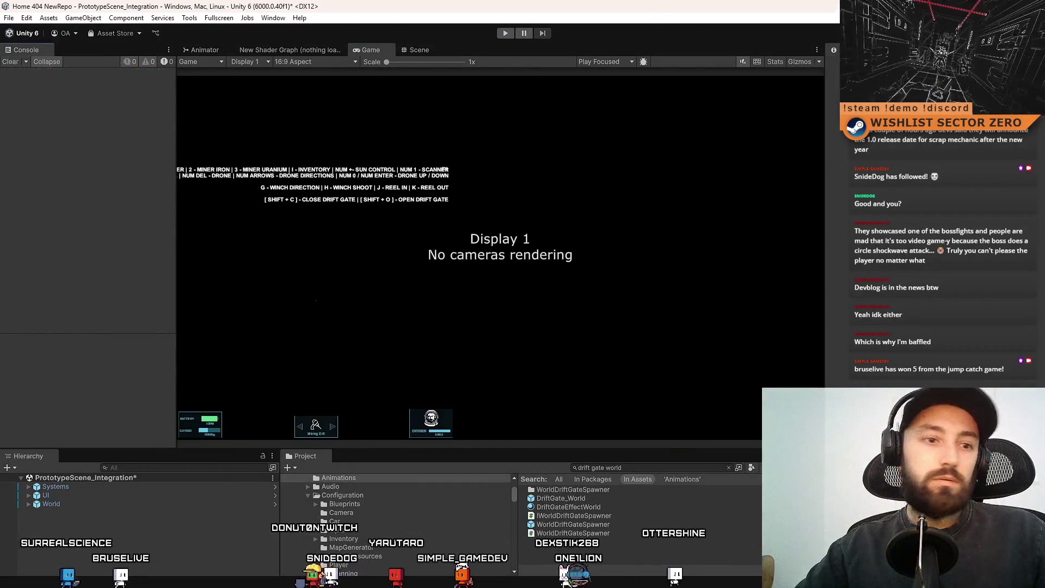
key("alt+Tab")
left_click(402, 313)
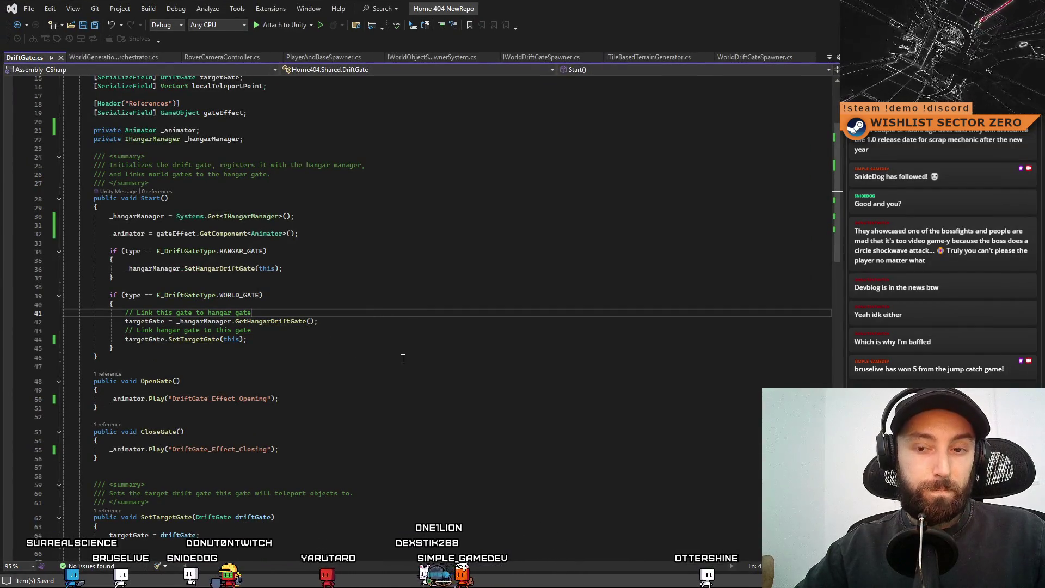
- Find all references to OpenGate and open its call in WorldGenerationOrchestrator.cs line 84
left_click(408, 389)
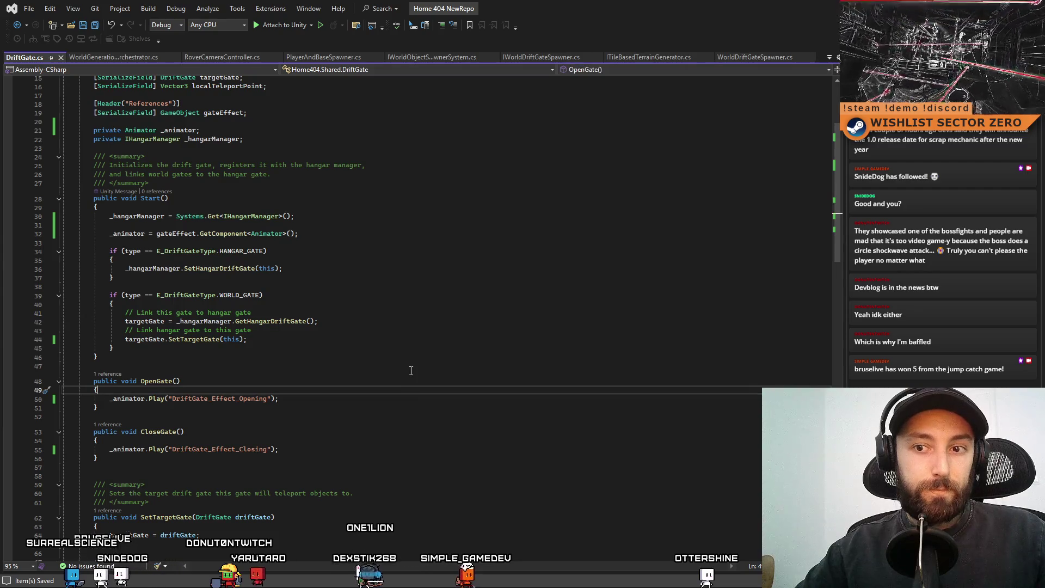
double_click(158, 381)
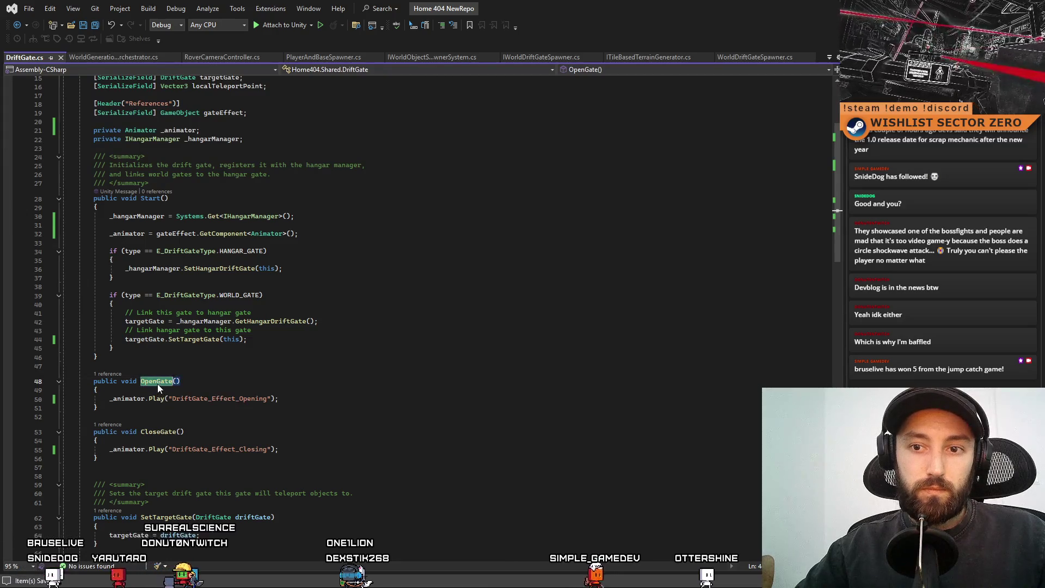
right_click(158, 383)
left_click(238, 384)
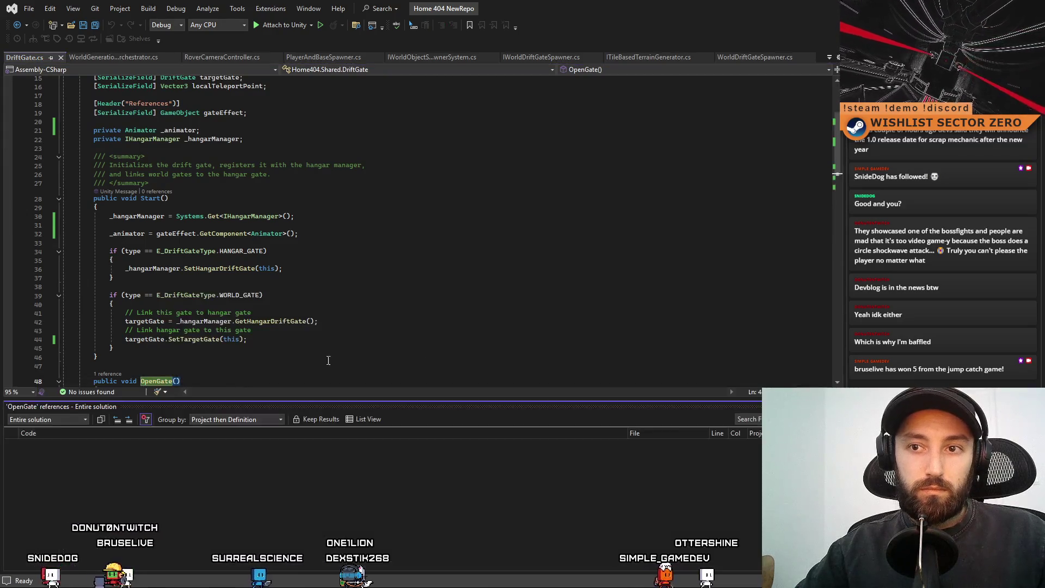
double_click(192, 467)
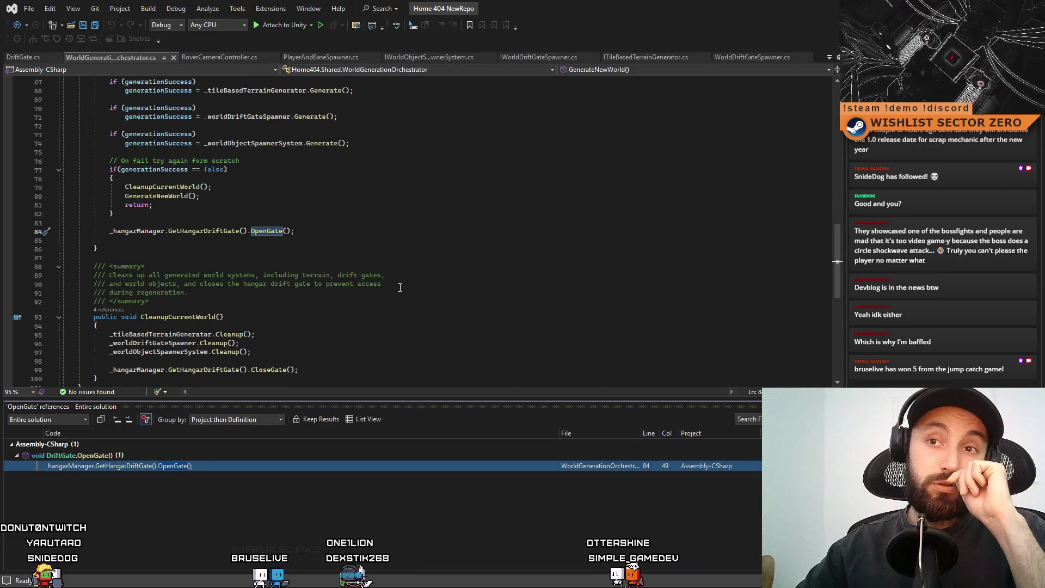
- Go to the OpenGate call on line 84 and close the reference results panel
scroll(400, 287, "up", 4)
scroll(337, 304, "down", 2)
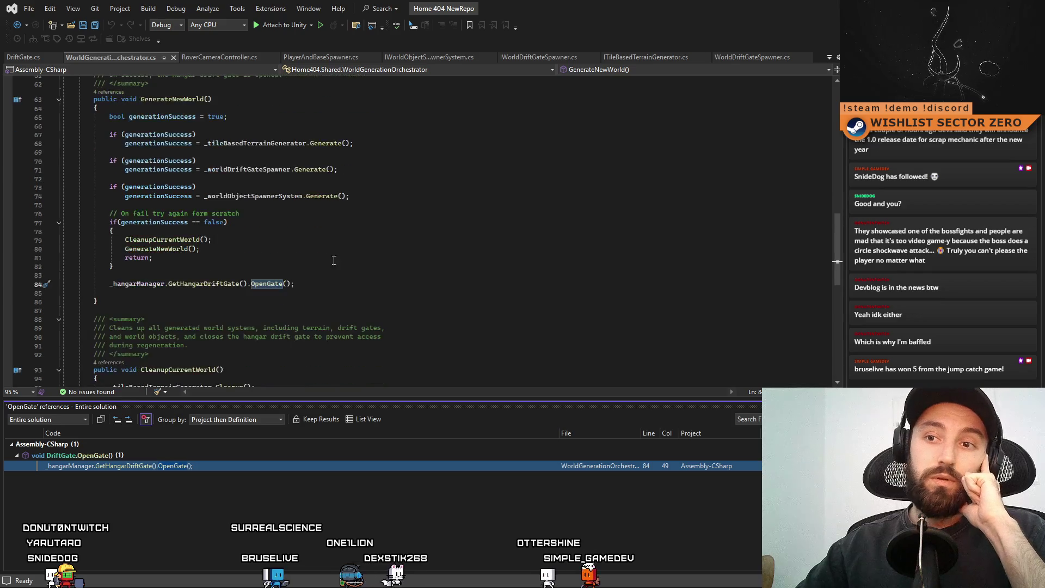
left_click(468, 283)
left_click(396, 262)
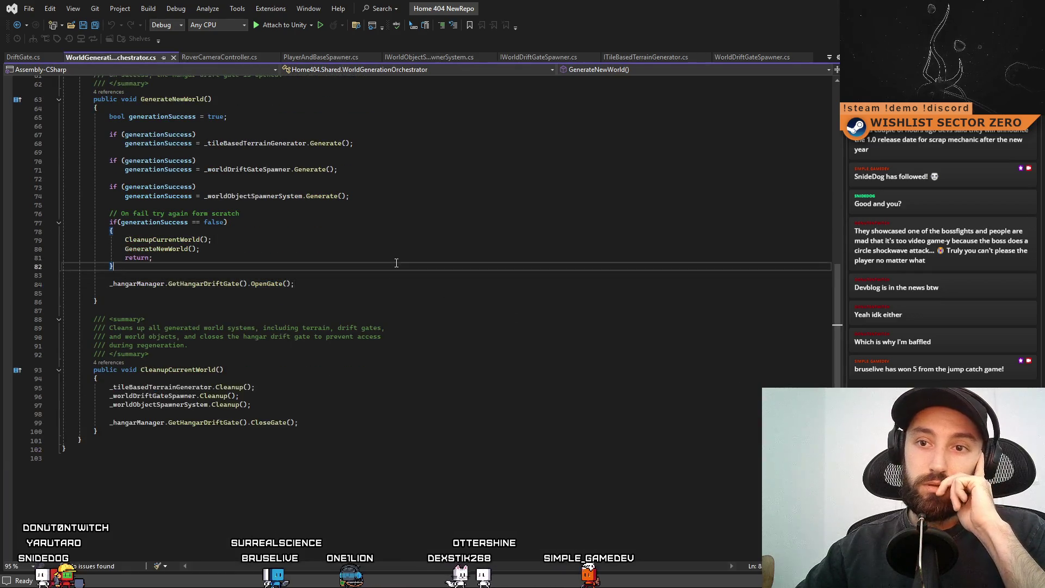
left_click(342, 294)
scroll(332, 313, "up", 3)
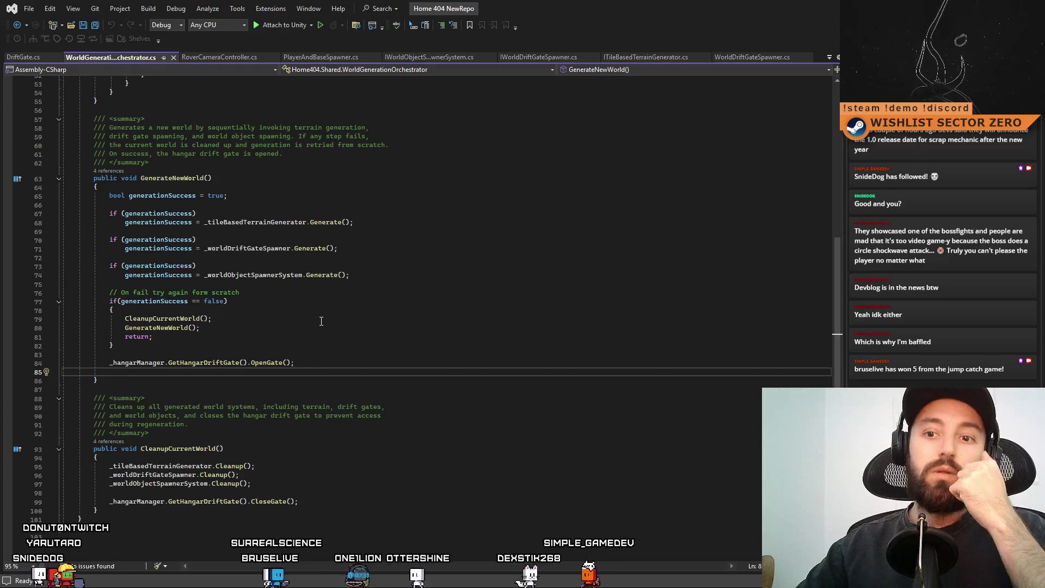
key("Up")
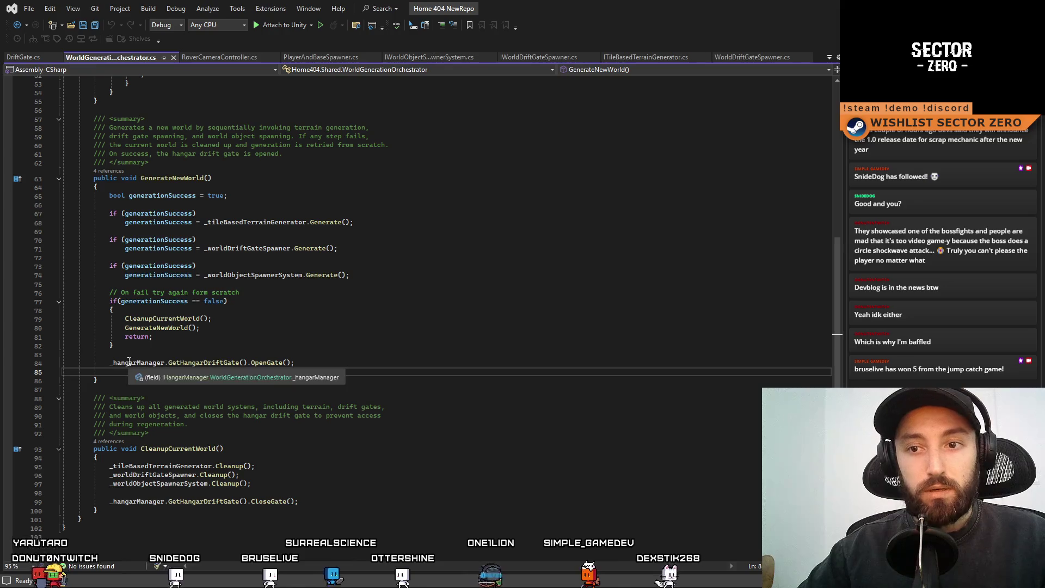
key("Up")
key("Down")
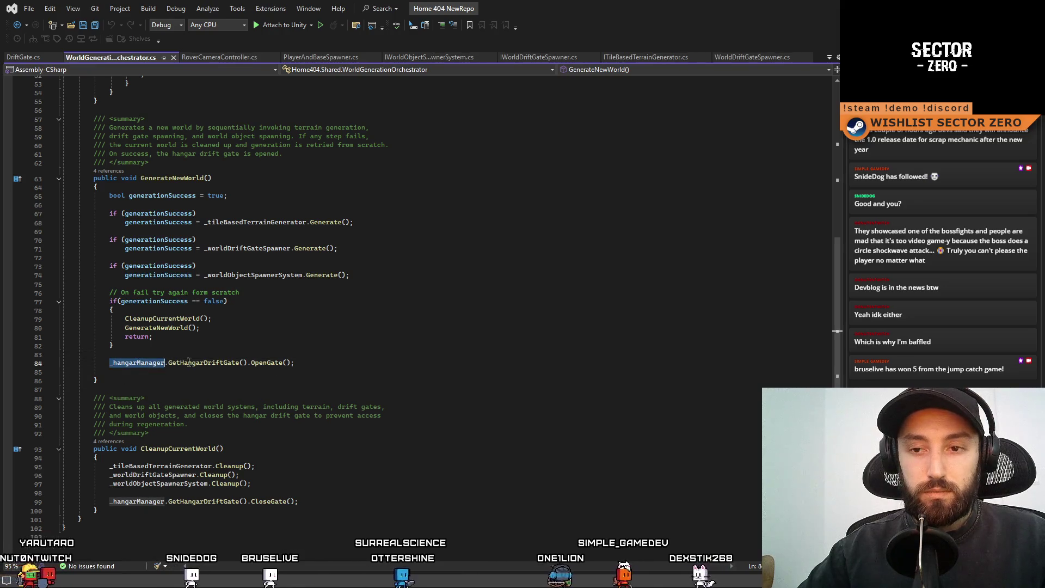
- Copy _hangarManager.GetHangarDriftGate() onto a new line 85 below the OpenGate call
left_click(109, 363)
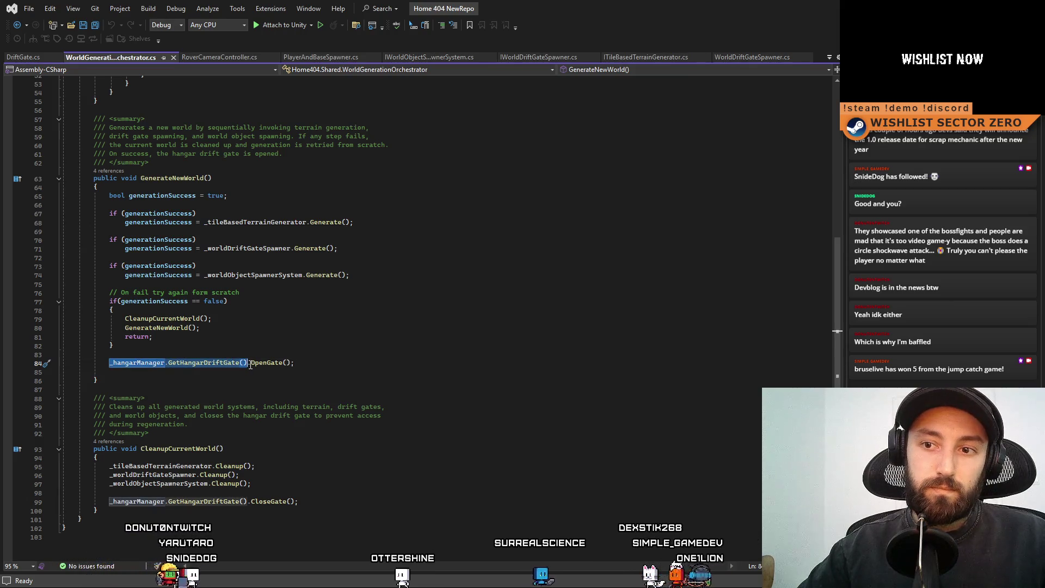
left_click(404, 363)
key("Return")
key("ctrl+v")
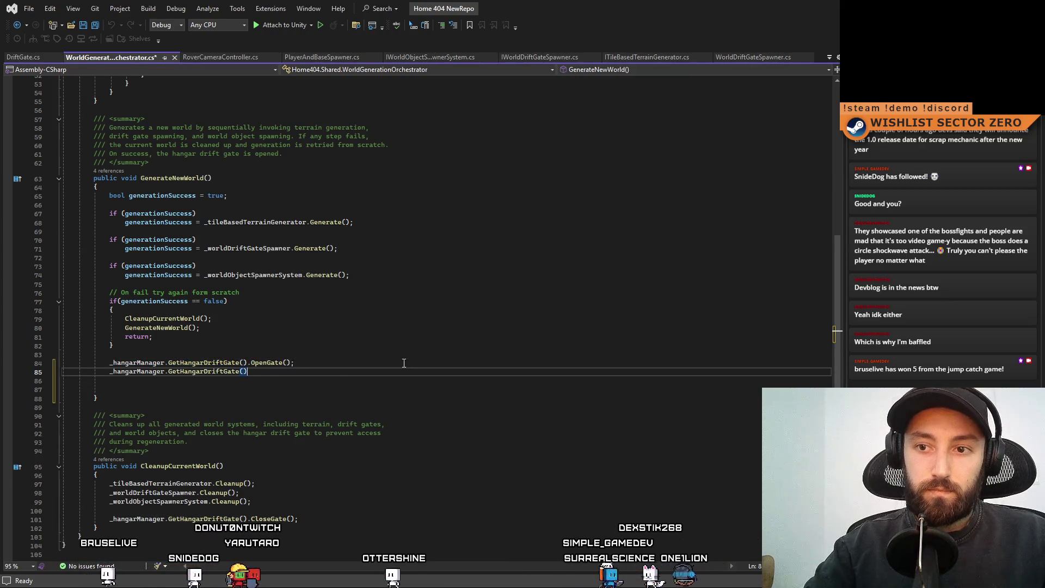
key("BackSpace")
key("BackSpace")
key("BackSpace")
type("t")
key("BackSpace")
type("GetT")
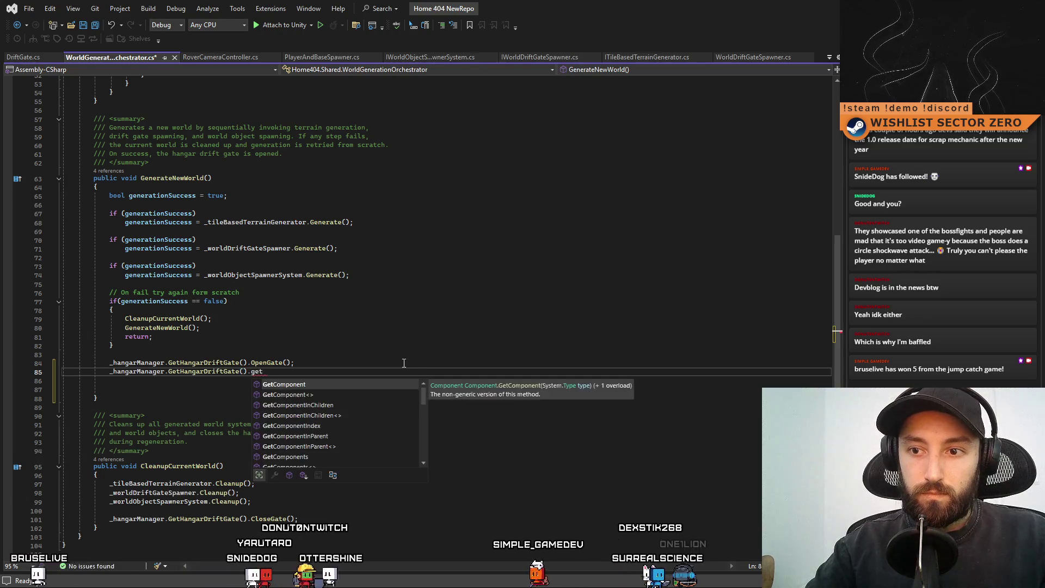
key("BackSpace")
key("BackSpace")
key("BackSpace")
type("get")
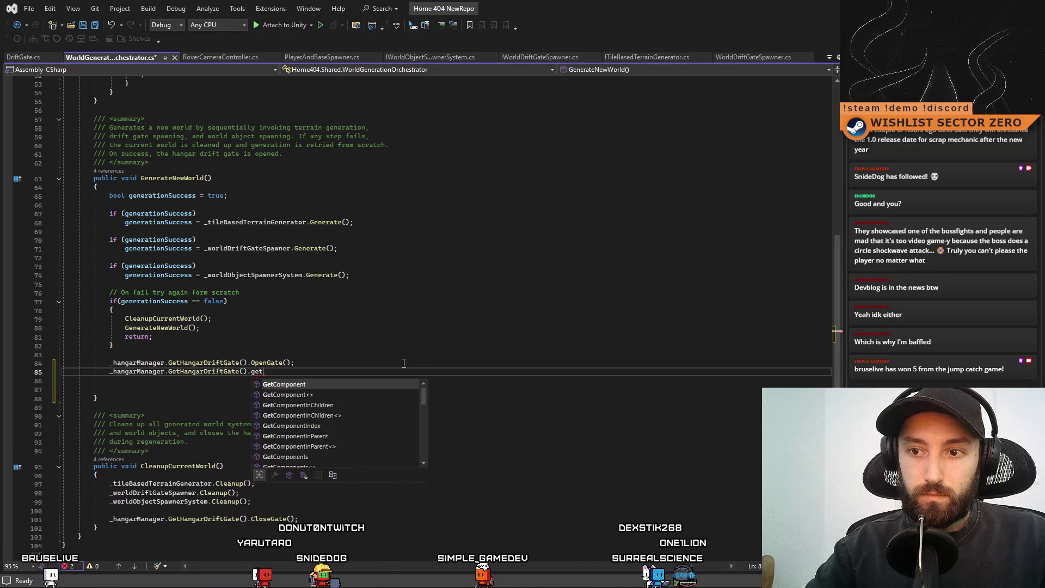
key("BackSpace")
key("BackSpace")
key("BackSpace")
type("SetTarge")
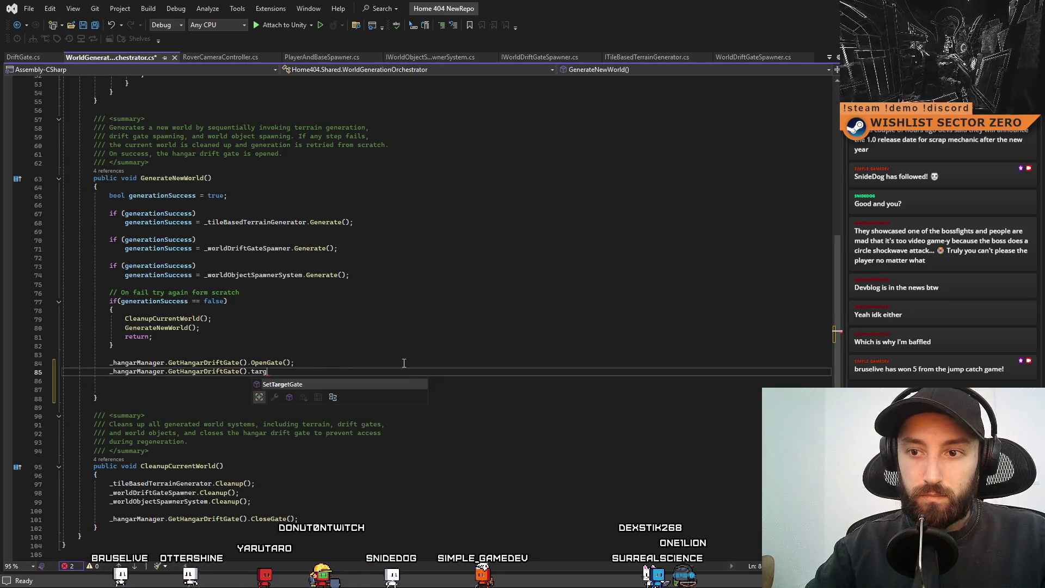
key("BackSpace")
key("BackSpace")
key("BackSpace")
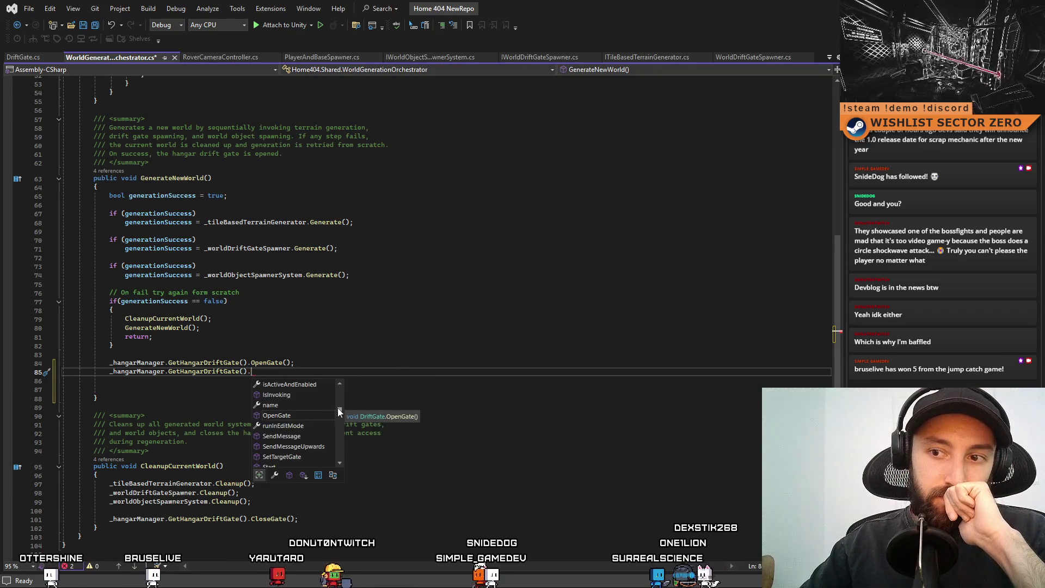
- Dismiss the member suggestions and return to DriftGate.cs
scroll(341, 400, "up", 5)
scroll(349, 387, "up", 5)
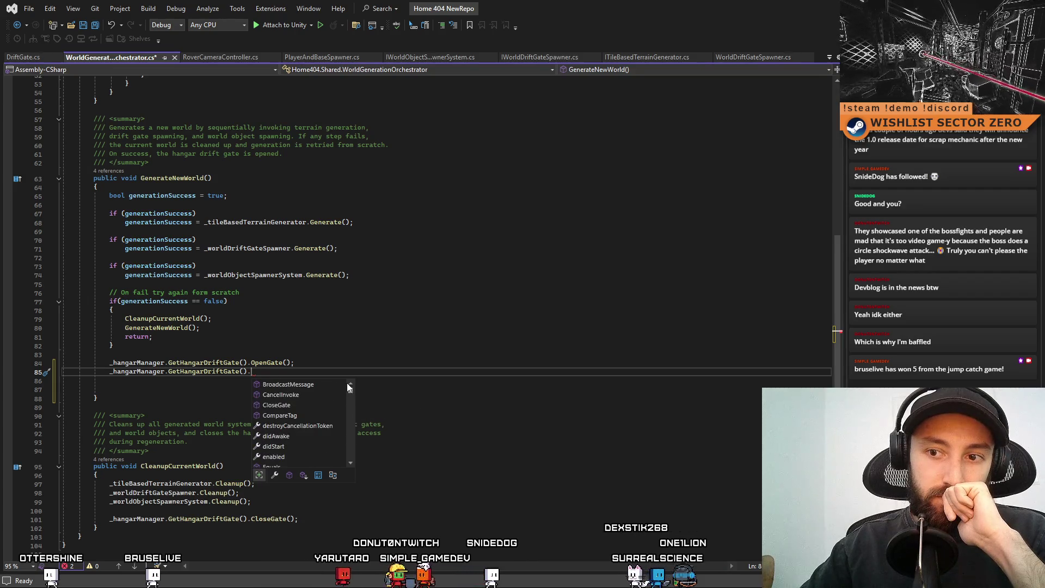
left_click(336, 345)
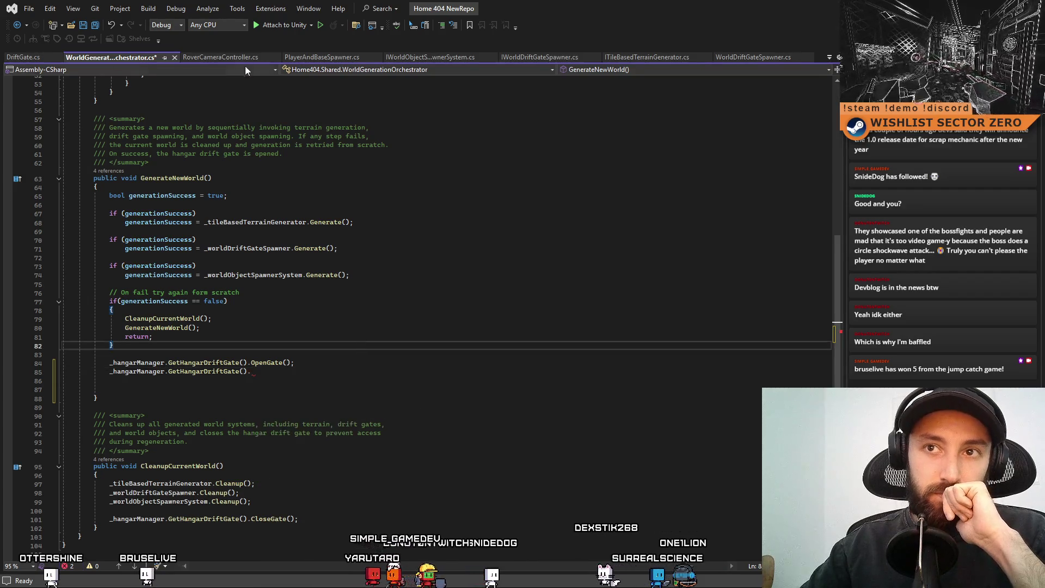
left_click(16, 57)
scroll(217, 203, "up", 5)
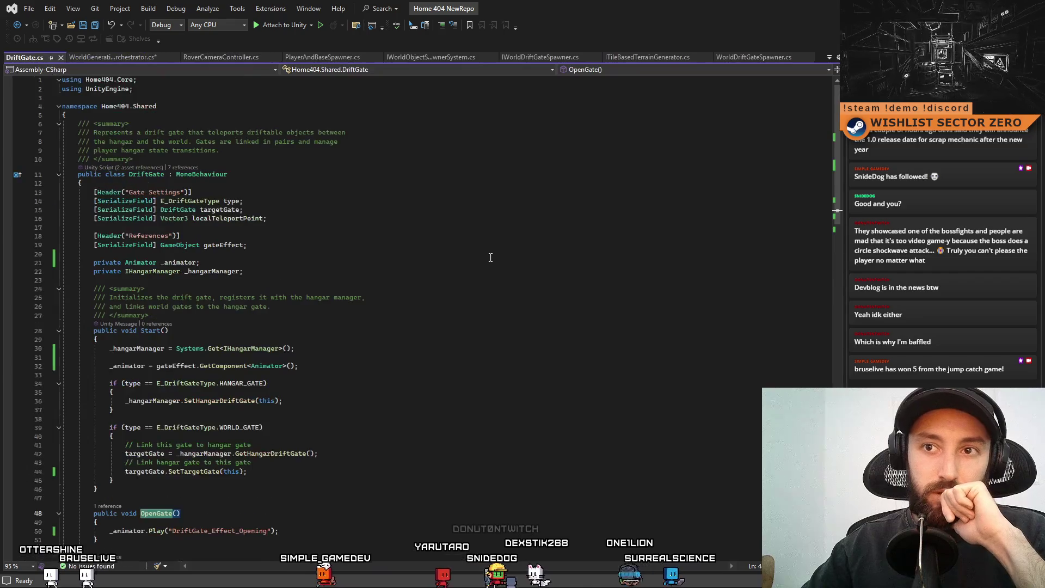
left_click(218, 210)
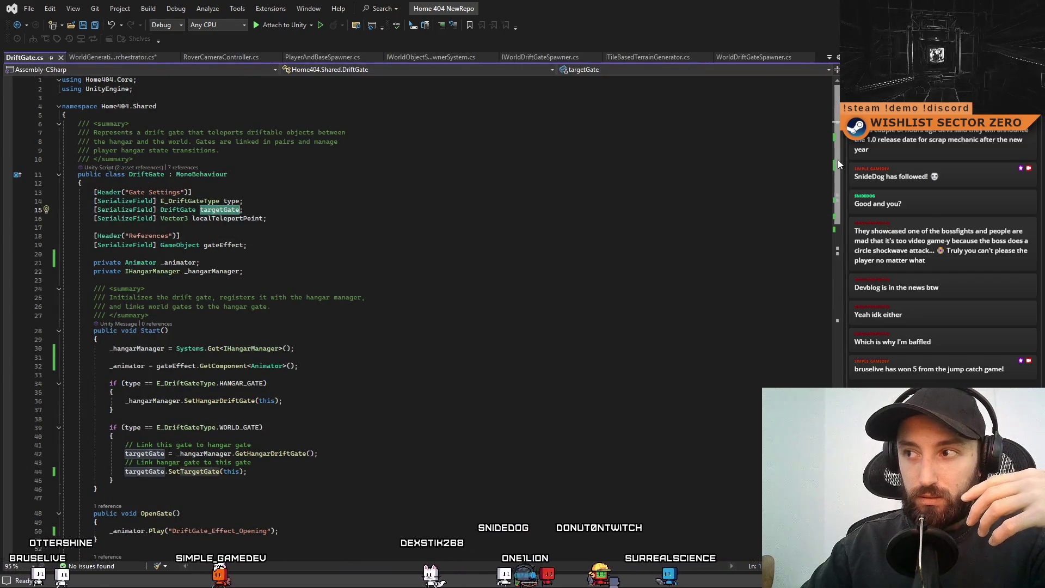
mouse_move(838, 163)
left_mouse_down()
mouse_move(823, 238)
mouse_move(830, 349)
mouse_move(844, 270)
left_mouse_up()
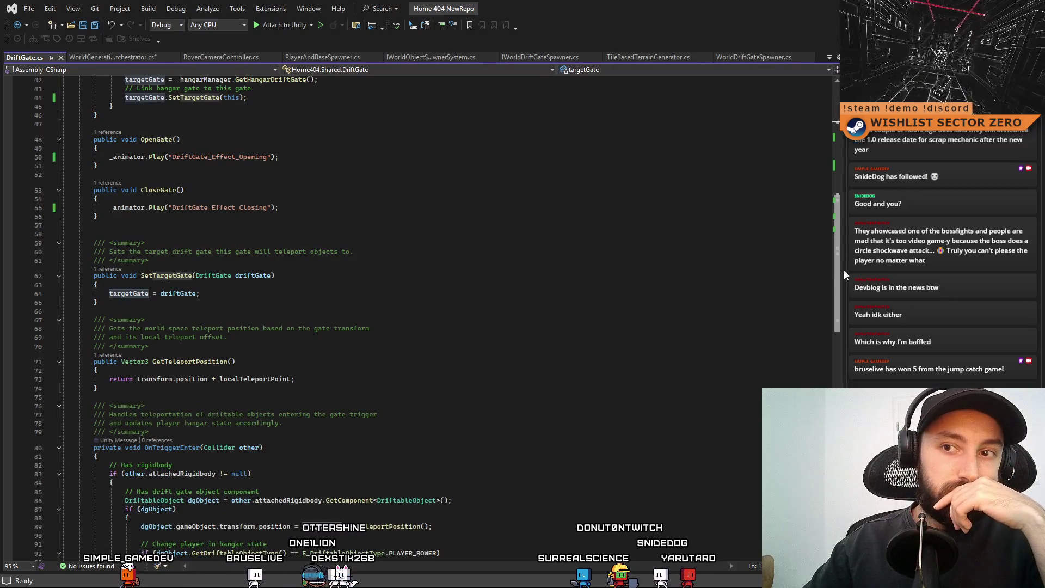
left_click_drag(843, 270, 856, 181)
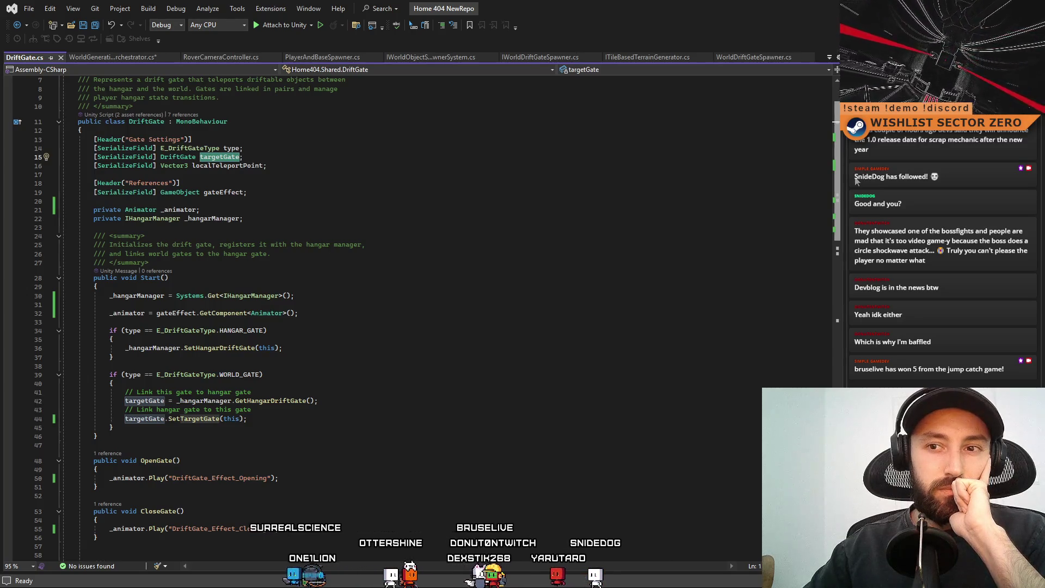
scroll(855, 200, "down", 3)
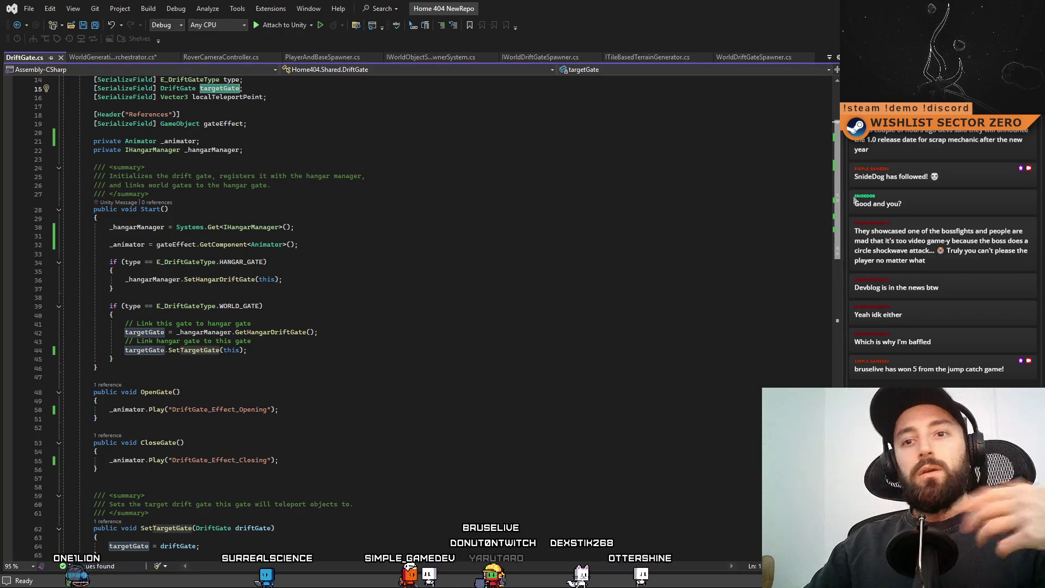
scroll(419, 326, "down", 1)
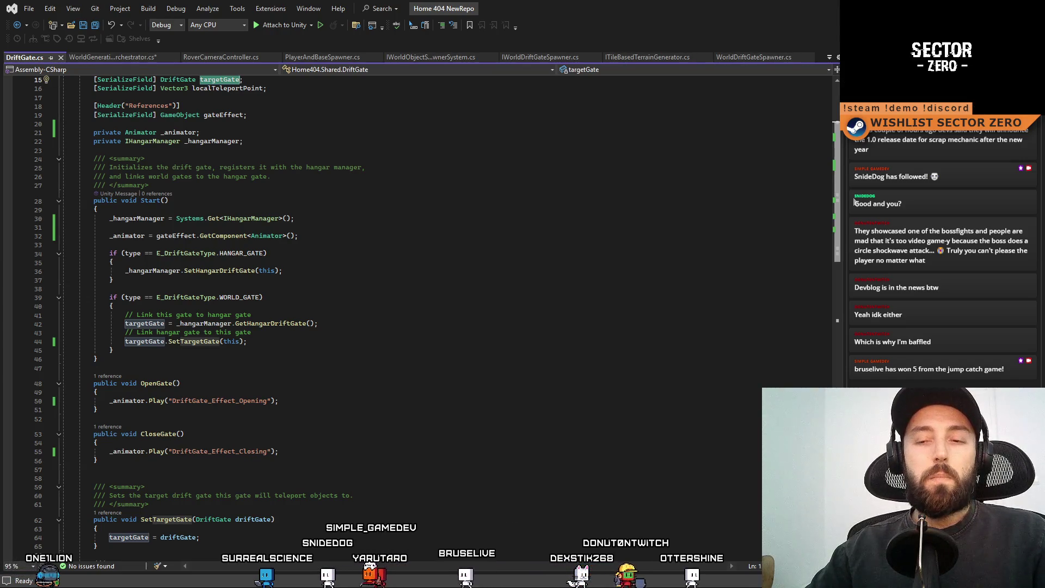
scroll(854, 202, "down", 9)
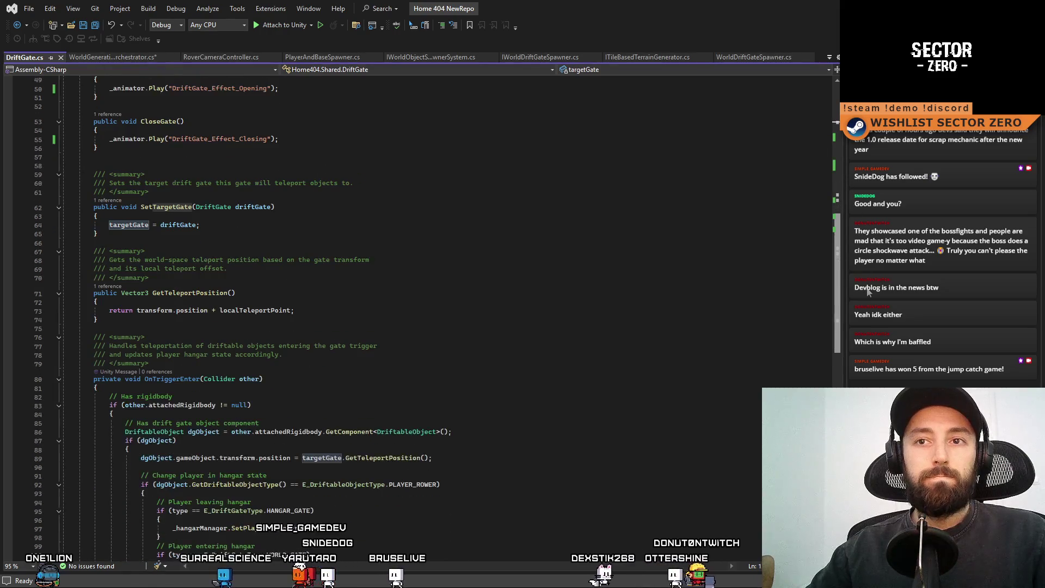
scroll(864, 271, "up", 1)
left_click_drag(26, 320, 25, 303)
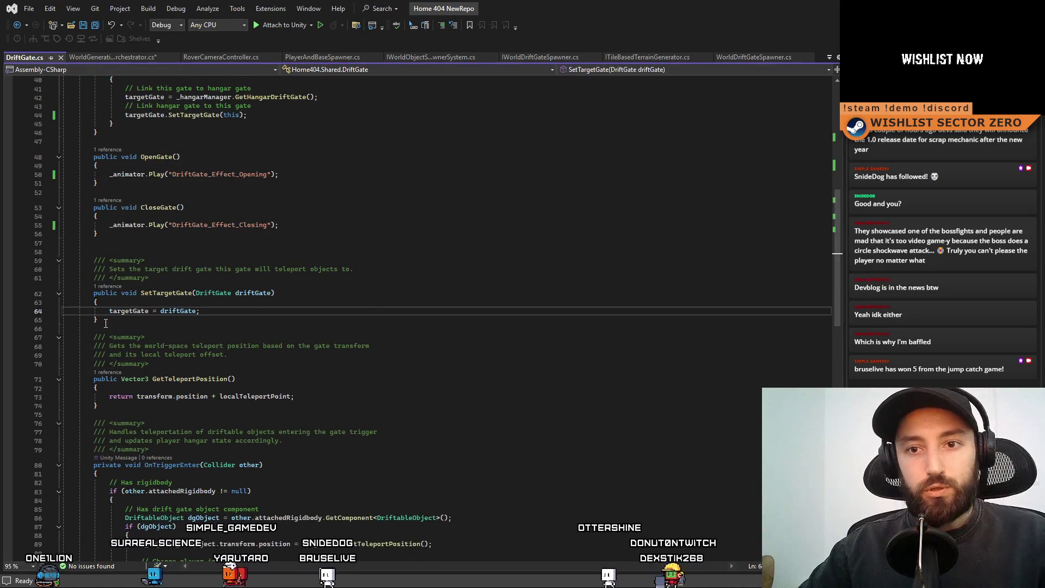
left_click(159, 320)
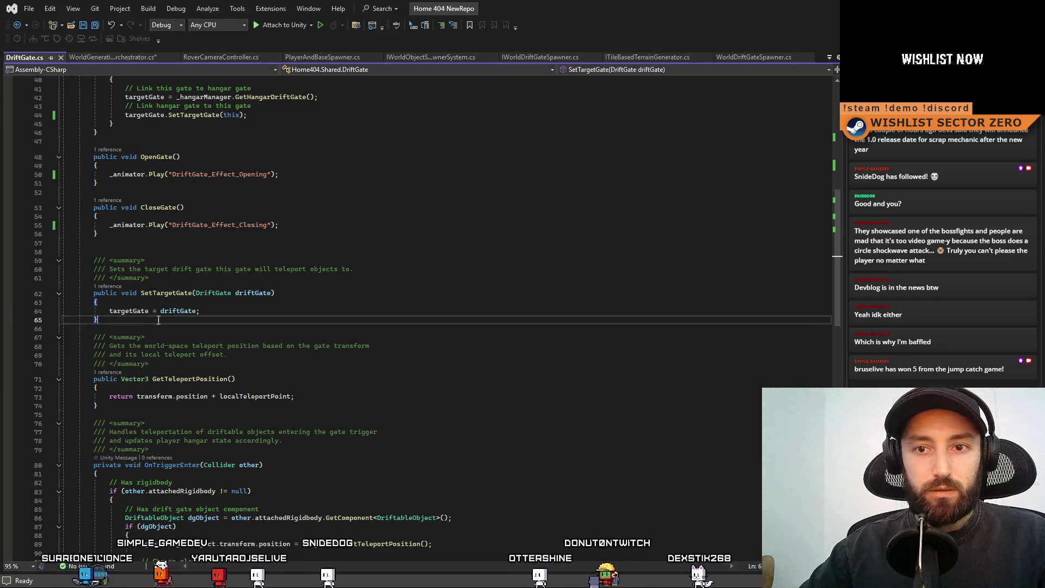
- Duplicate the SetTargetGate method below itself and rename the copy GetTargetGate
key("Return")
key("ctrl+v")
double_click(144, 344)
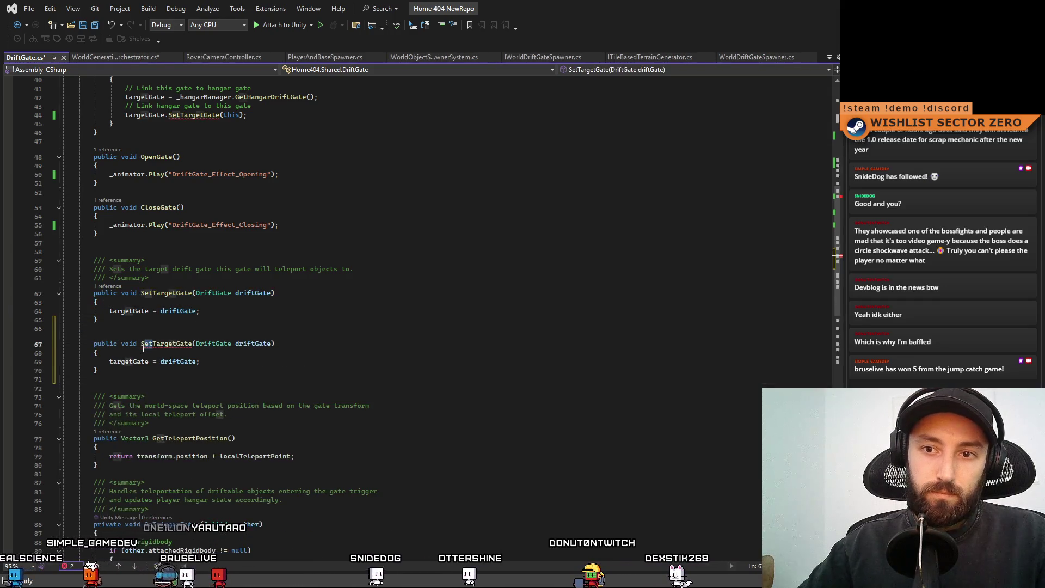
type("GetTargetGate")
key("End")
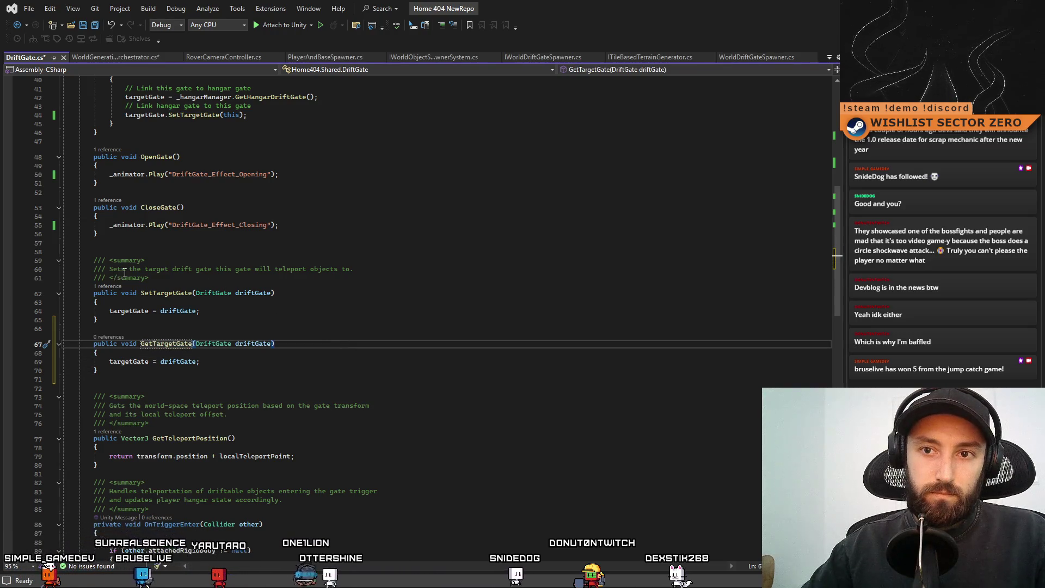
- Add SetTargetGate's summary comment above GetTargetGate, changing 'Sets' to 'Gets'
left_click_drag(148, 278, 15, 253)
key("ctrl+c")
left_click(123, 329)
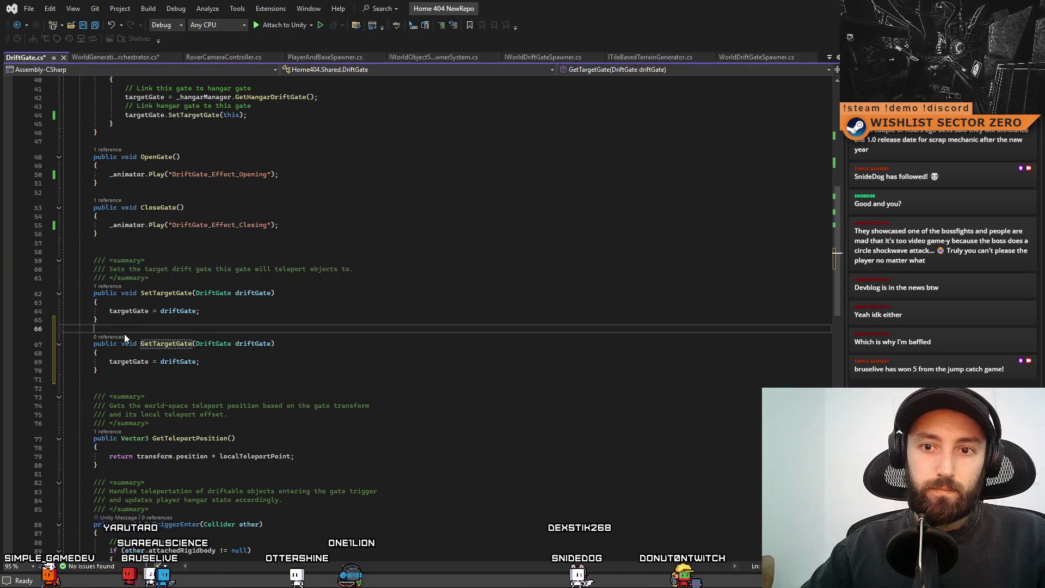
key("ctrl+v")
double_click(117, 345)
type("G")
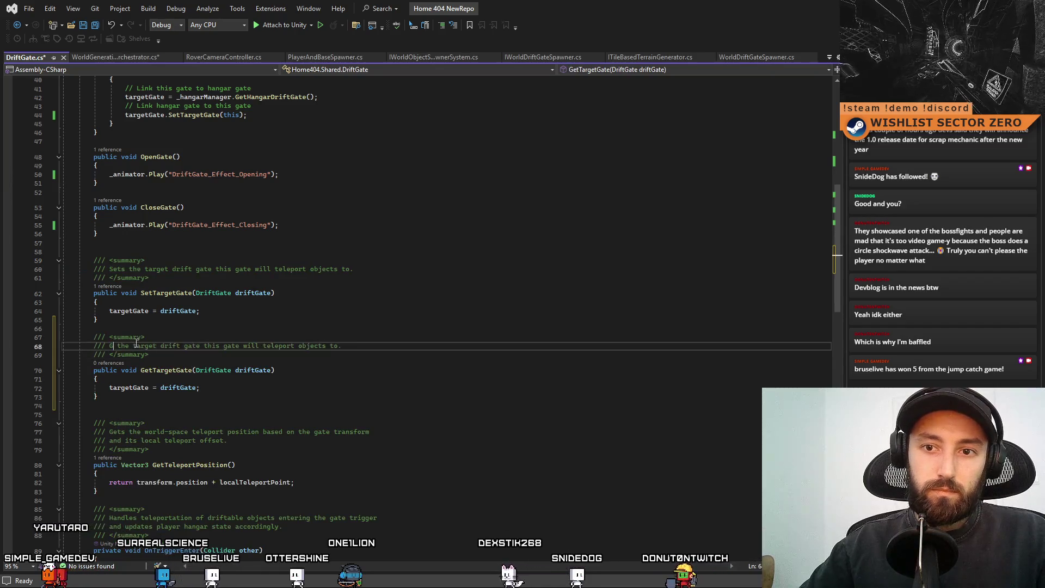
key("Down")
key("Down")
key("Down")
scroll(309, 197, "up", 5)
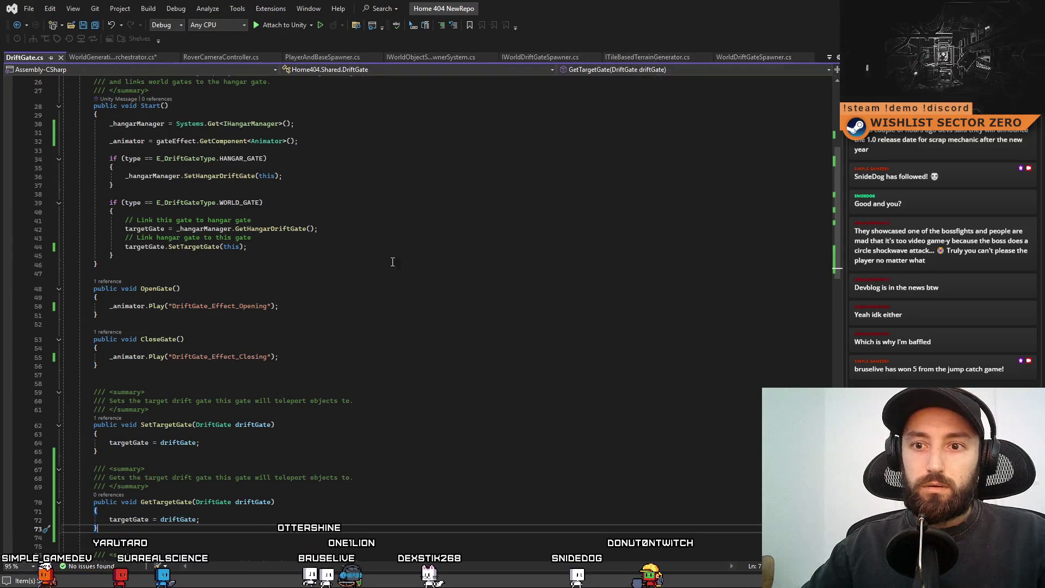
scroll(390, 265, "down", 3)
- Append .GetTargetGate().OpenGate(); to line 85 in WorldGenerationOrchestrator.cs and check the CS7036 error
left_click(105, 58)
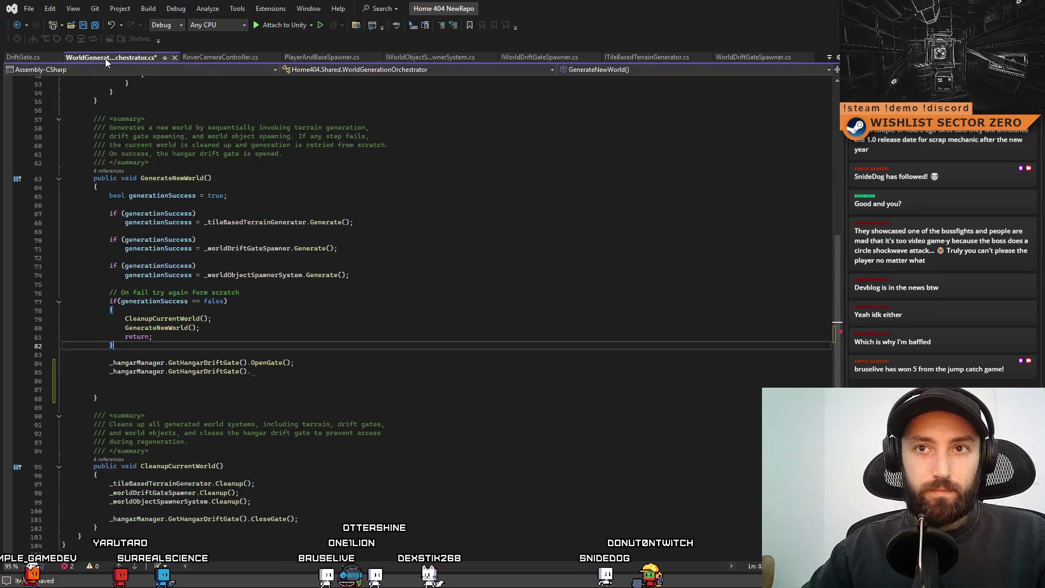
left_click(299, 371)
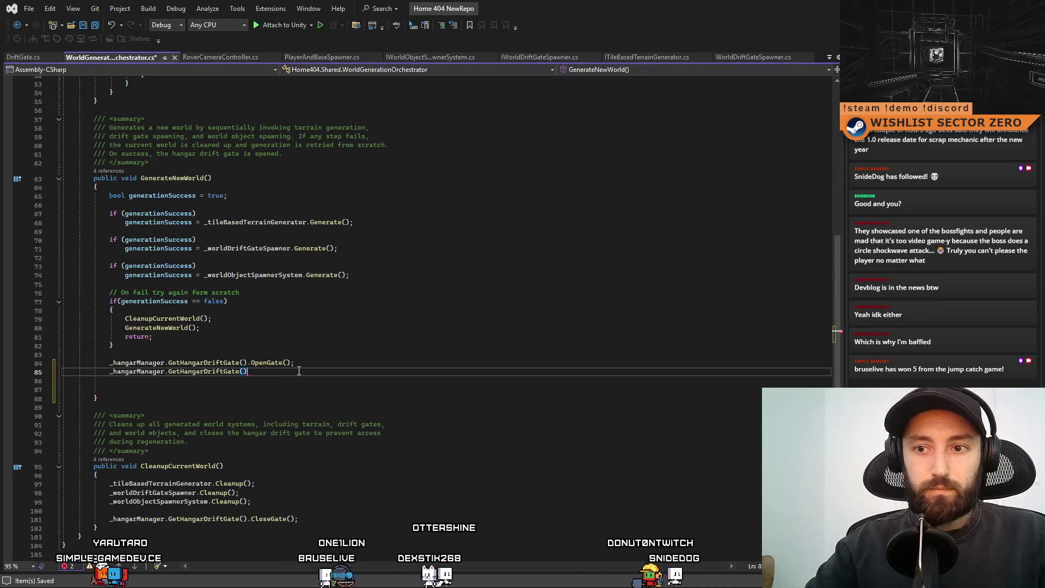
type(".GetTa")
key("Tab")
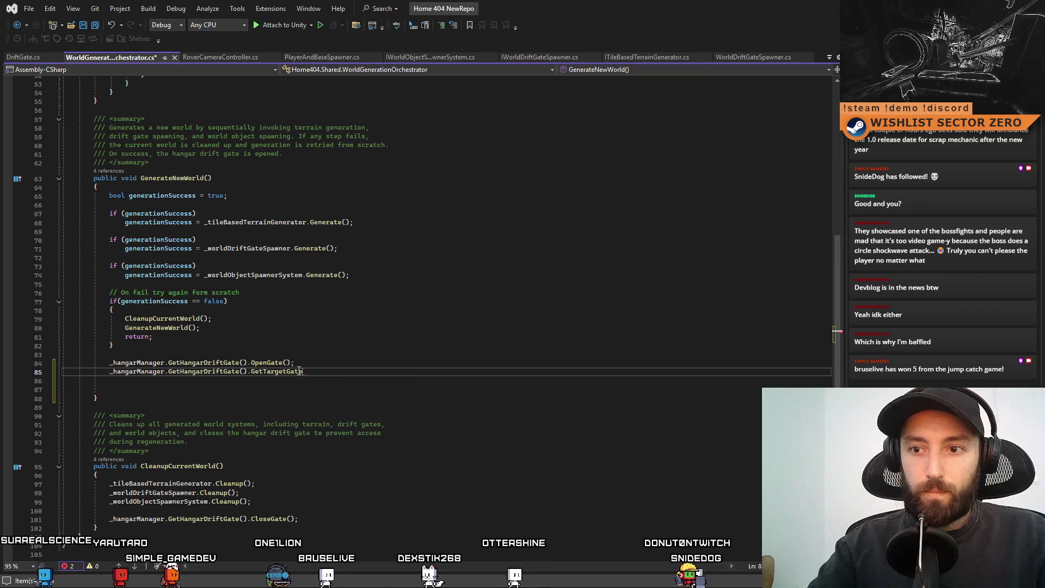
type("().")
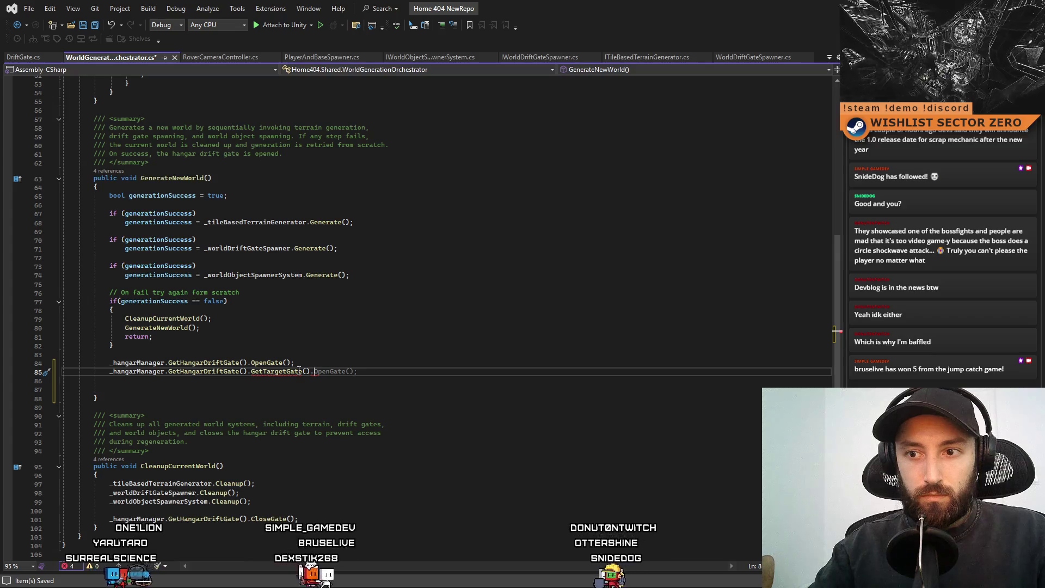
key("Tab")
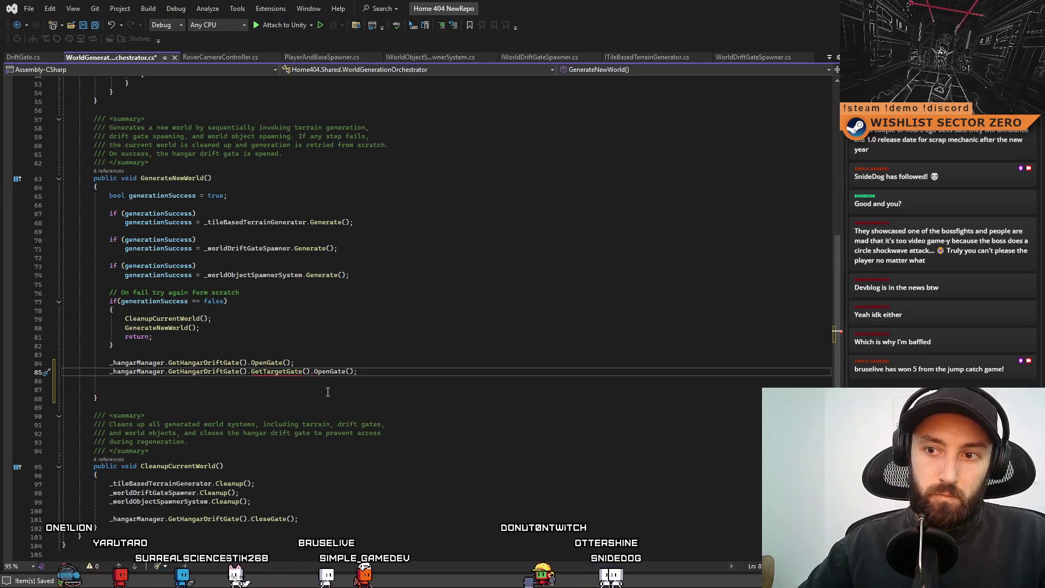
left_click(328, 391)
mouse_move(289, 375)
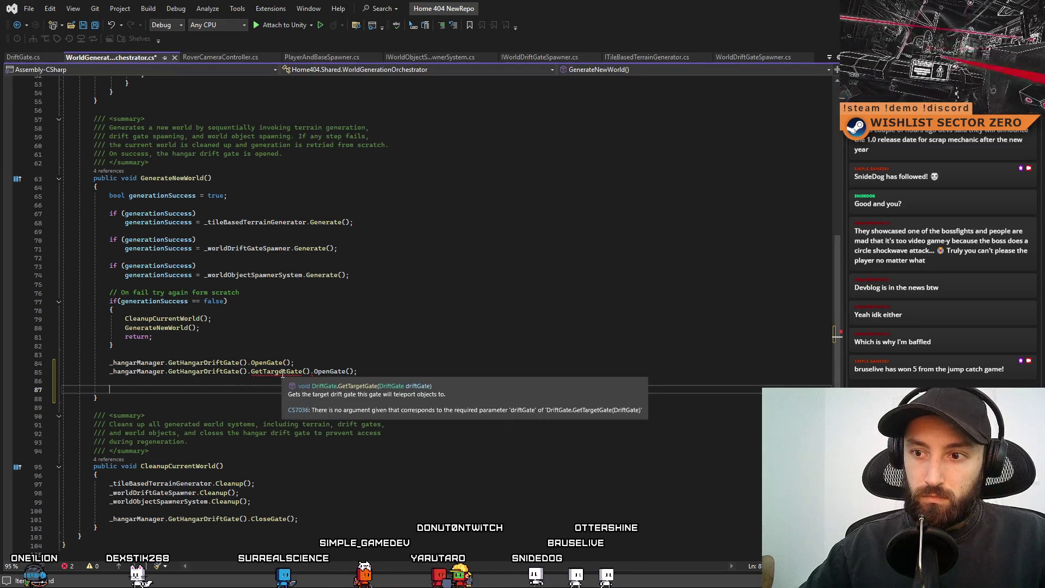
- Change GetTargetGate's return type from void to DriftGate and remove its driftGate parameter
double_click(283, 374)
key("F12")
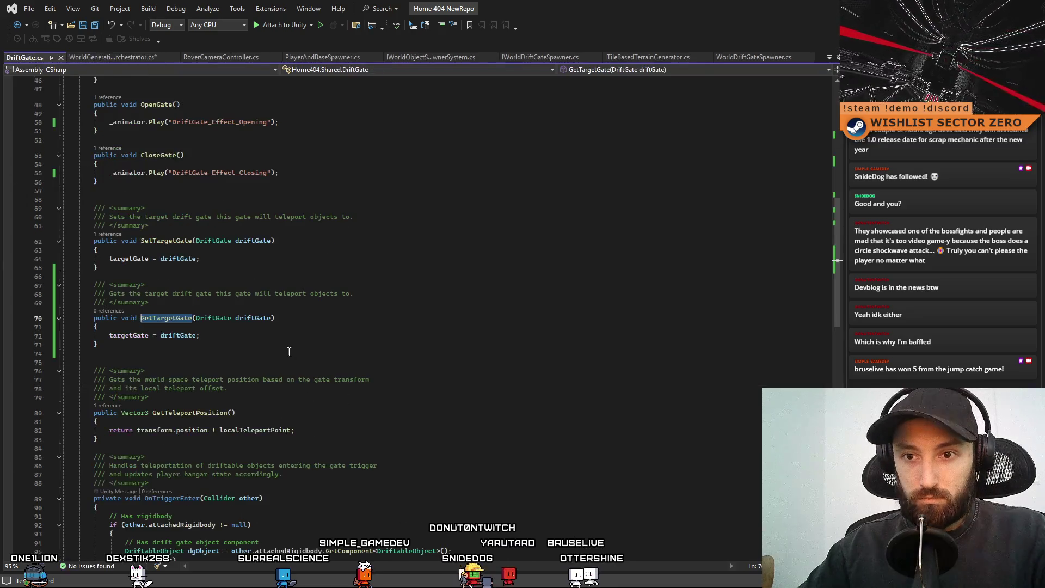
double_click(224, 321)
key("ctrl+c")
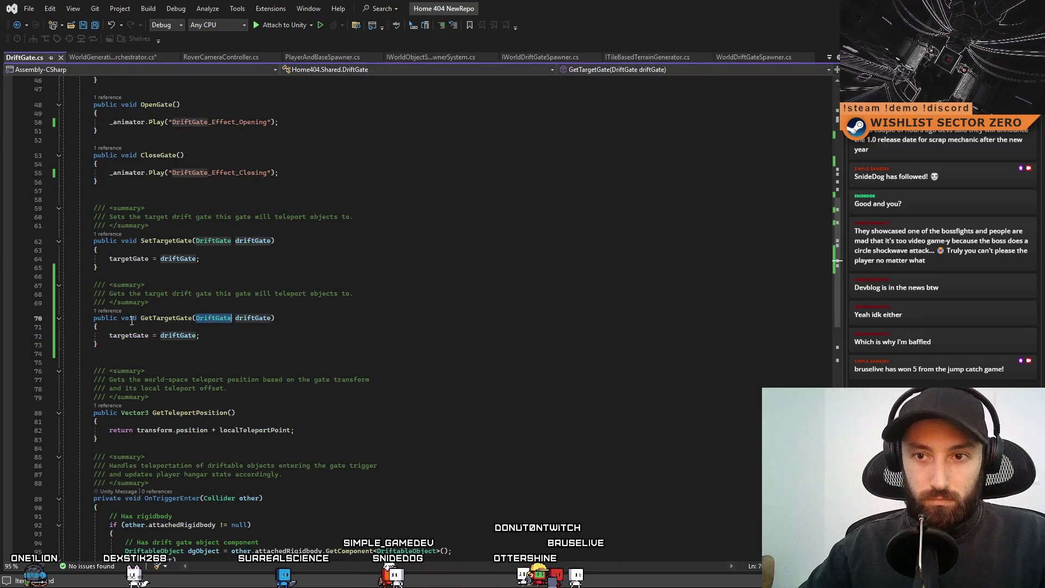
double_click(129, 320)
key("ctrl+v")
left_click_drag(292, 320, 216, 320)
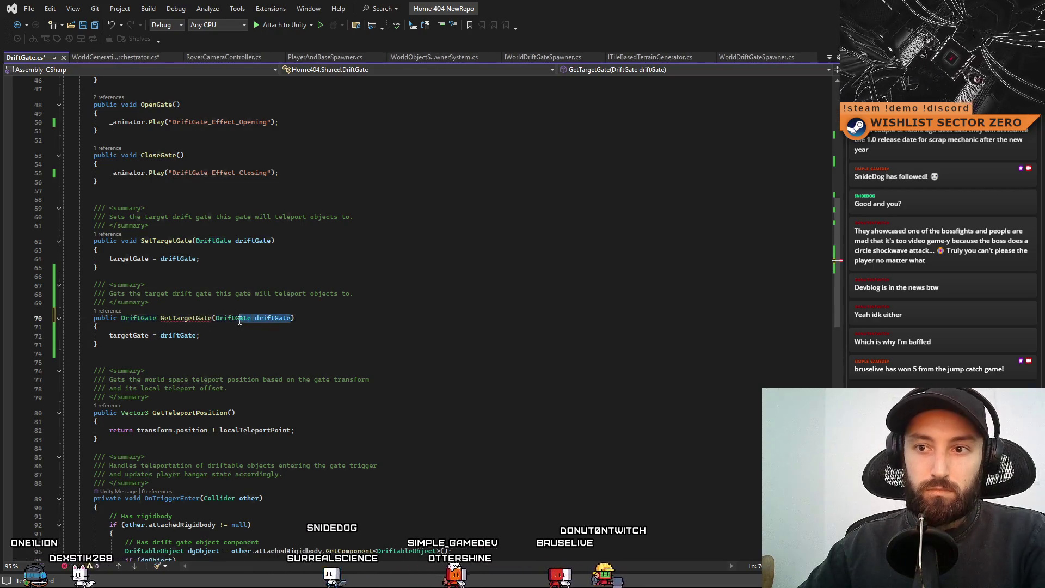
key("BackSpace")
- Replace GetTargetGate's body with 'return targetGate;' and save DriftGate.cs
left_click(232, 339)
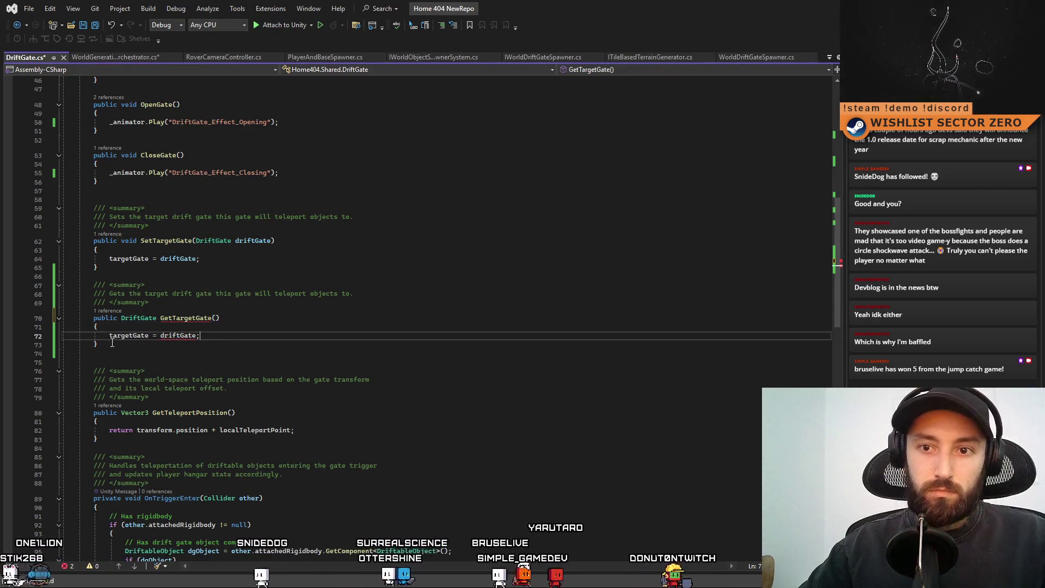
key("Home")
key("shift+End")
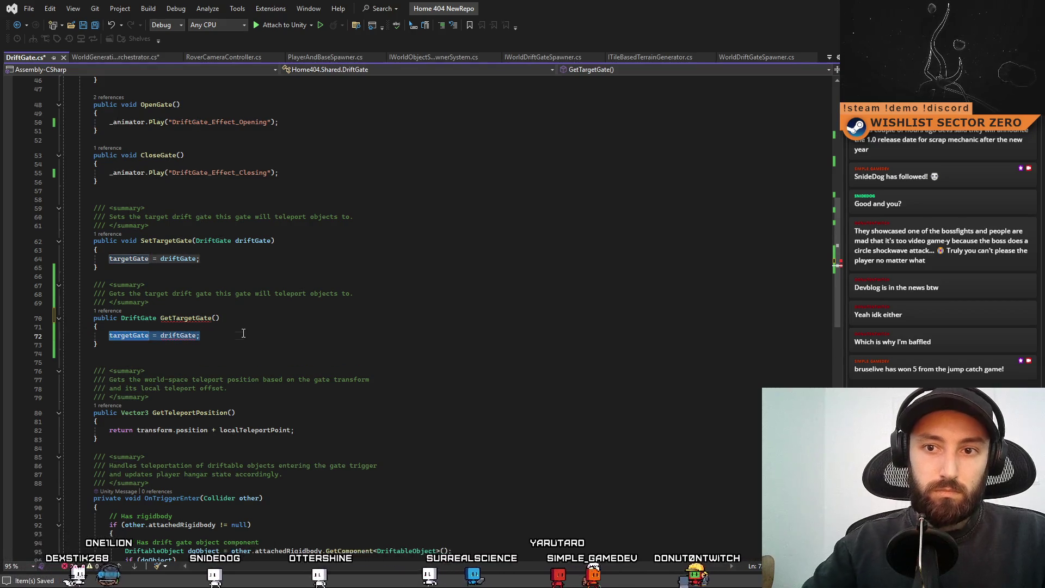
type("return tar")
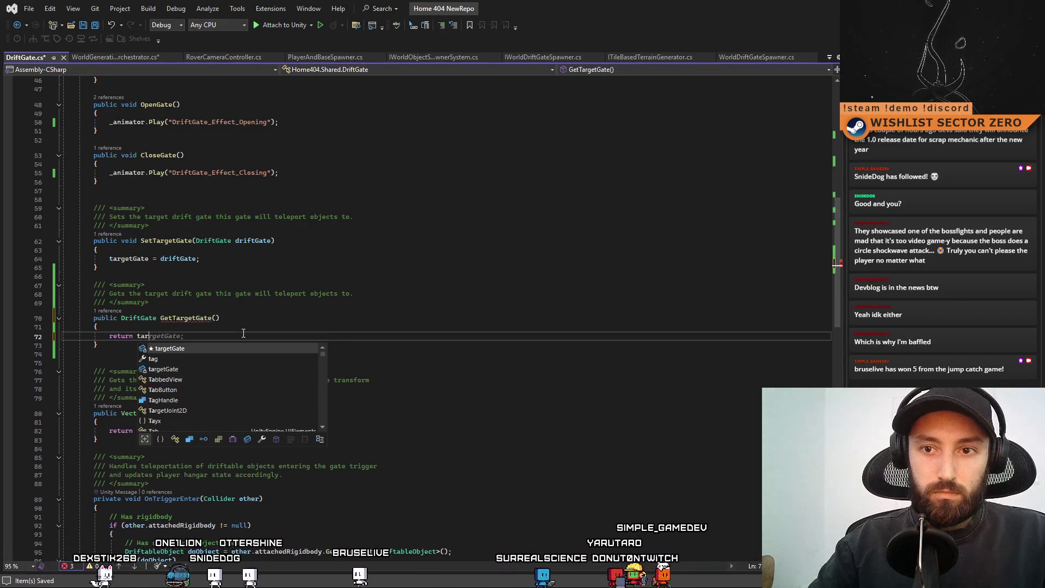
key("Tab")
key("ctrl+s")
- Return to WorldGenerationOrchestrator.cs and save it with the CS7036 error cleared
scroll(243, 333, "up", 14)
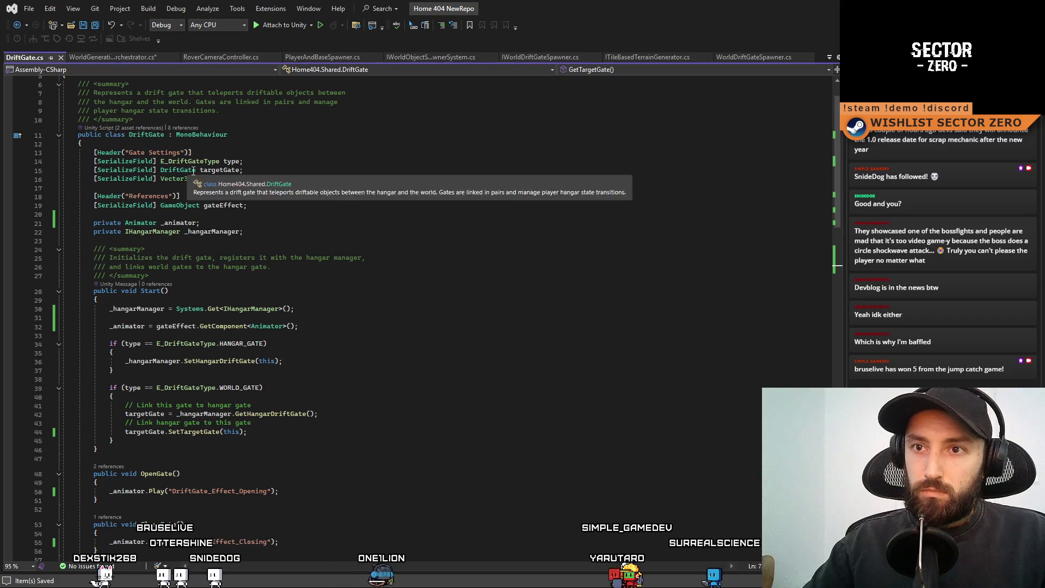
scroll(331, 385, "down", 2)
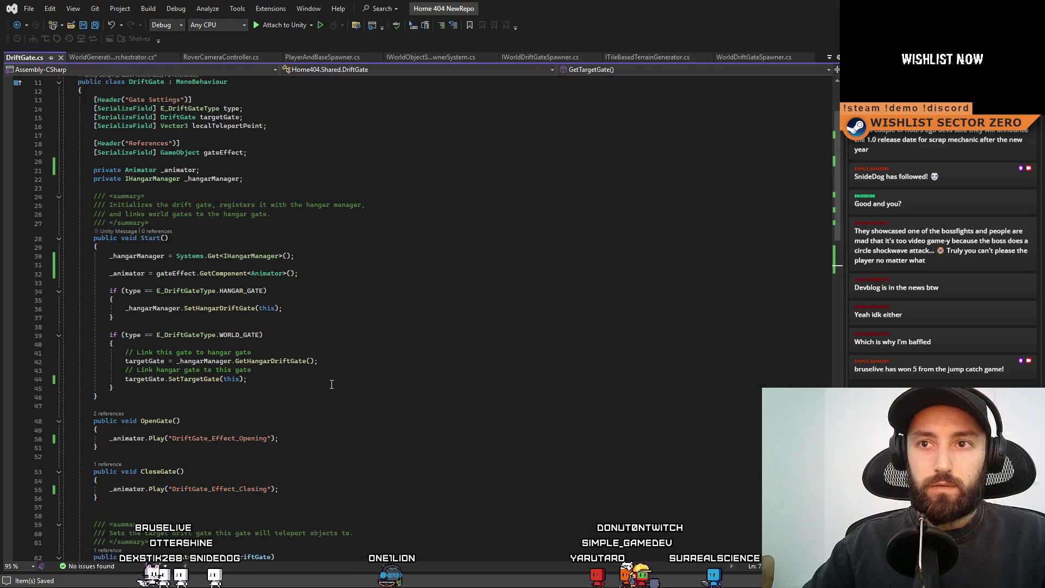
scroll(332, 384, "down", 8)
left_click(329, 374)
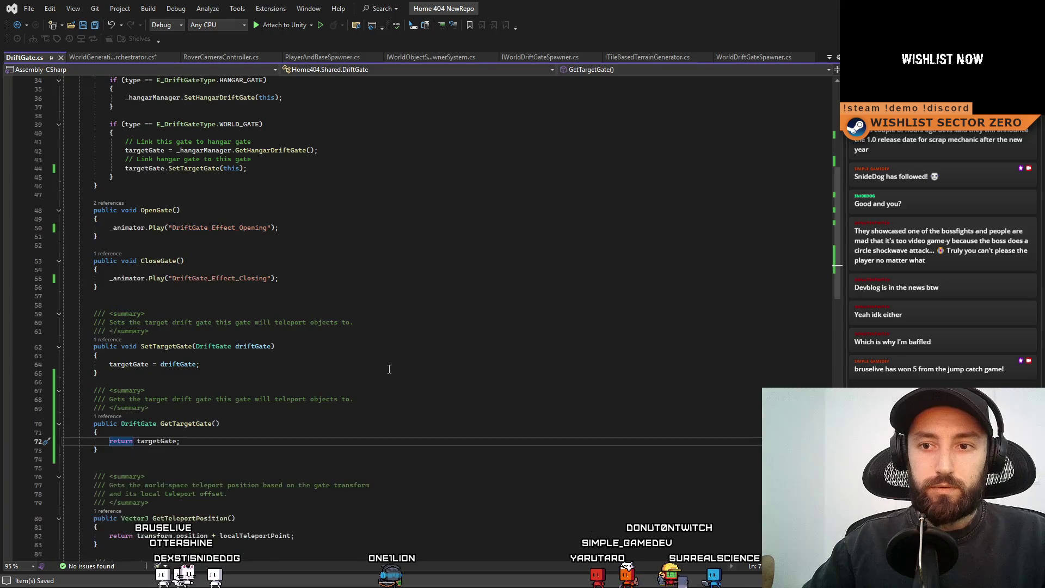
left_click(126, 58)
key("ctrl+s")
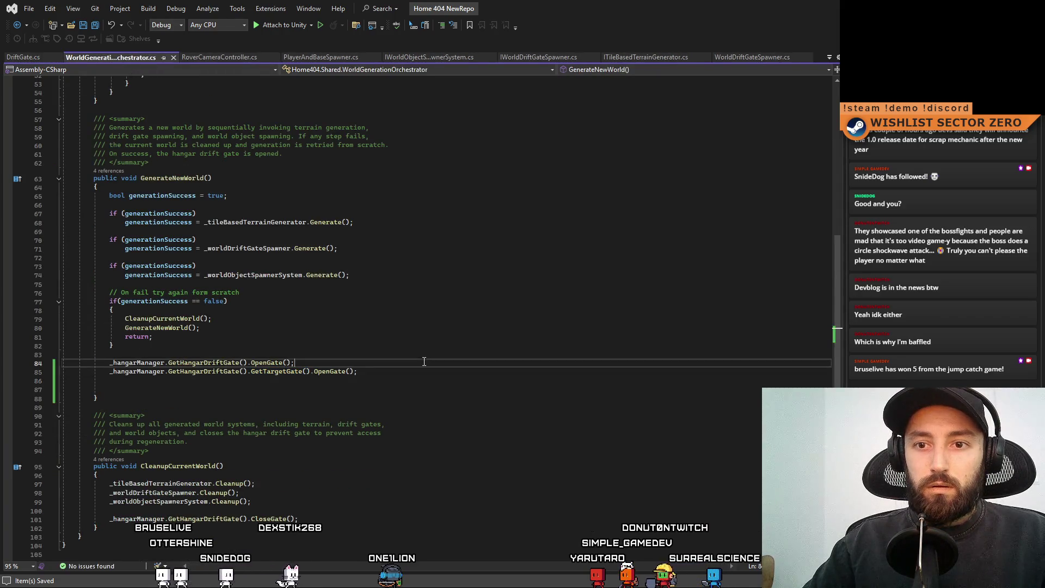
- Copy gate lines 84–85 over the CloseGate line in CleanupCurrentWorld
left_click_drag(381, 371, 62, 371)
key("ctrl+c")
scroll(176, 380, "down", 4)
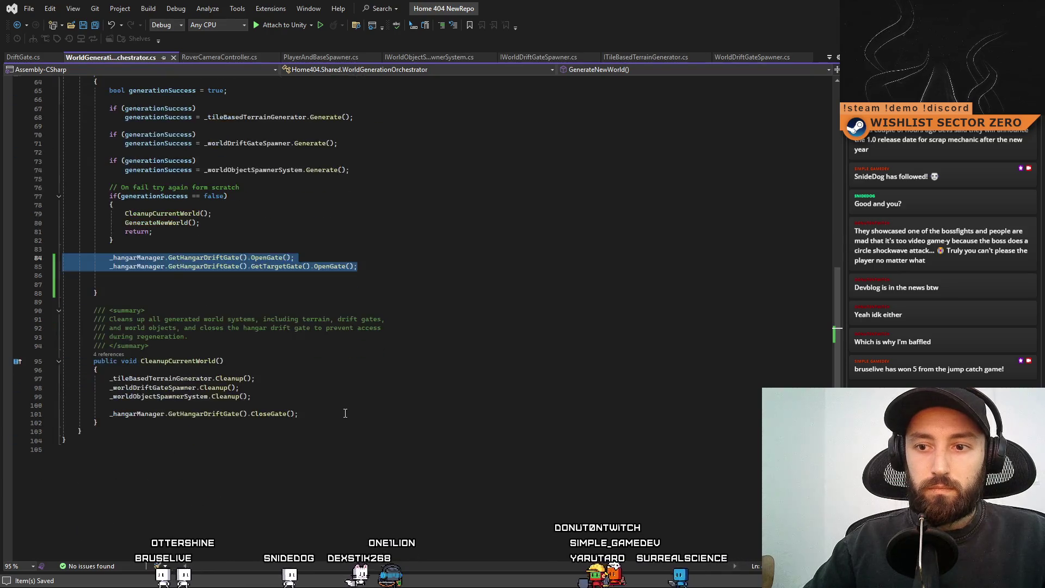
left_click_drag(299, 414, 109, 414)
key("ctrl+v")
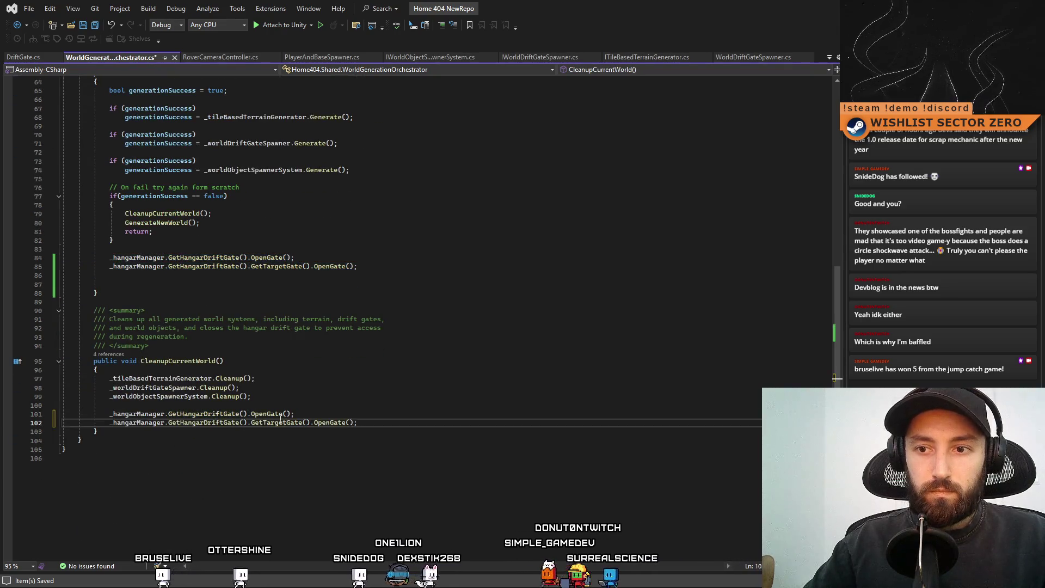
- Change both pasted OpenGate calls on lines 101 and 102 to CloseGate
double_click(267, 414)
type("Close")
key("Tab")
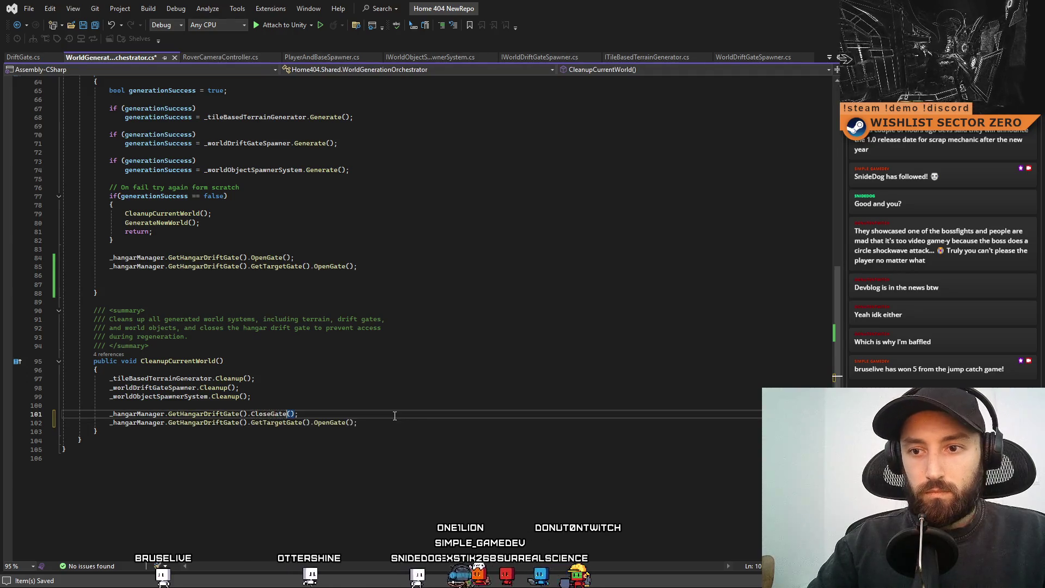
double_click(269, 414)
key("ctrl+c")
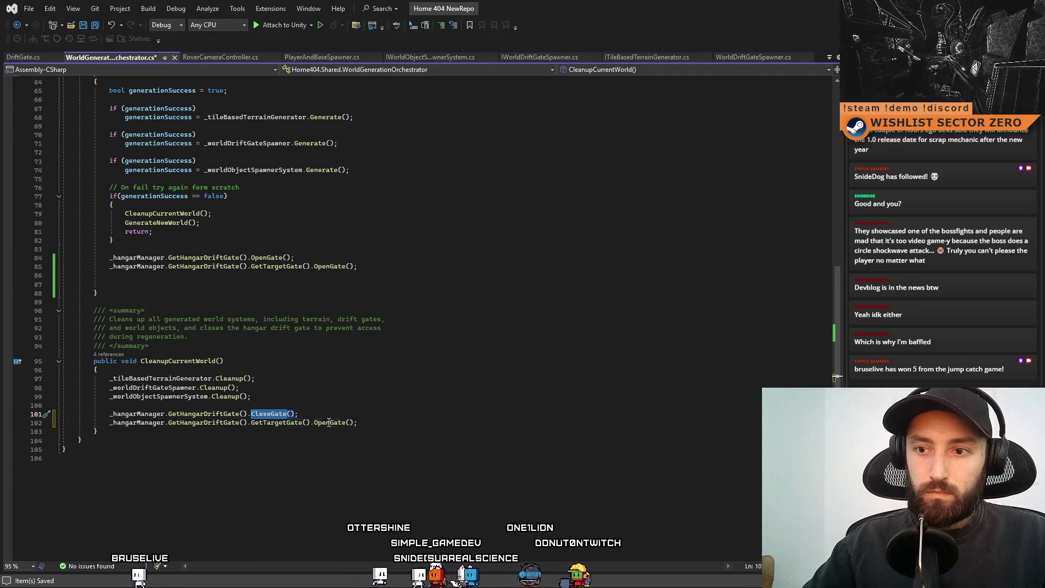
double_click(330, 422)
key("ctrl+v")
left_click(497, 440)
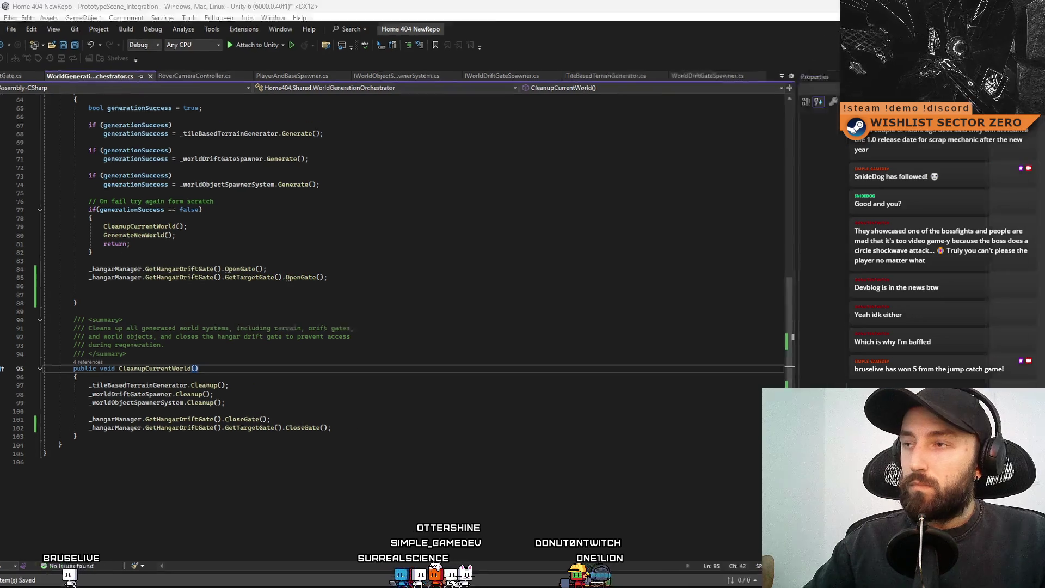
- Playtest the new gate code in Unity, driving forward fullscreen, then stop and return to Visual Studio
key("alt+Tab")
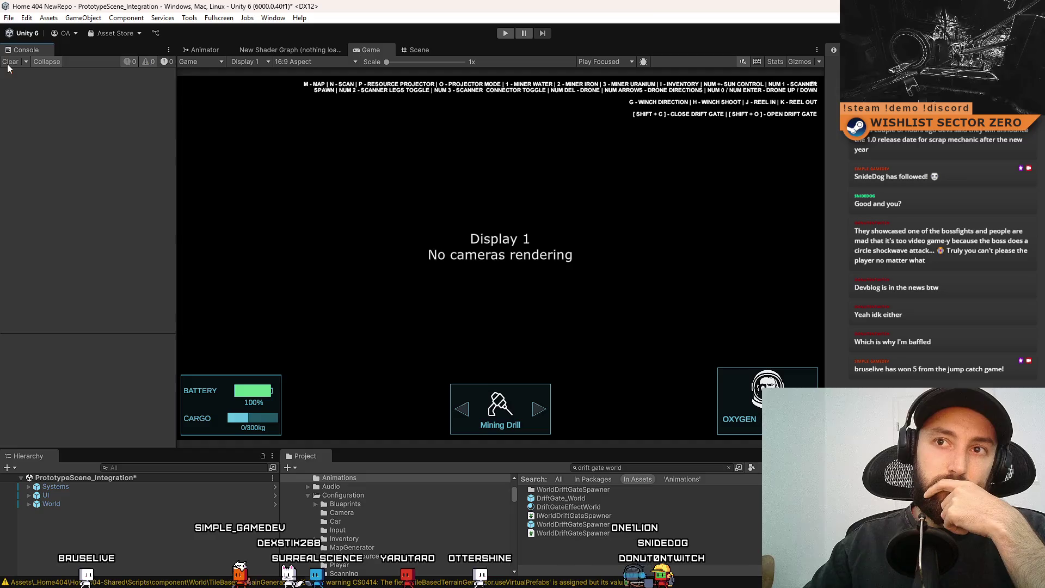
key("ctrl+p")
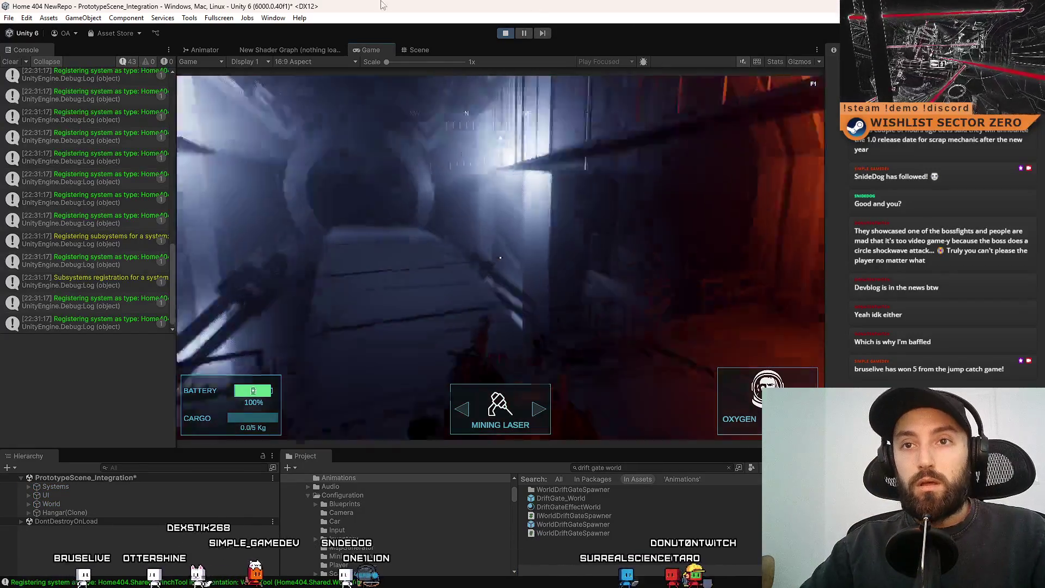
key("F10")
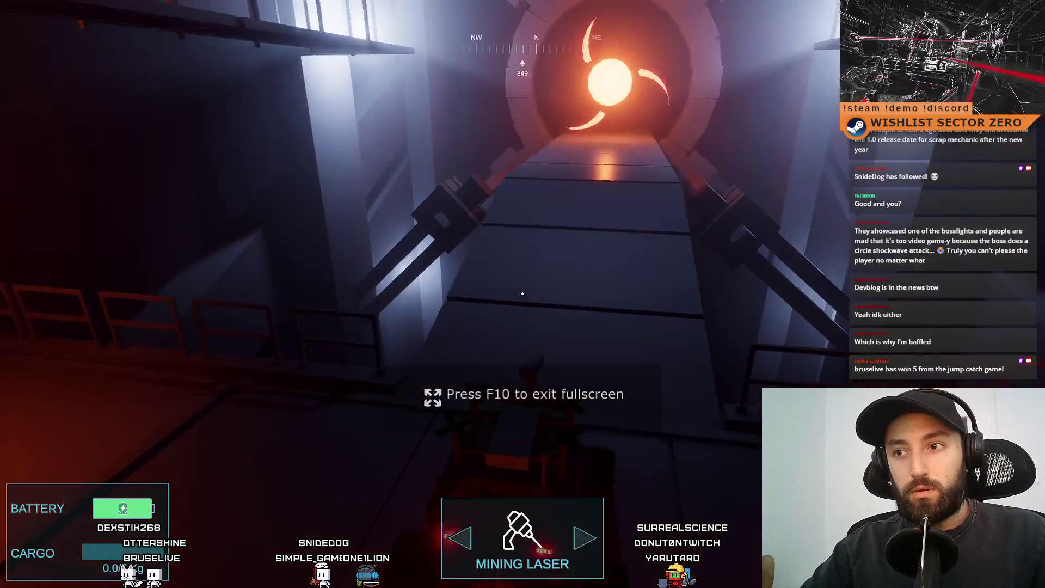
key("w")
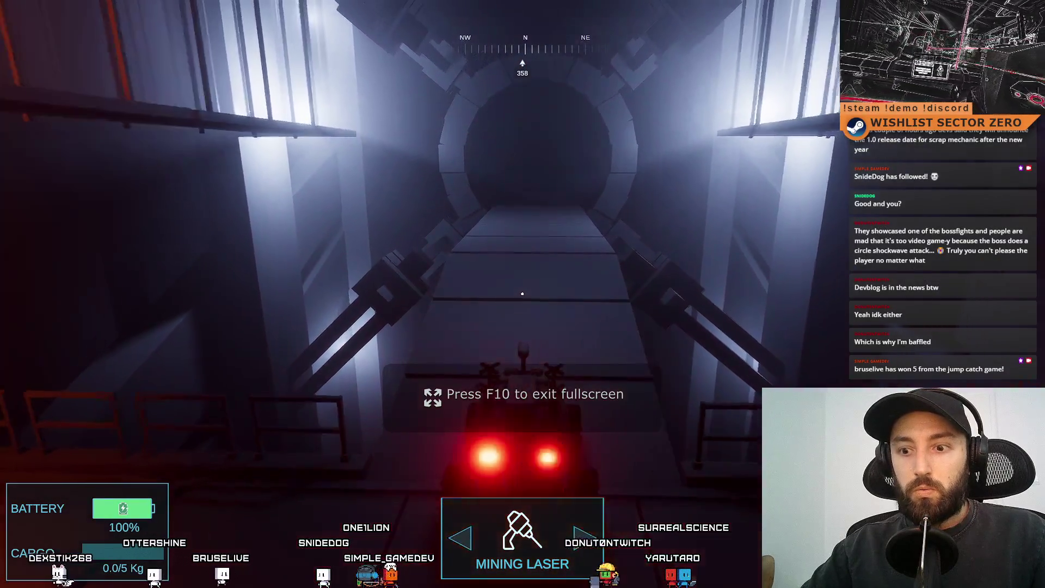
key("F10")
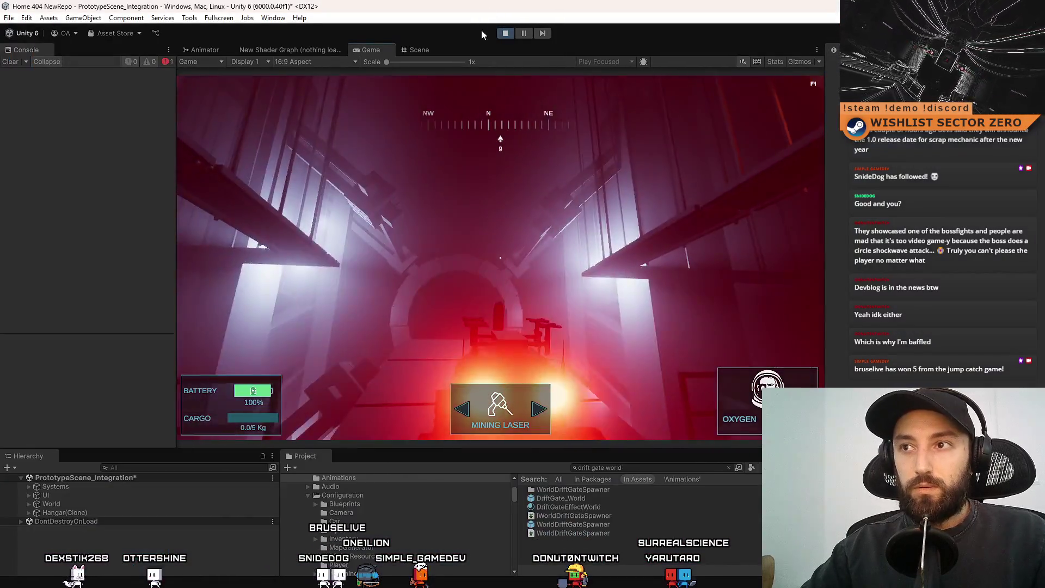
left_click(506, 33)
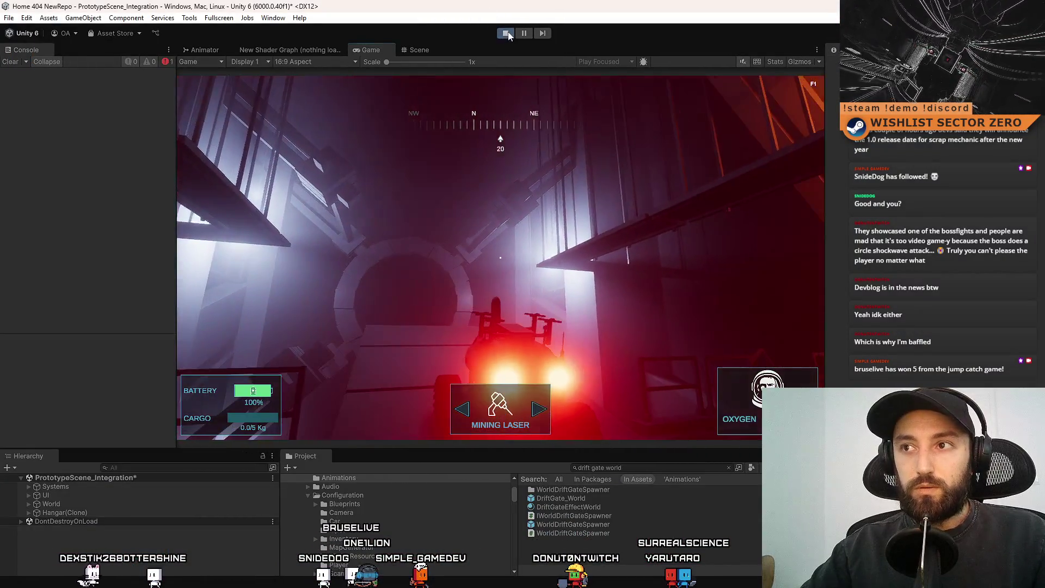
key("alt+Tab")
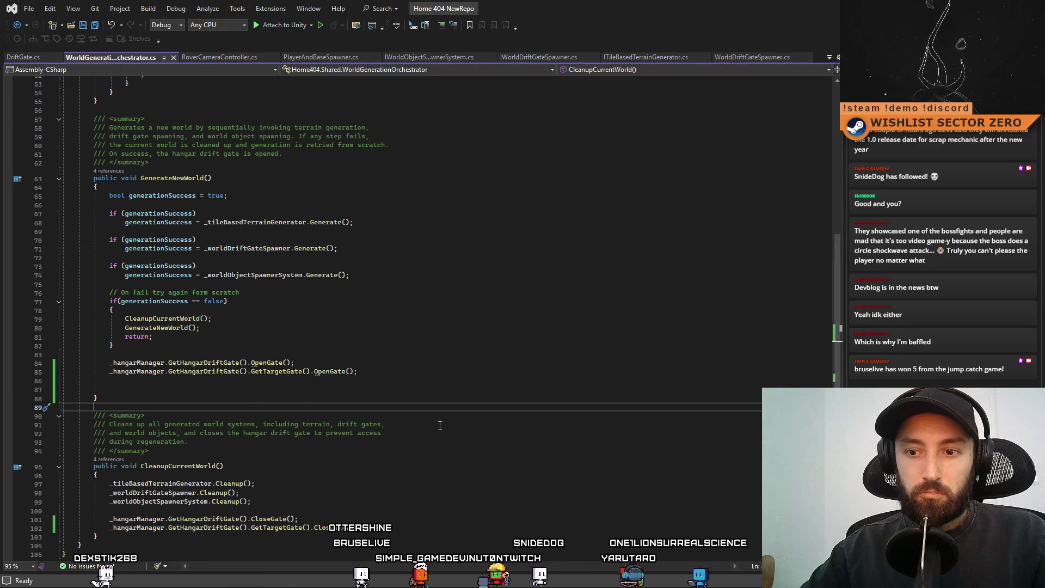
- Review the target gate's OpenGate call on line 85, then DriftGate.cs's Start and OpenGate methods
left_click(489, 372)
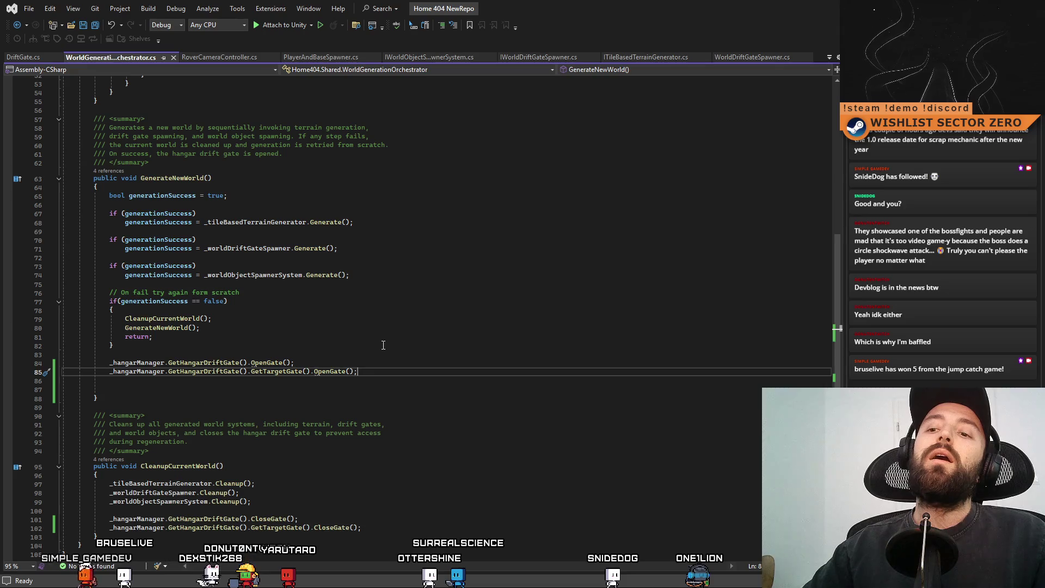
scroll(381, 346, "up", 10)
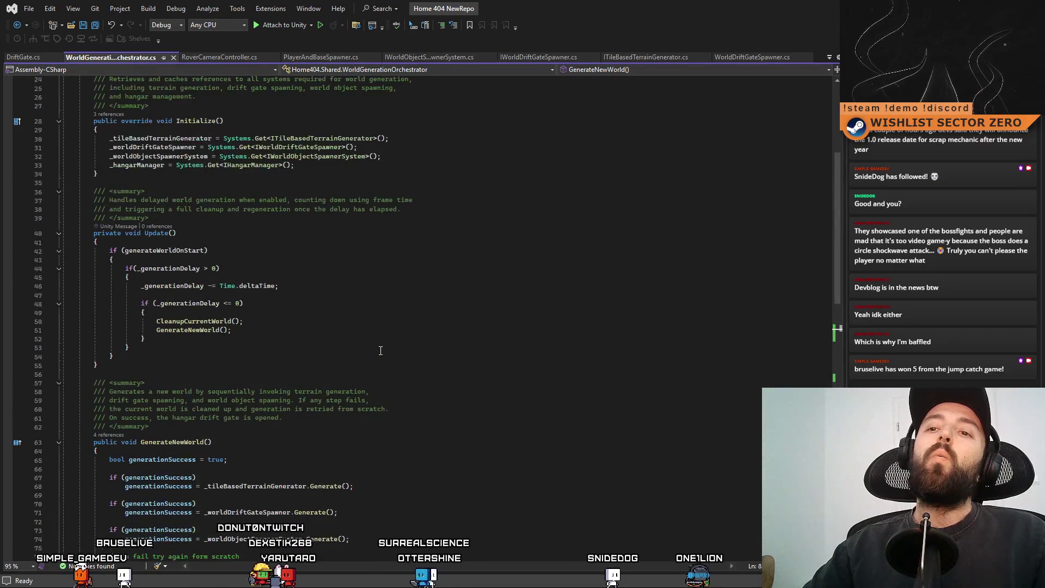
left_click(30, 57)
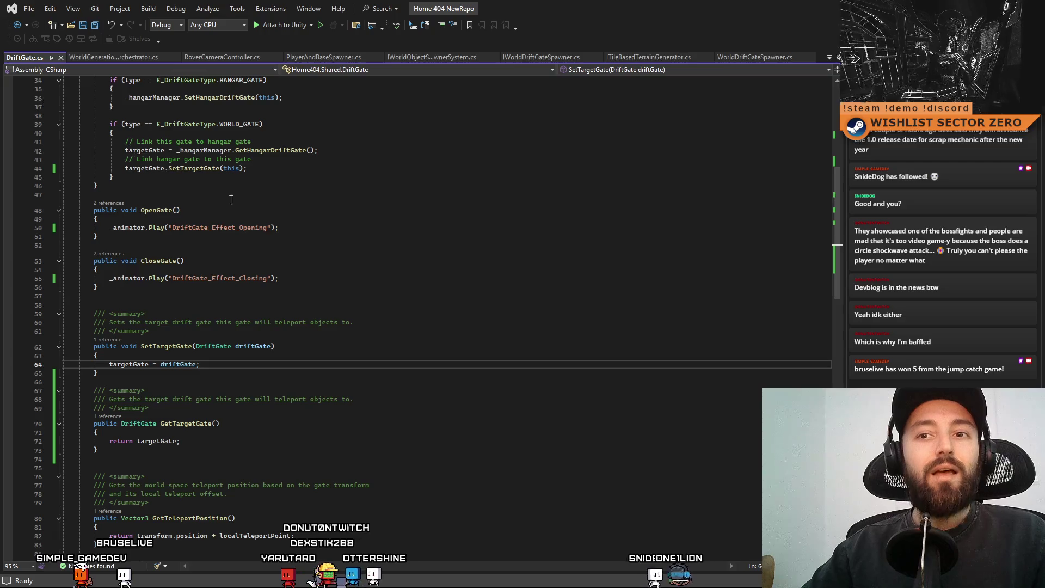
scroll(381, 234, "up", 3)
left_click(416, 259)
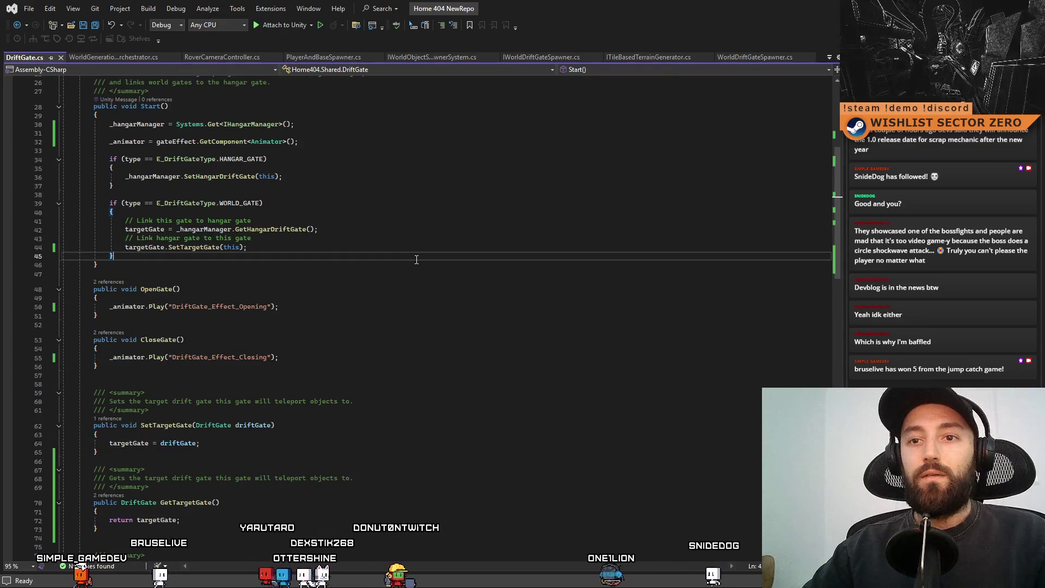
left_click(483, 291)
- Filter Unity's Console to errors and open the NullReferenceException's source in WorldGenerationOrchestrator.cs
key("alt+Tab")
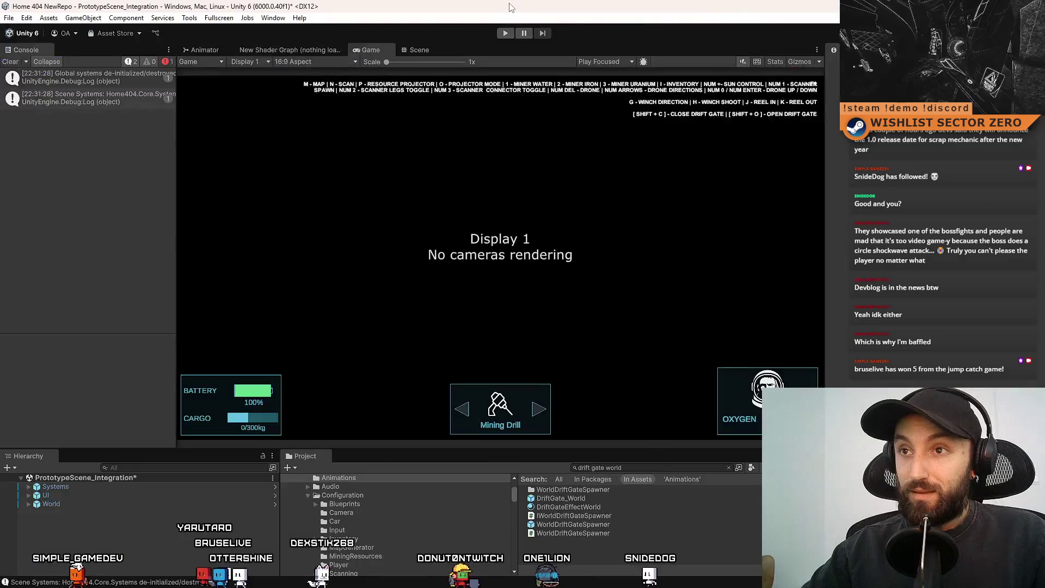
left_click(166, 62)
left_click(121, 75)
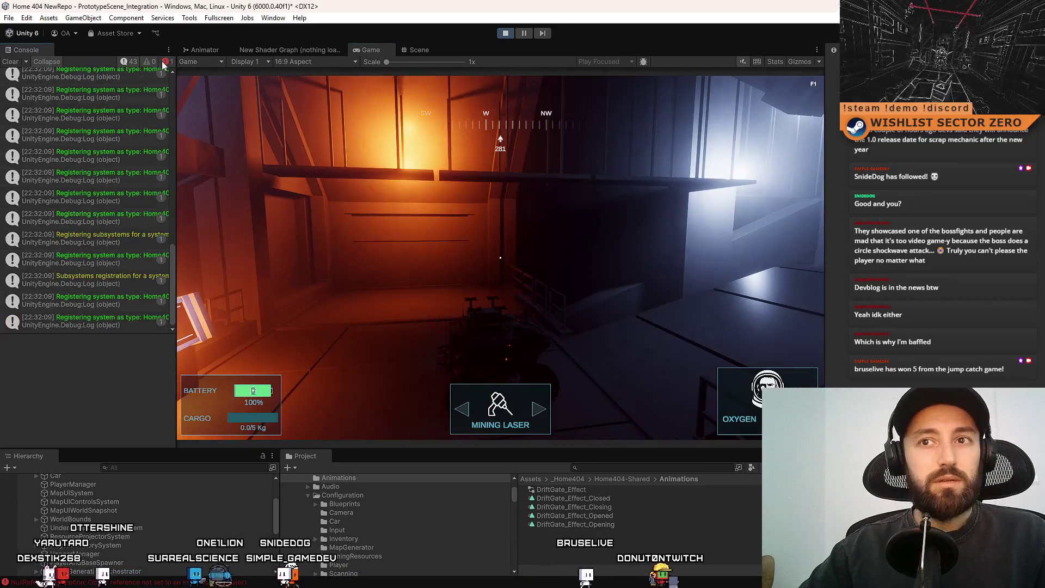
scroll(142, 194, "up", 10)
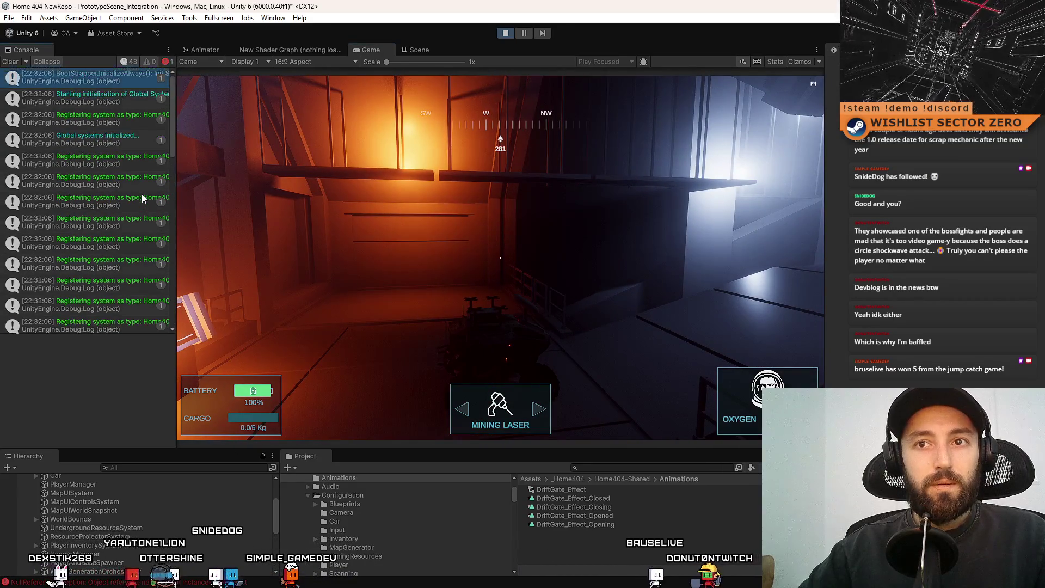
left_click(137, 61)
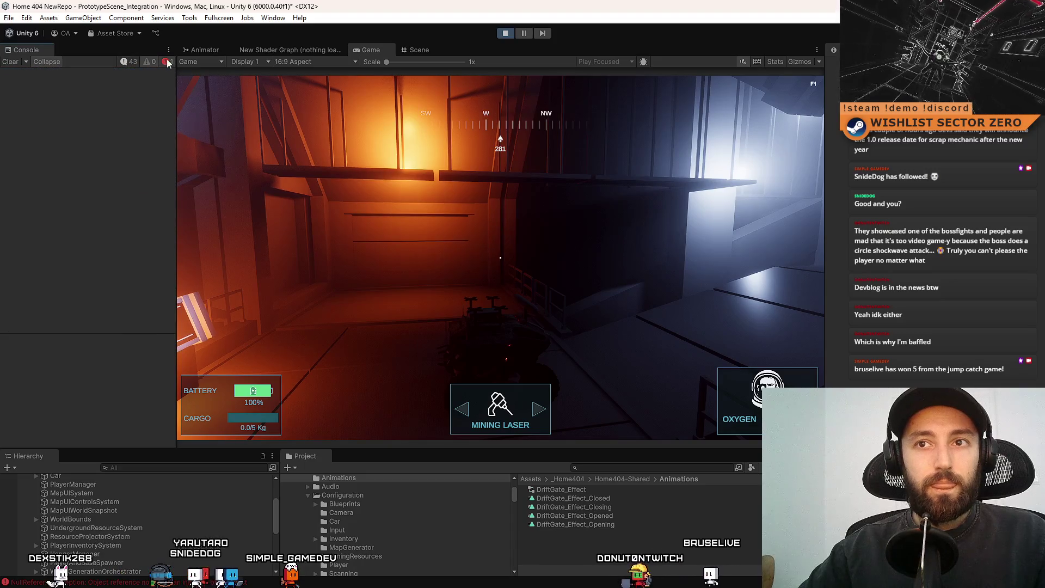
left_click(166, 62)
double_click(139, 79)
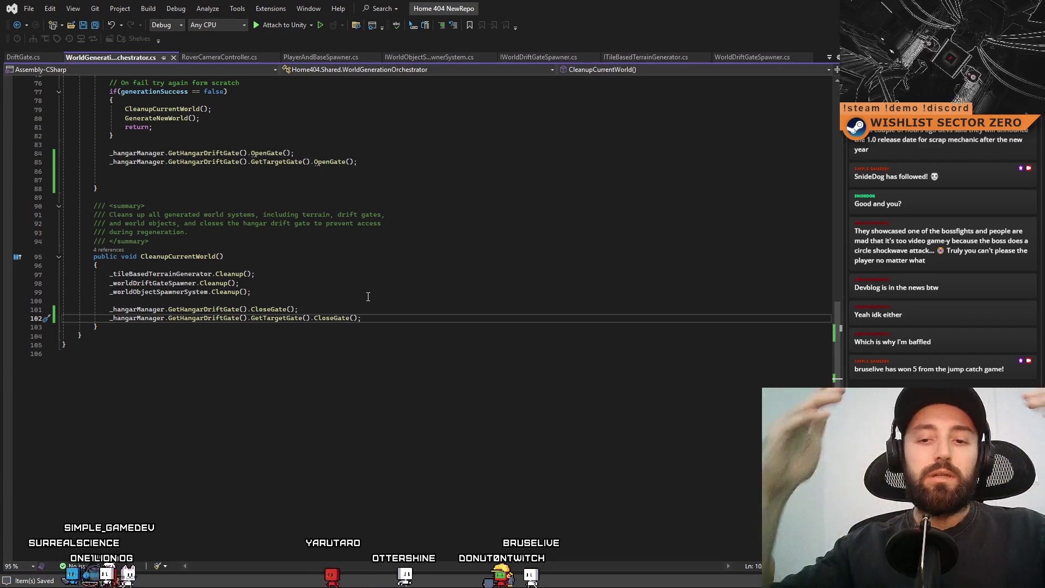
- Inspect the gate calls in CleanupCurrentWorld to find GetTargetGate().CloseGate() on line 102
left_click(365, 293)
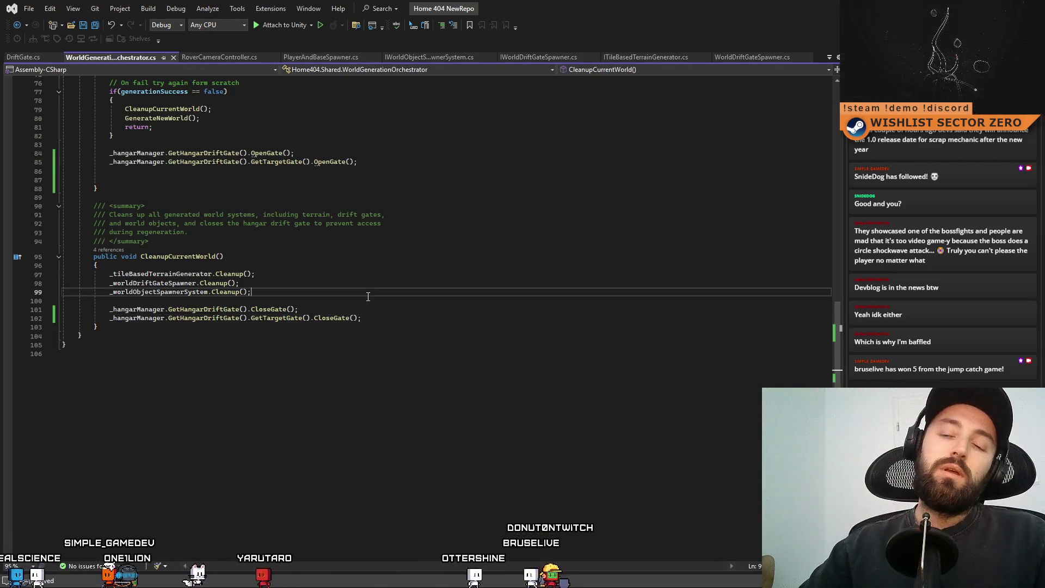
left_click(360, 308)
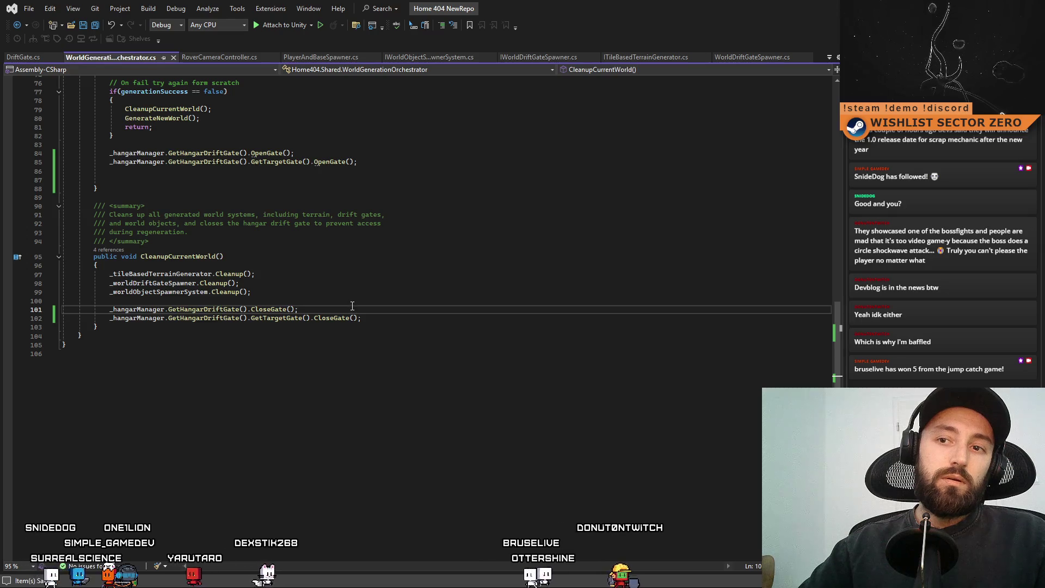
key("Down")
key("Down")
key("Down")
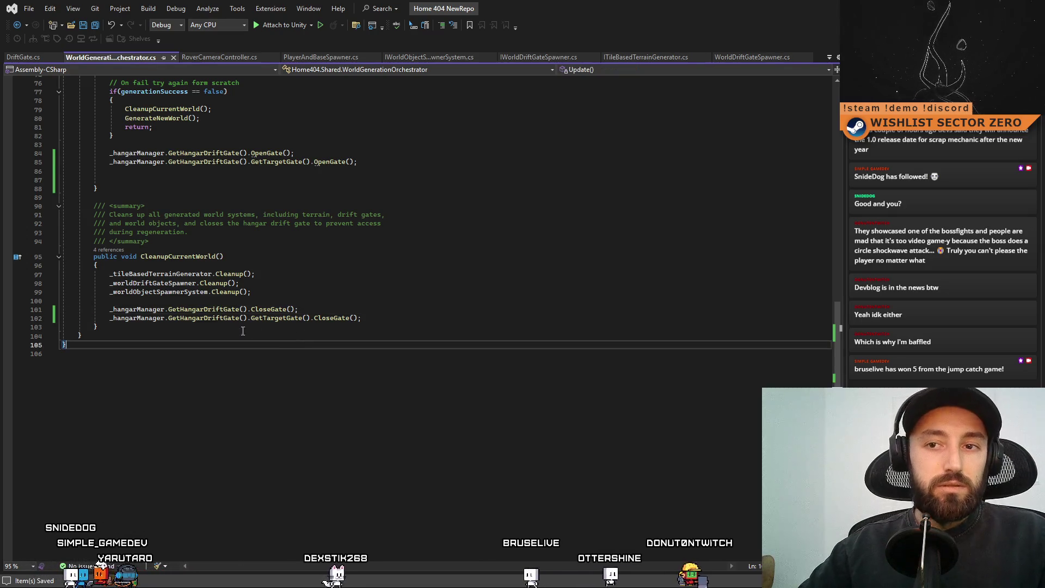
double_click(197, 310)
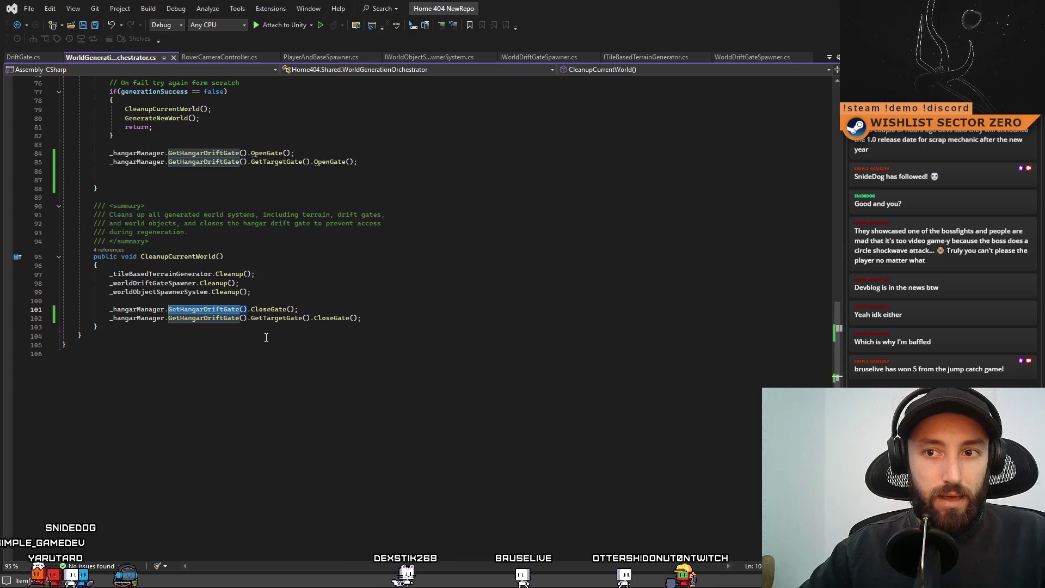
left_click(172, 346)
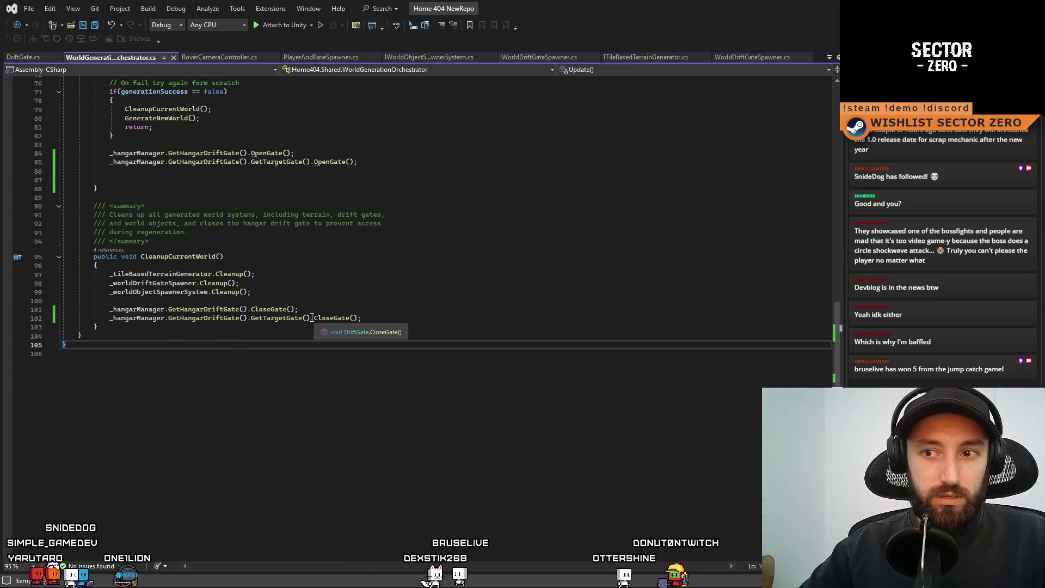
left_click_drag(311, 318, 229, 323)
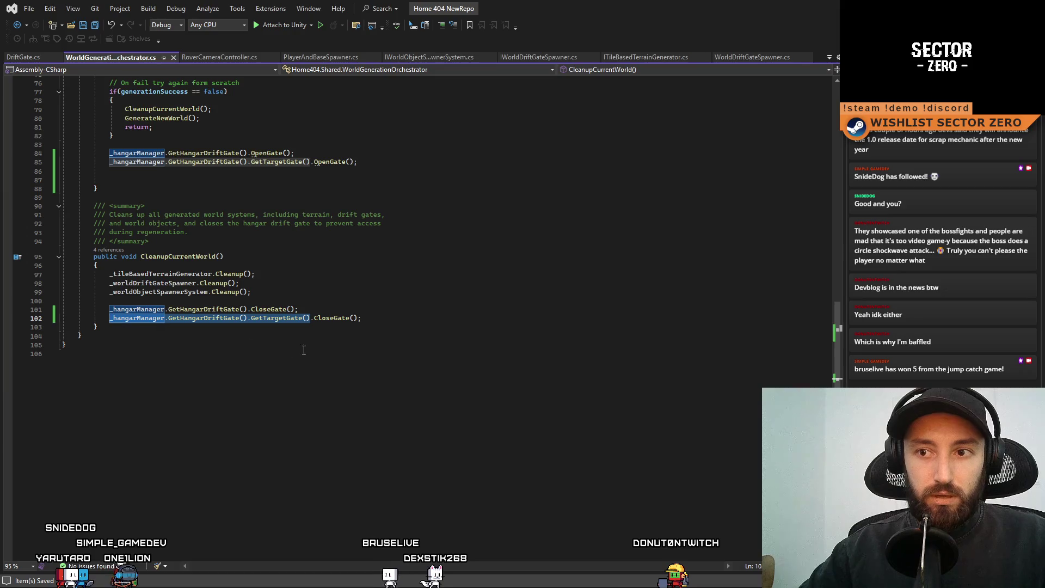
left_click(305, 345)
- Change line 102 to GetTargetGate()?.CloseGate(), save the script, and return to Unity
left_click(314, 318)
type("?")
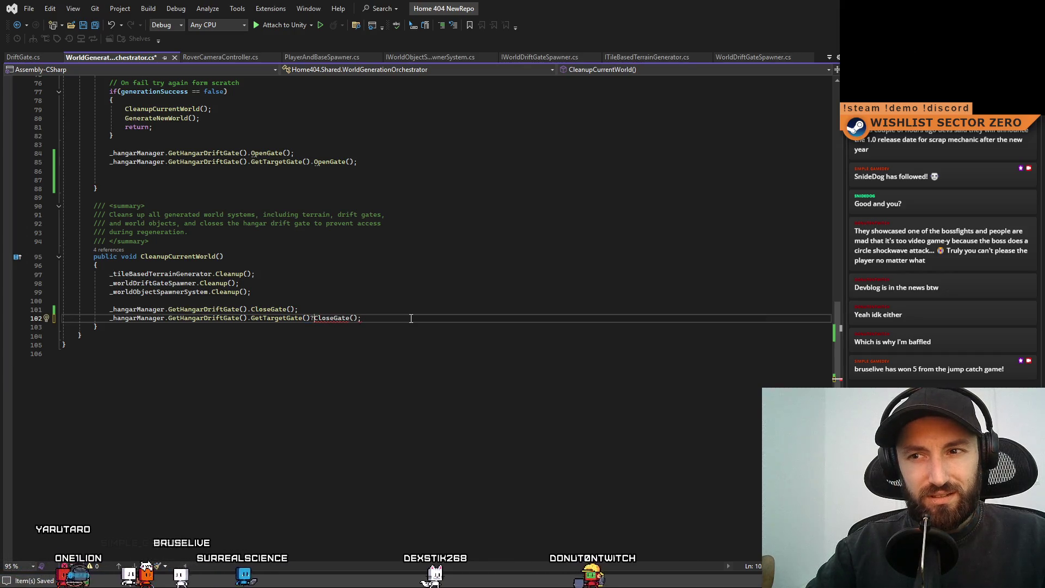
type(".")
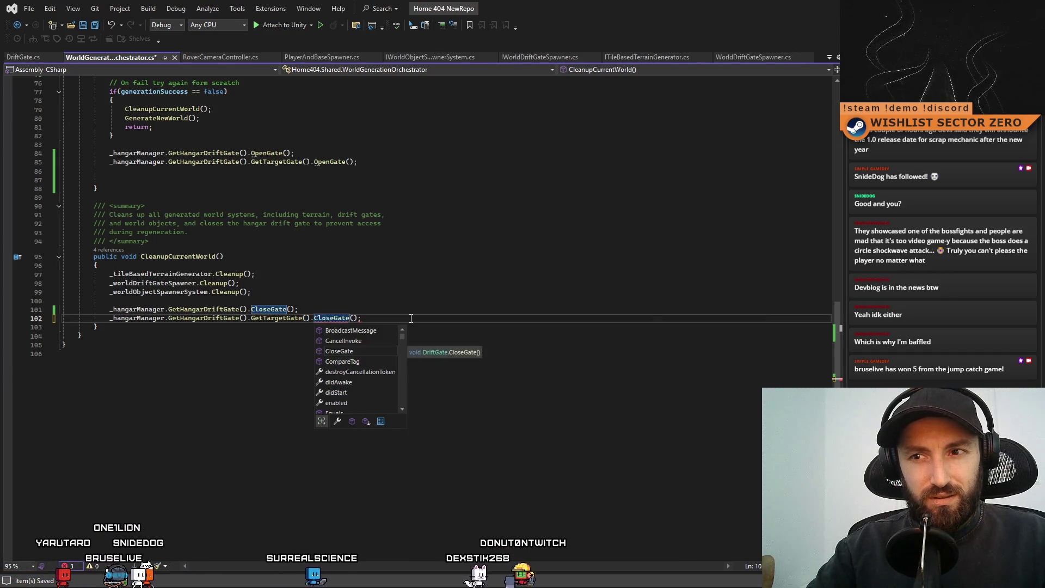
key("Escape")
key("BackSpace")
key("Right")
type(".")
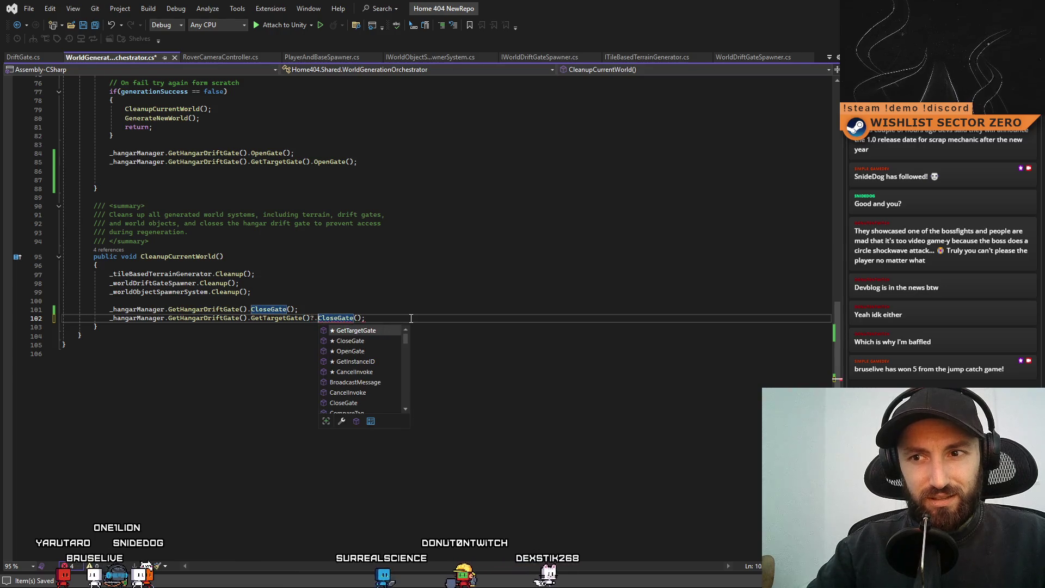
key("Escape")
left_click(339, 344)
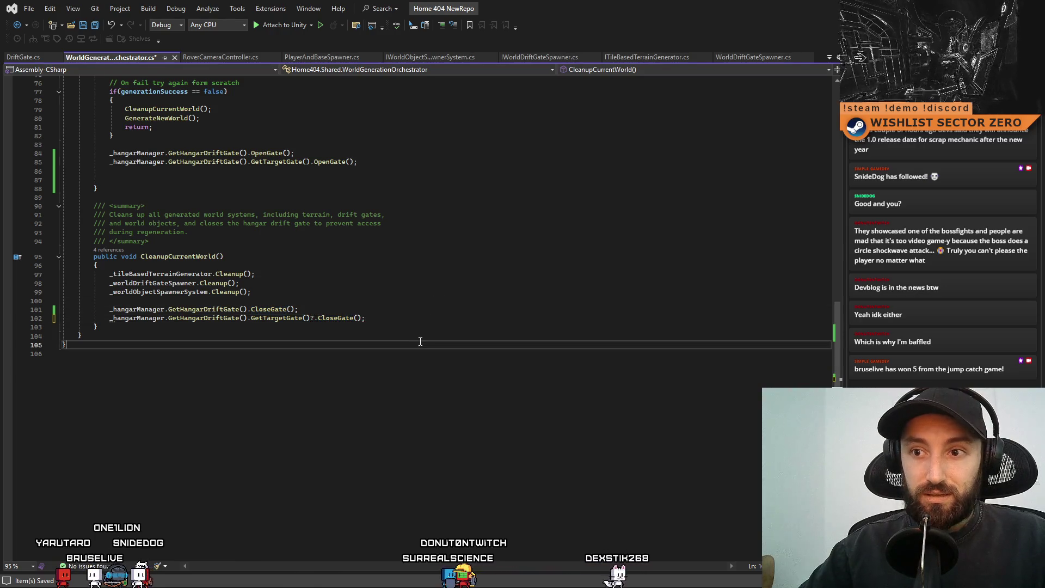
left_click(365, 318)
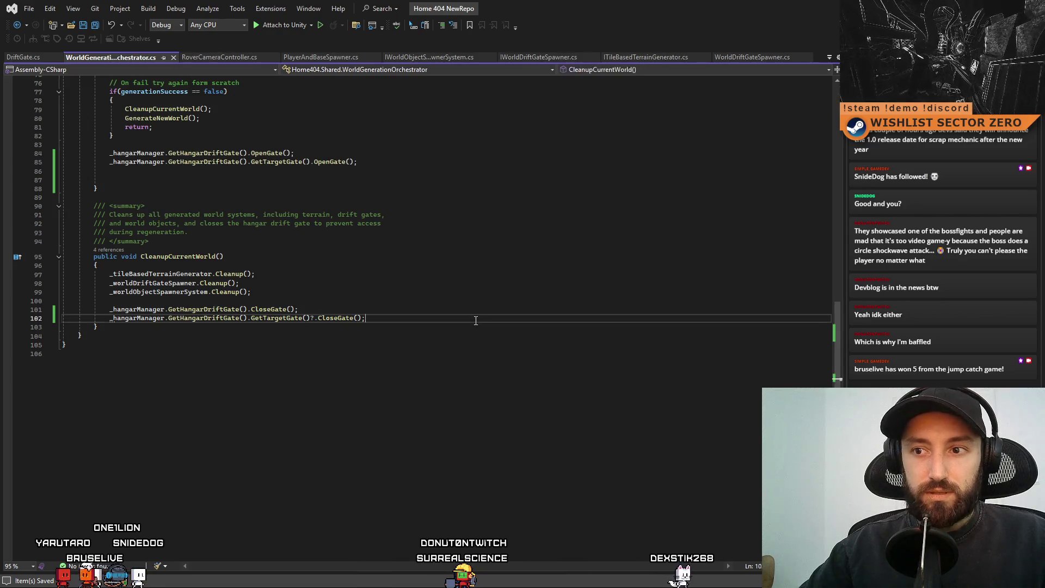
key("ctrl+s")
key("alt+Tab")
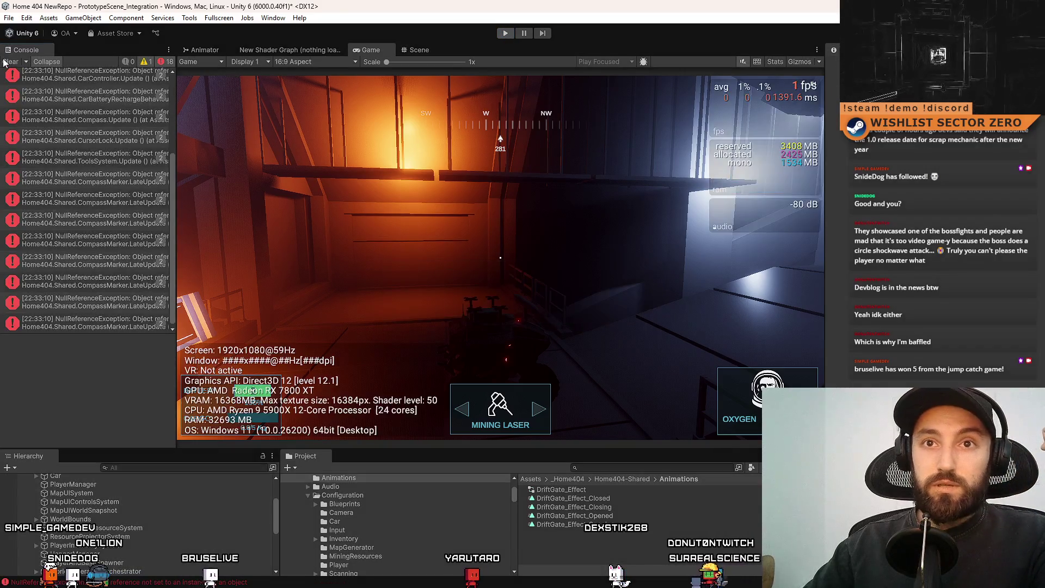
- Replay the scene to the desert drift gate, then open the null-reference error at line 85
left_click(4, 62)
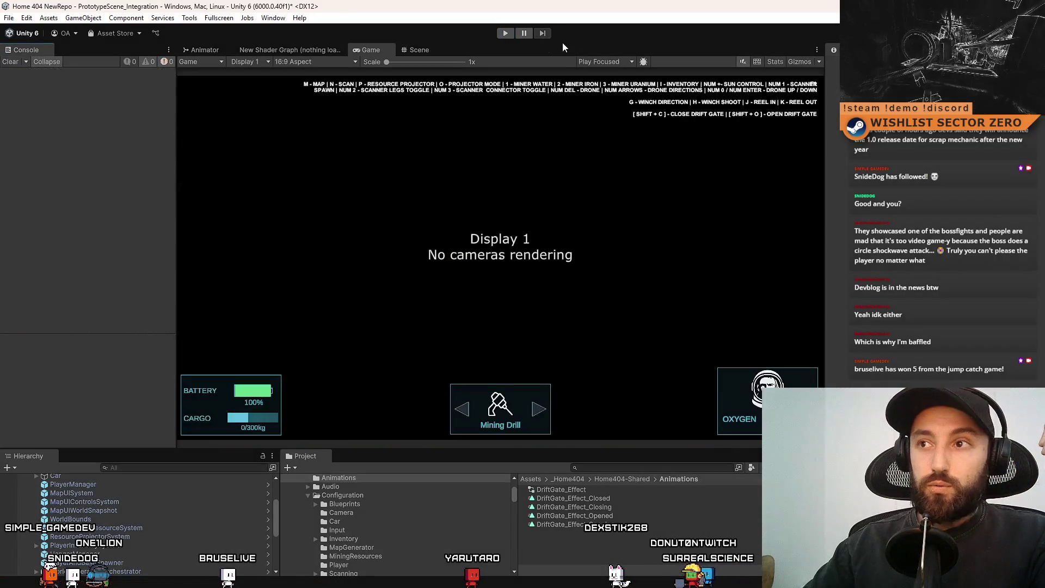
left_click(507, 35)
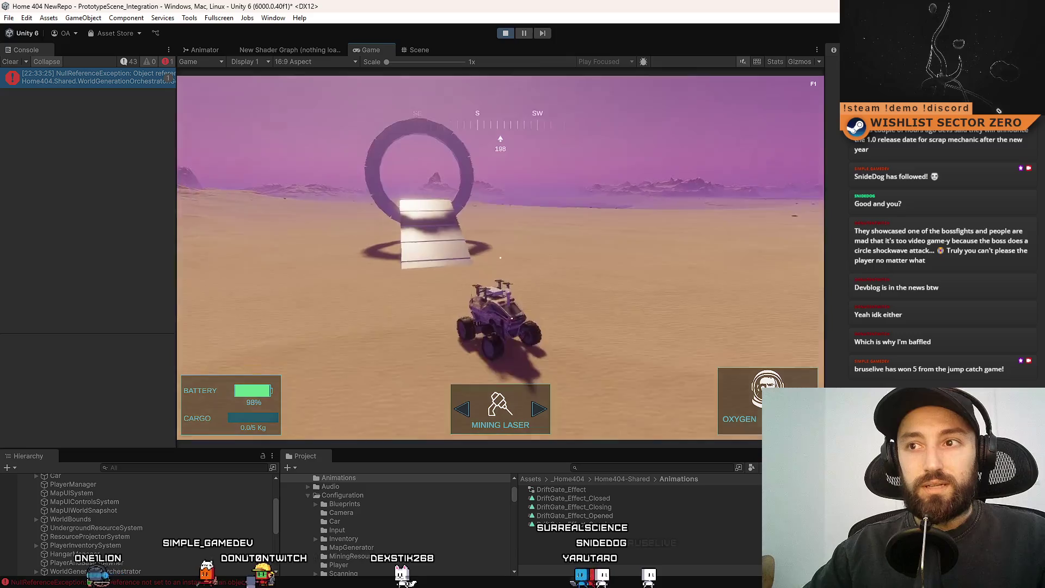
key("ctrl+p")
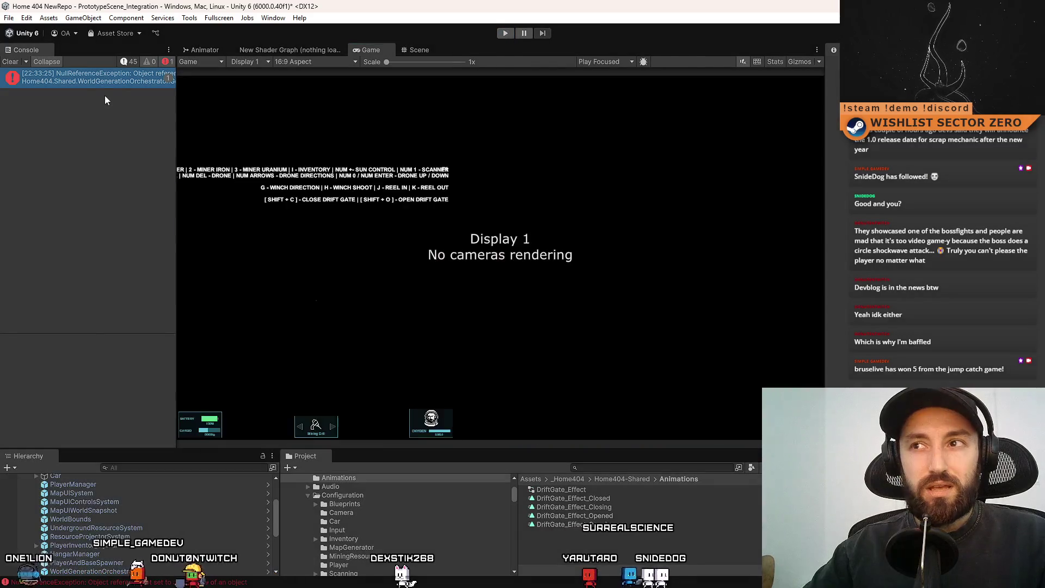
double_click(113, 82)
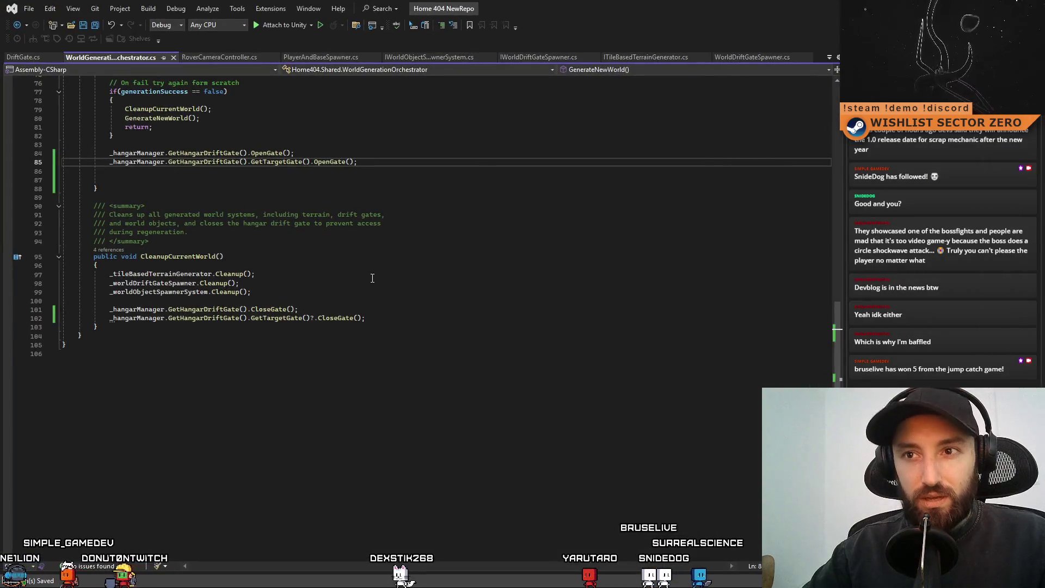
- Delete the target gate's OpenGate and leftover CloseGate lines plus the empty lines 85–86
scroll(468, 250, "up", 3)
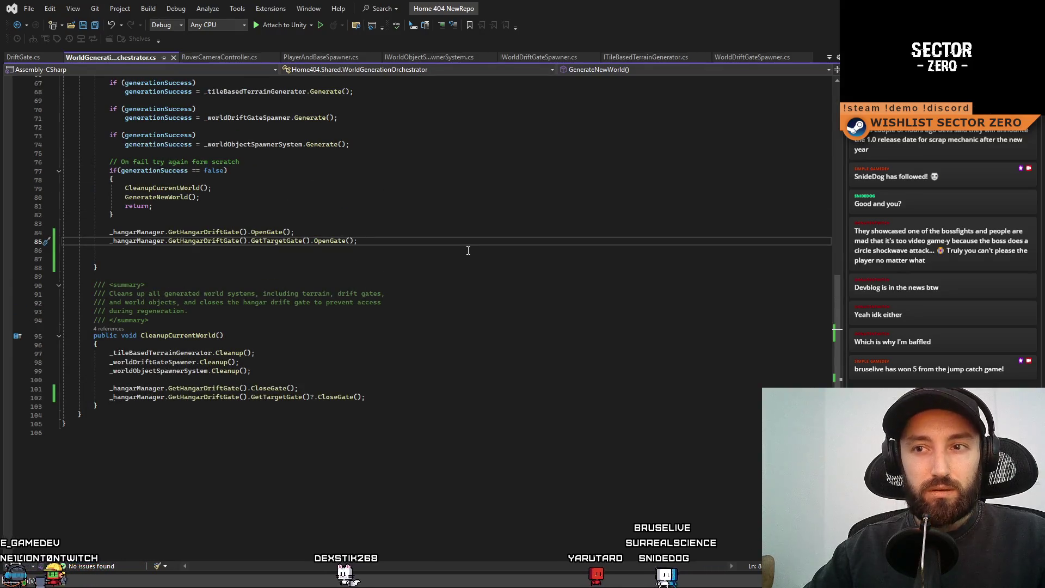
scroll(468, 250, "up", 7)
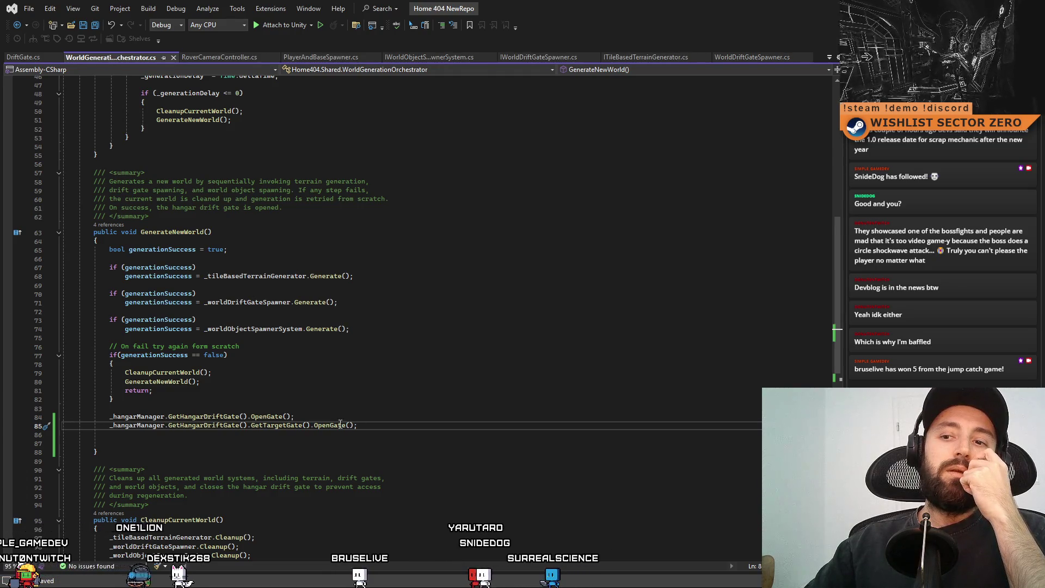
key("shift+Up")
key("BackSpace")
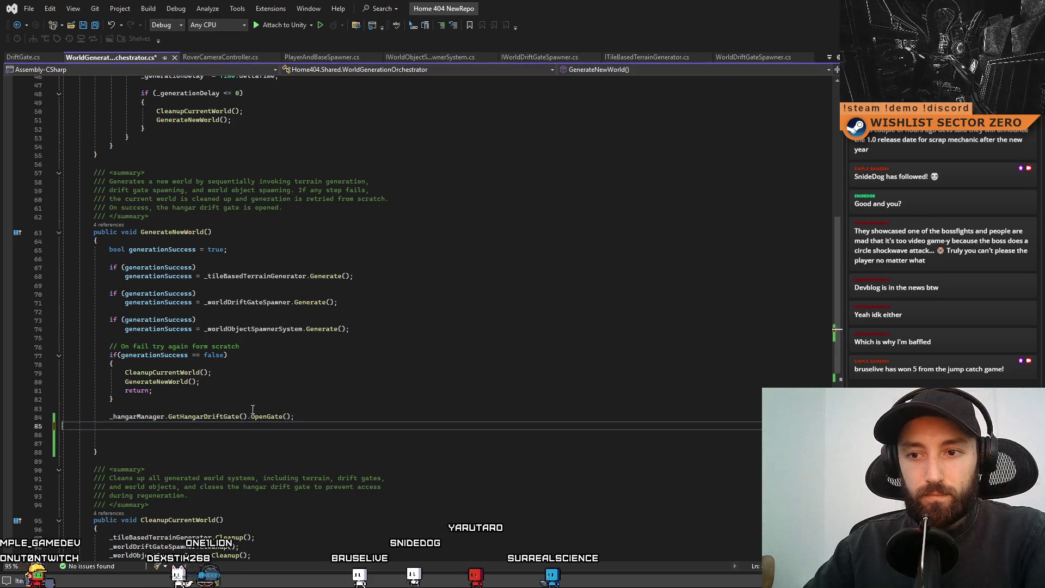
scroll(322, 405, "down", 3)
scroll(322, 405, "down", 1)
left_click(366, 467)
key("shift+Up")
key("BackSpace")
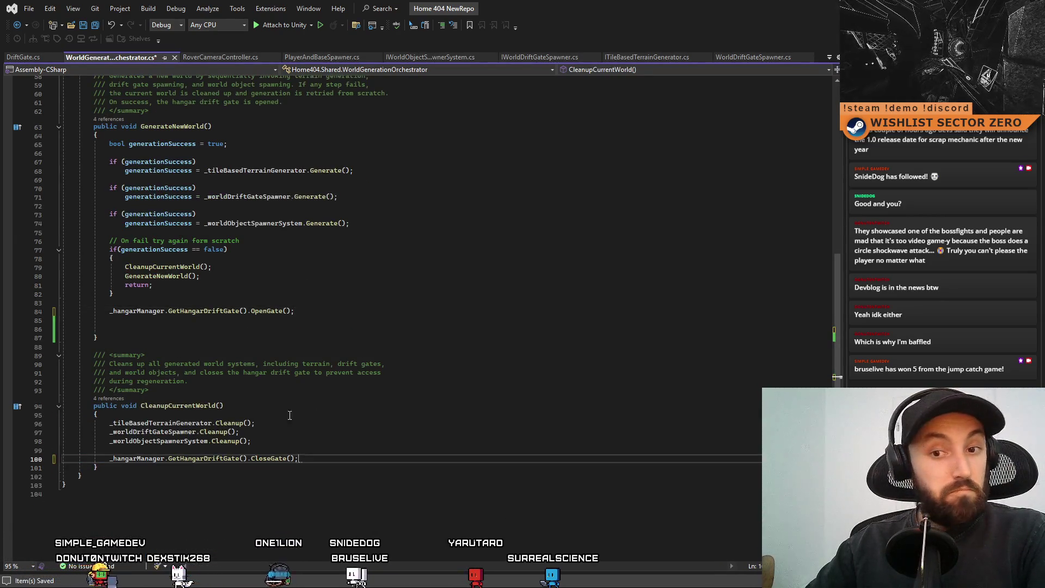
left_click(370, 329)
key("BackSpace")
key("BackSpace")
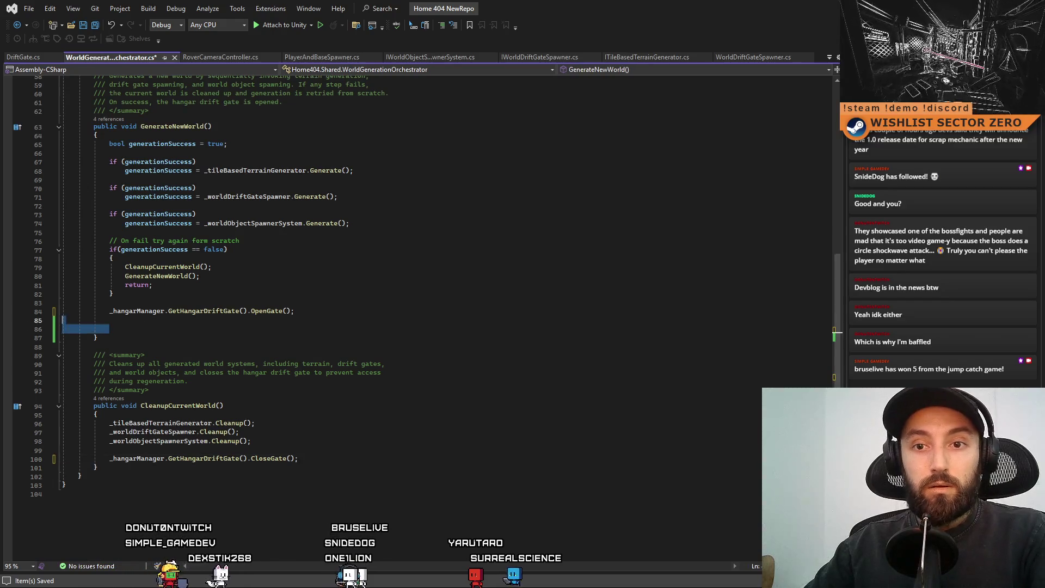
- Save WorldGenerationOrchestrator.cs and switch to DriftGate.cs
scroll(423, 317, "up", 8)
left_click(327, 269)
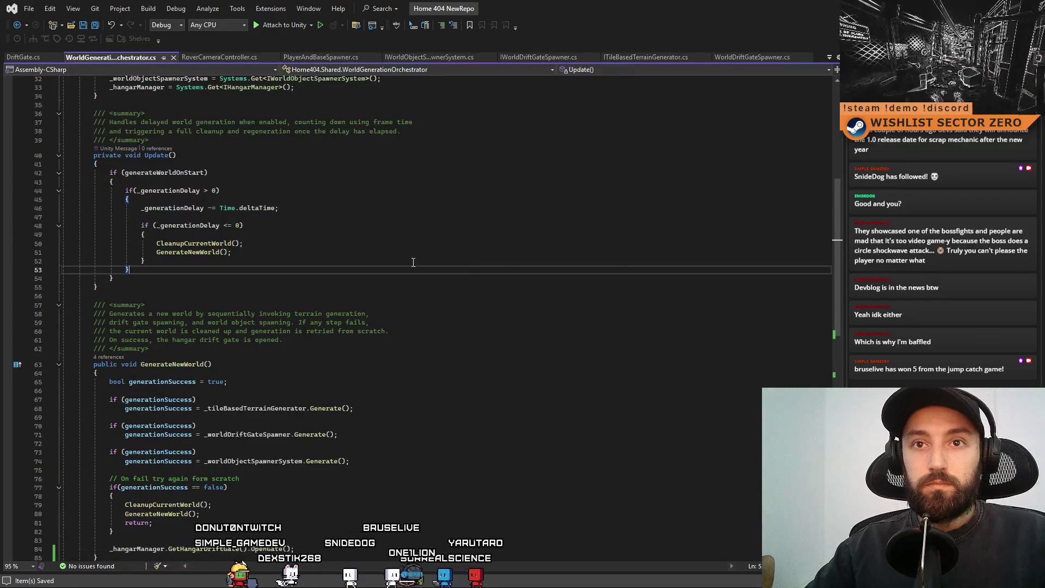
key("ctrl+s")
left_click(23, 57)
scroll(402, 308, "up", 4)
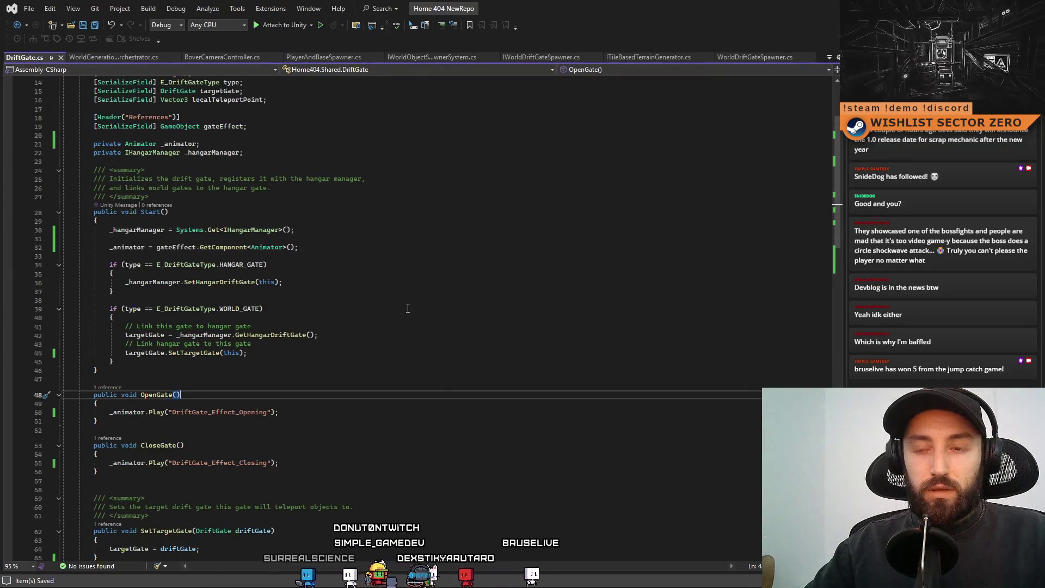
- Add OpenGate(); after targetGate.SetTargetGate(this) in DriftGate.cs Start(), save, and return to Unity
double_click(238, 265)
left_click(335, 284)
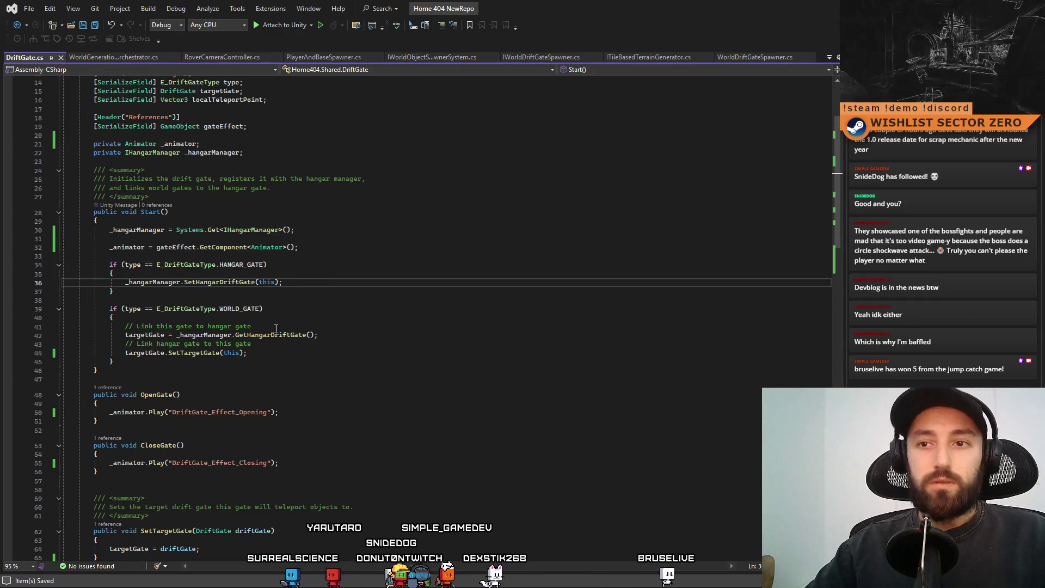
left_click(272, 352)
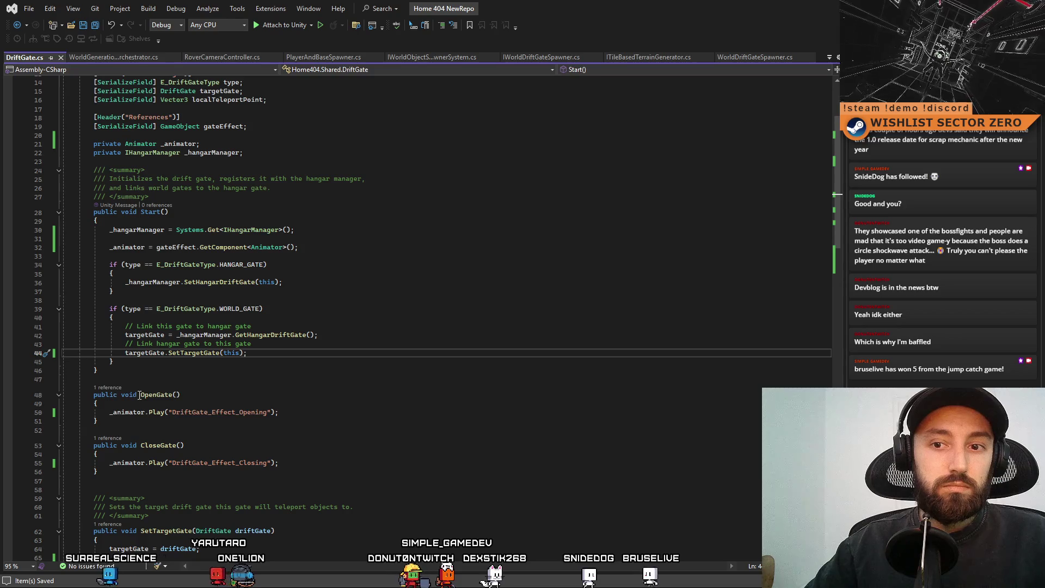
key("Return")
type("OpenGate()()")
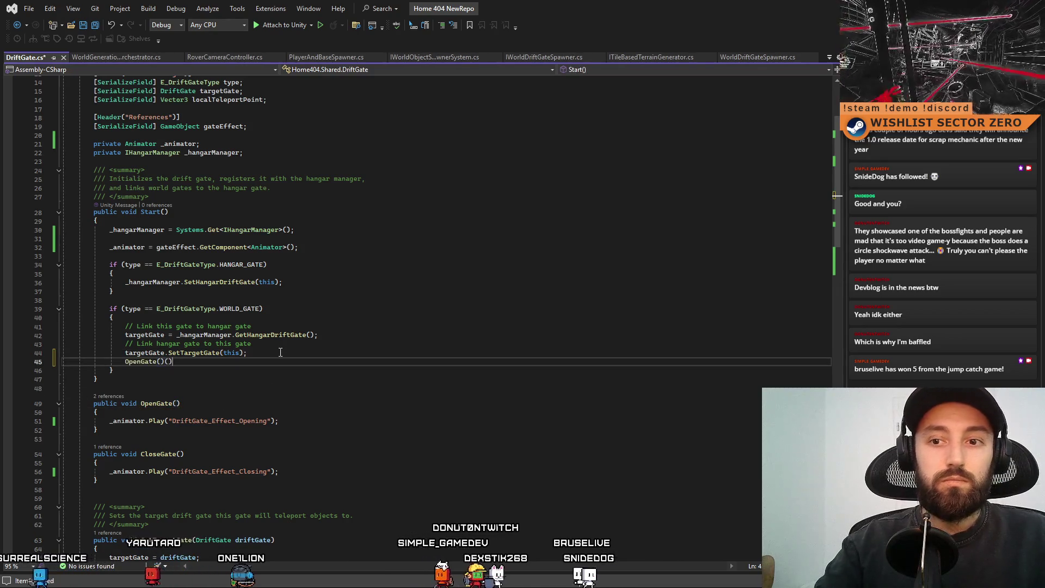
key("BackSpace")
key("BackSpace")
type(";")
key("Down")
key("ctrl+s")
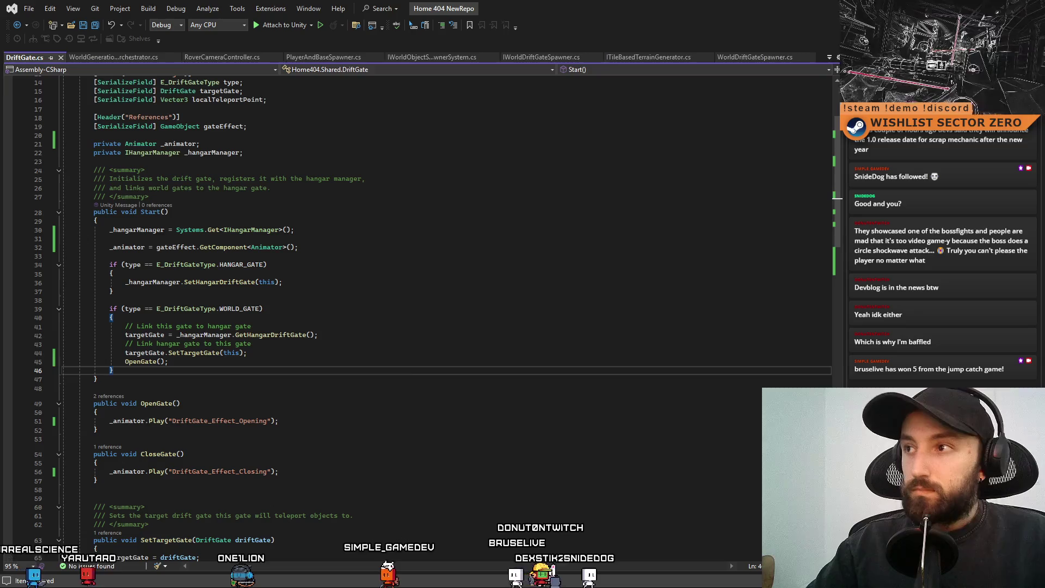
key("alt+Tab")
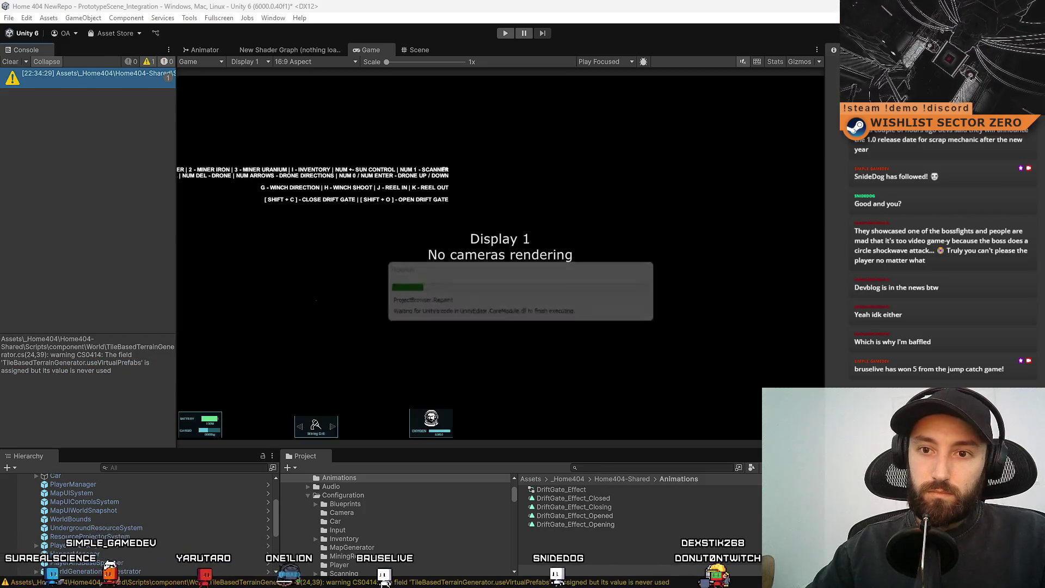
- Play the game fullscreen with F10 and drive down the tunnel into the glowing hangar gate
left_click(505, 32)
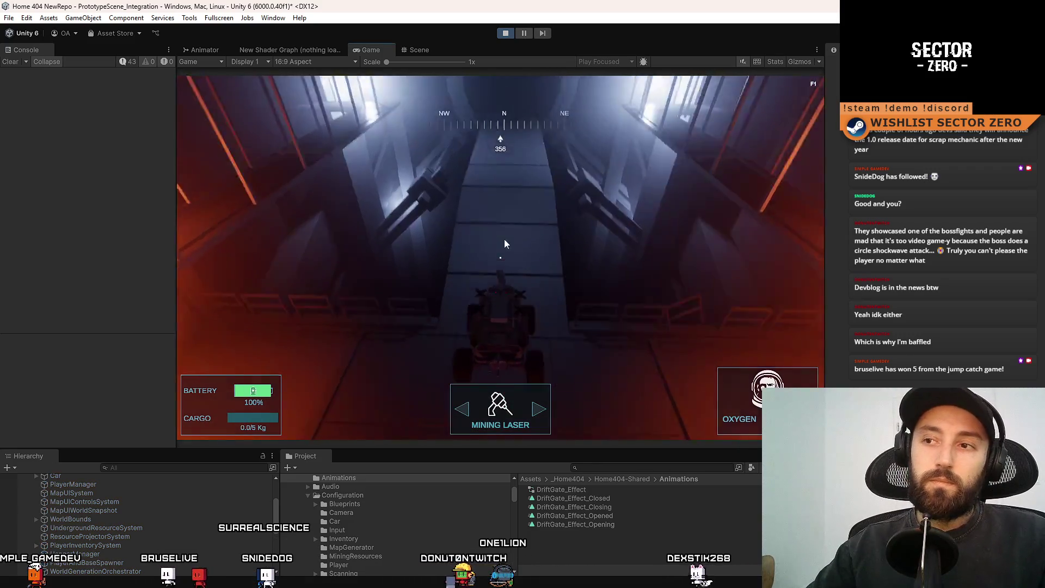
left_click(505, 243)
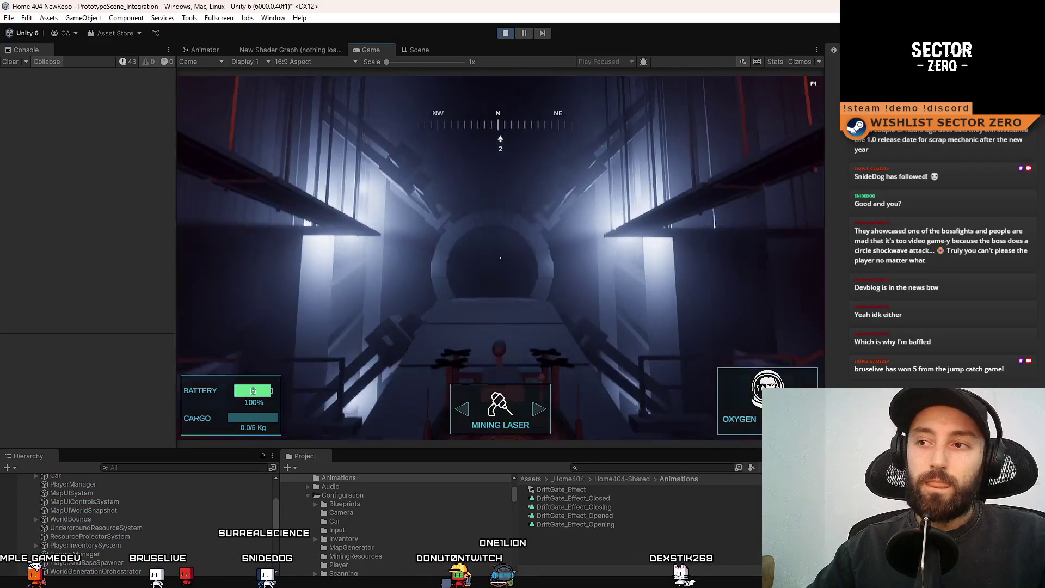
key("F10")
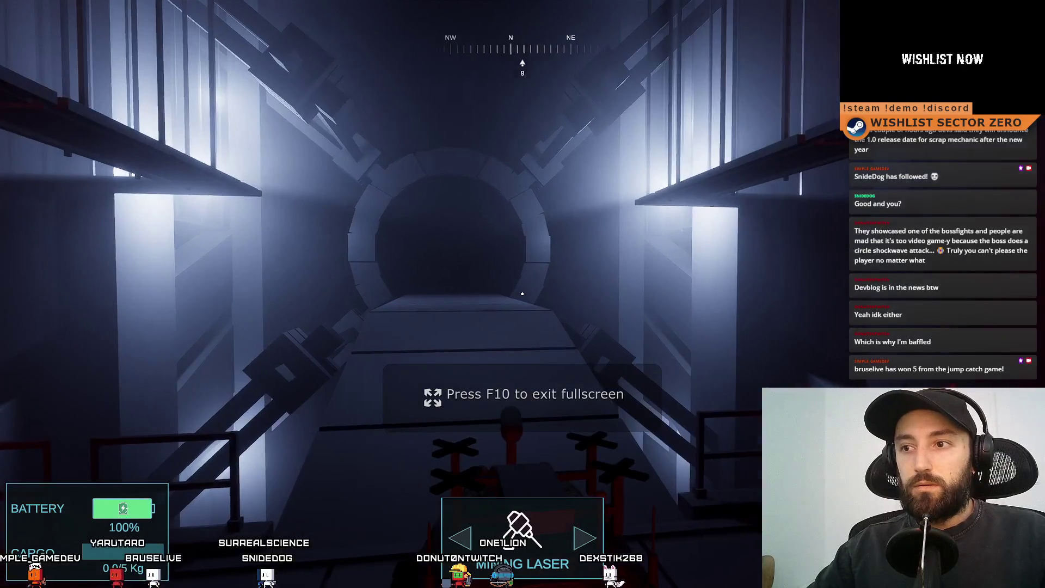
key("w")
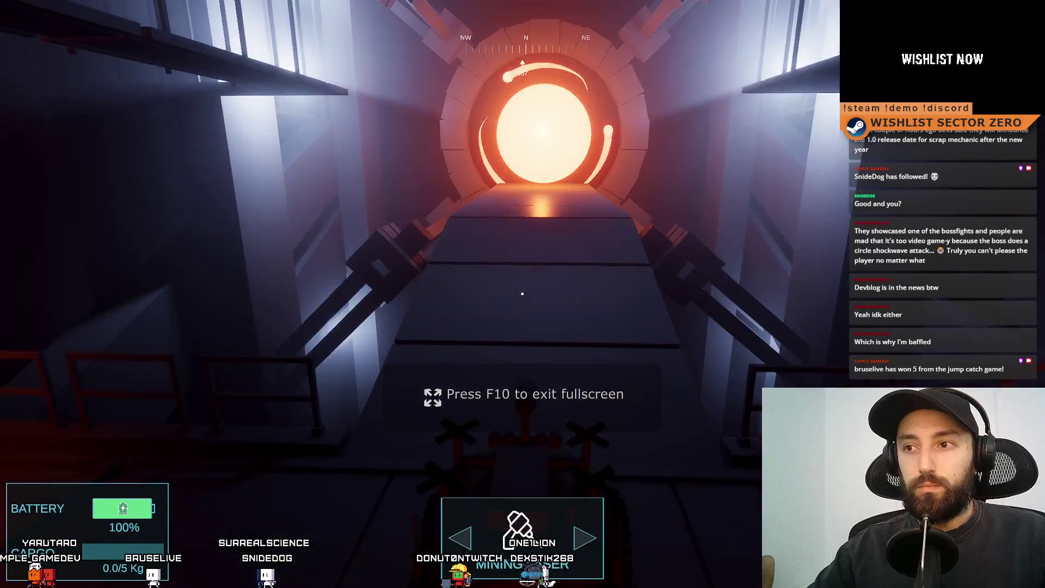
key("v")
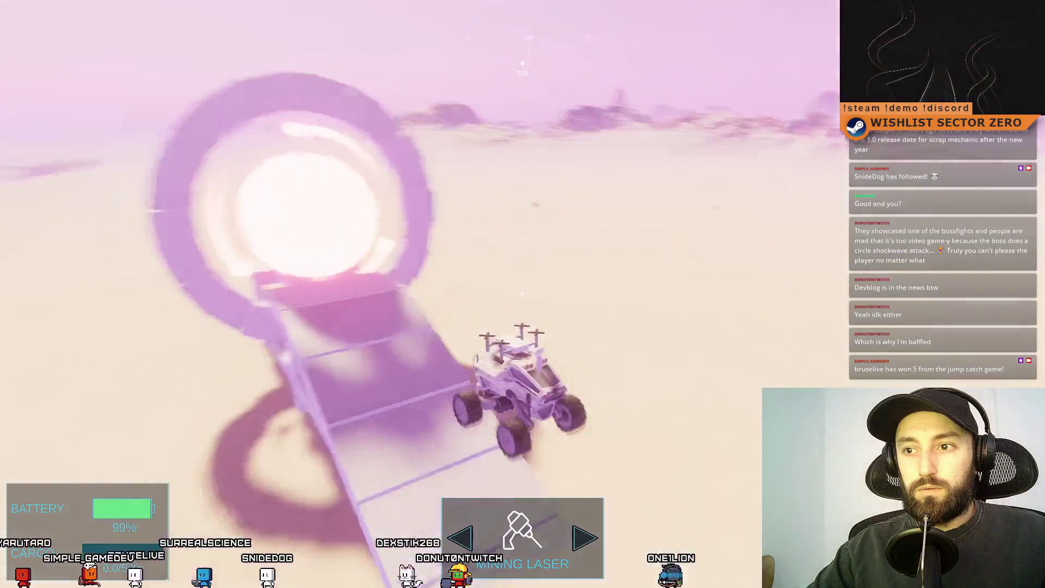
- Drive the rover off the portal ramp, across the desert, and back toward the glowing gate
key("w")
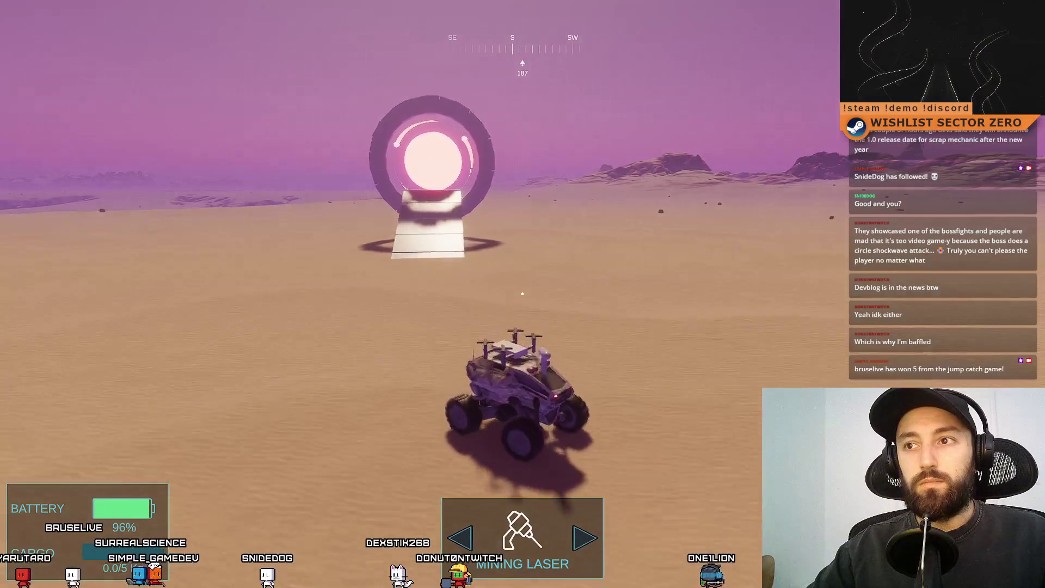
key("a")
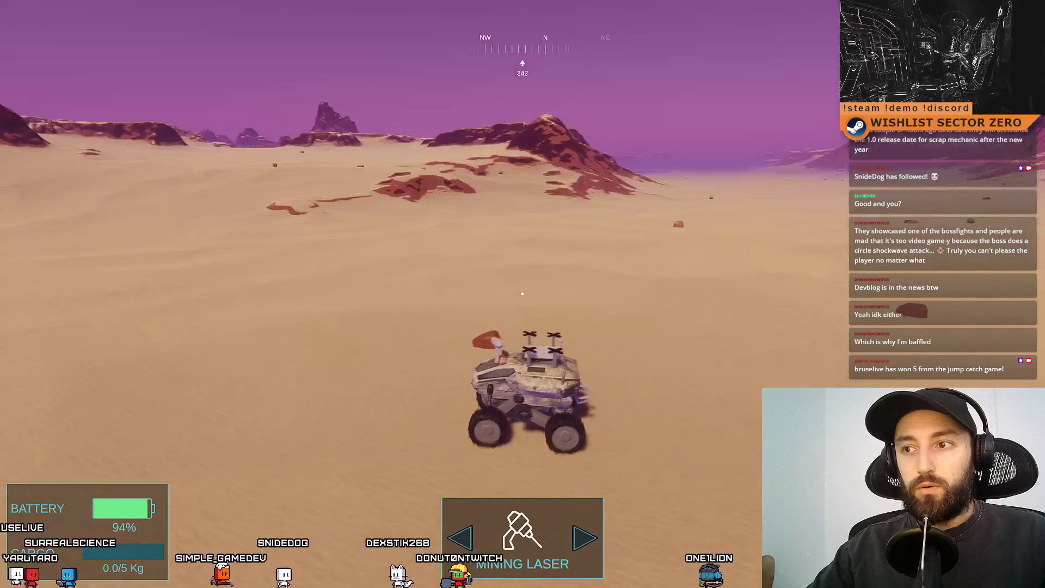
key("d")
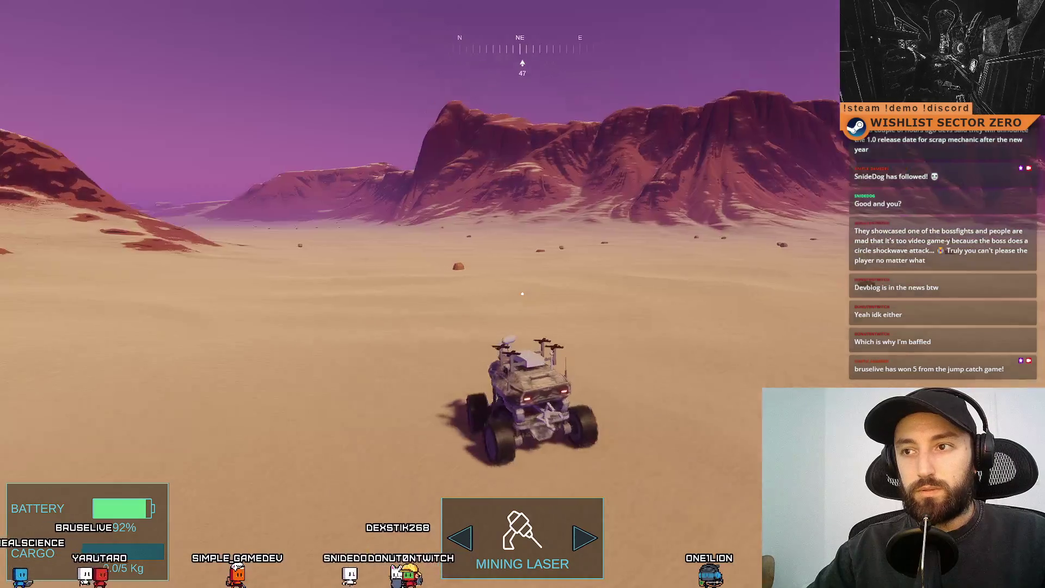
key("w")
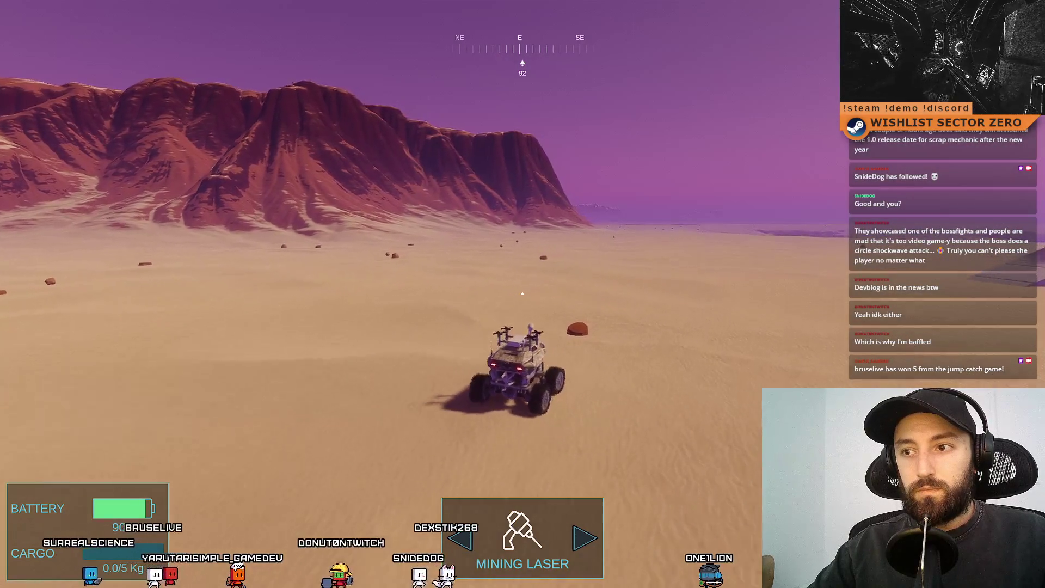
key("a")
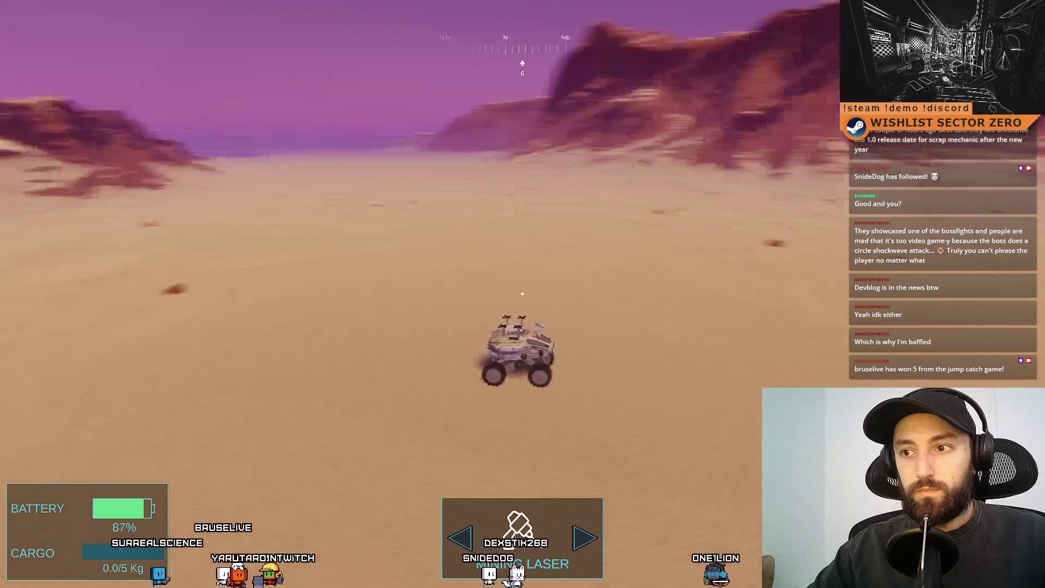
key("d")
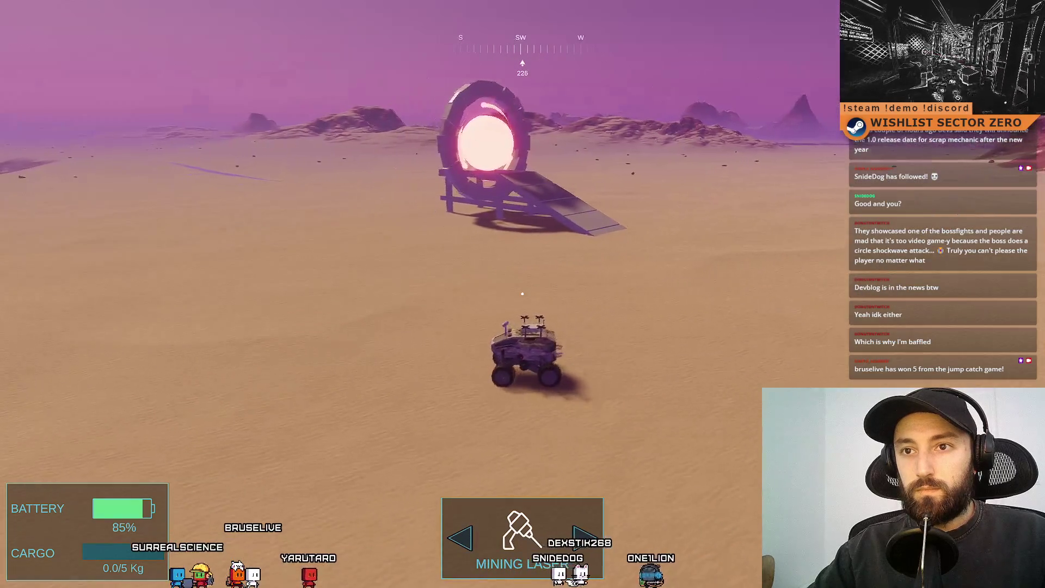
key("a")
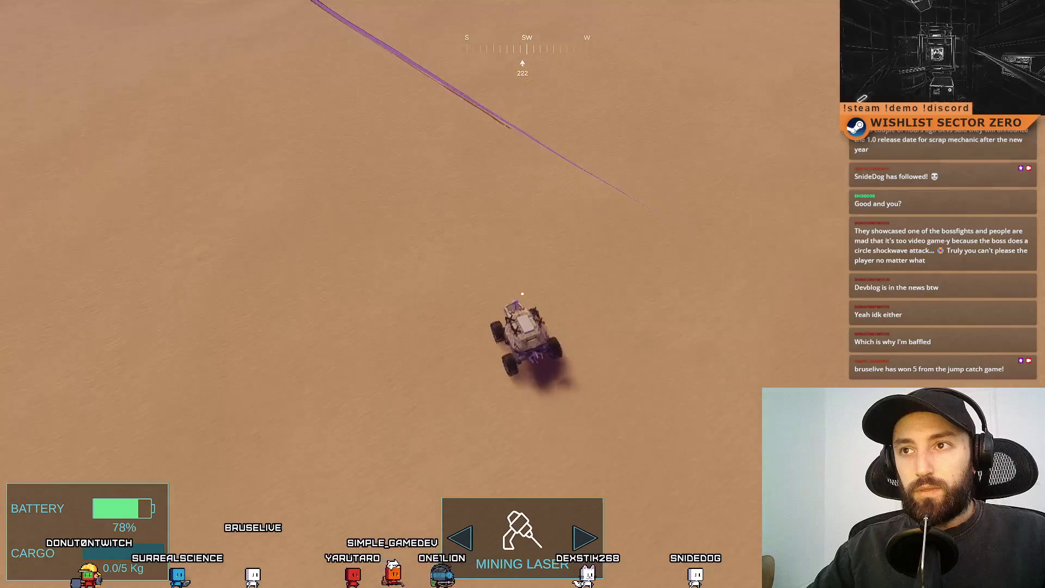
key("a")
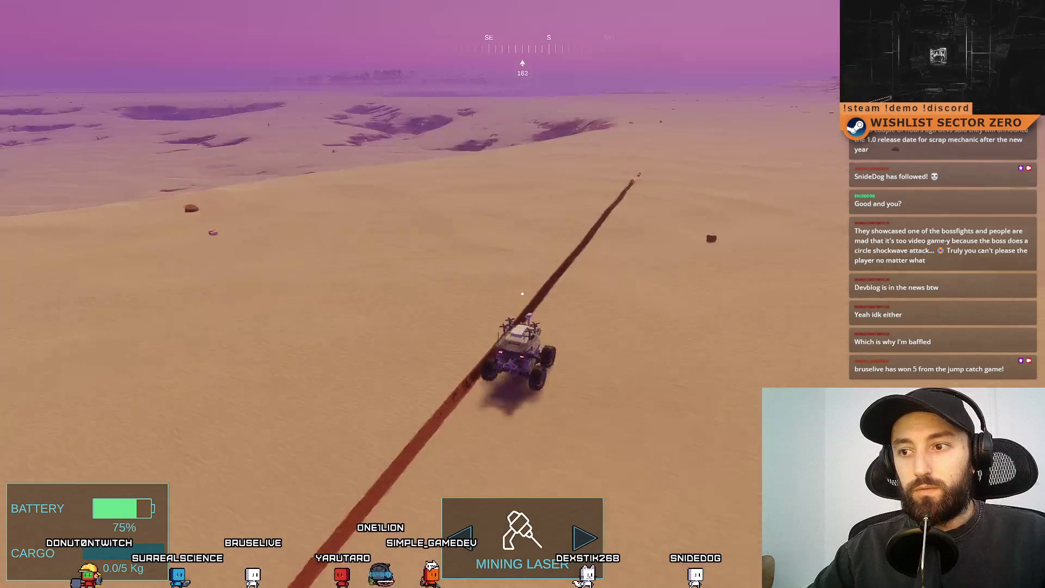
key("a")
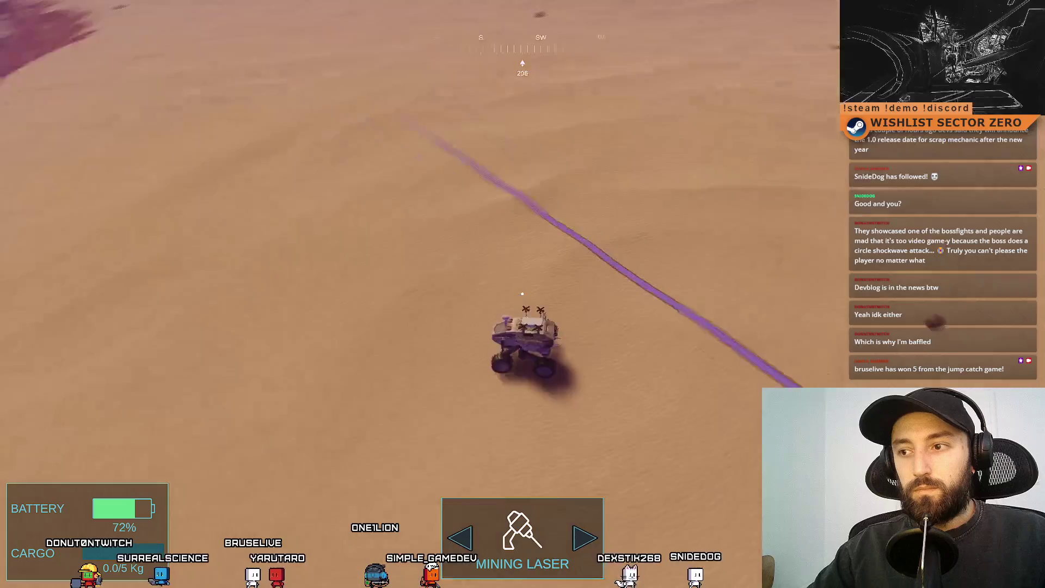
key("w")
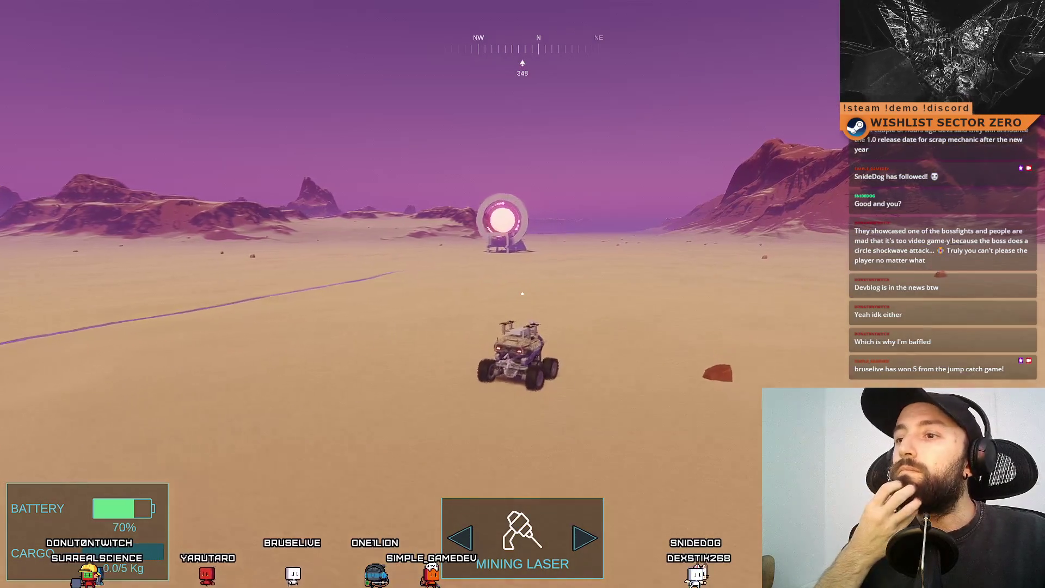
key("w")
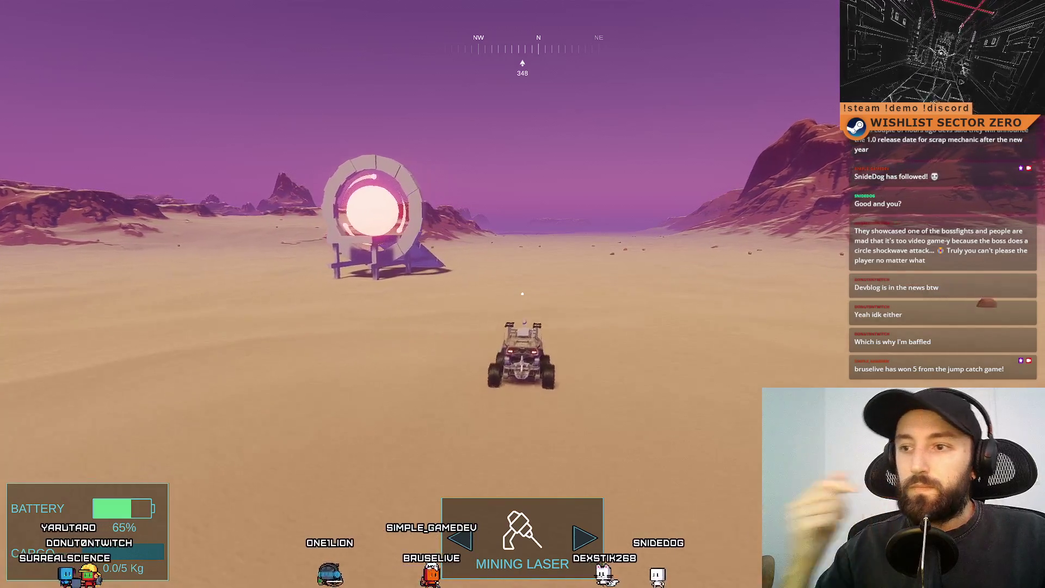
key("a")
key("a")
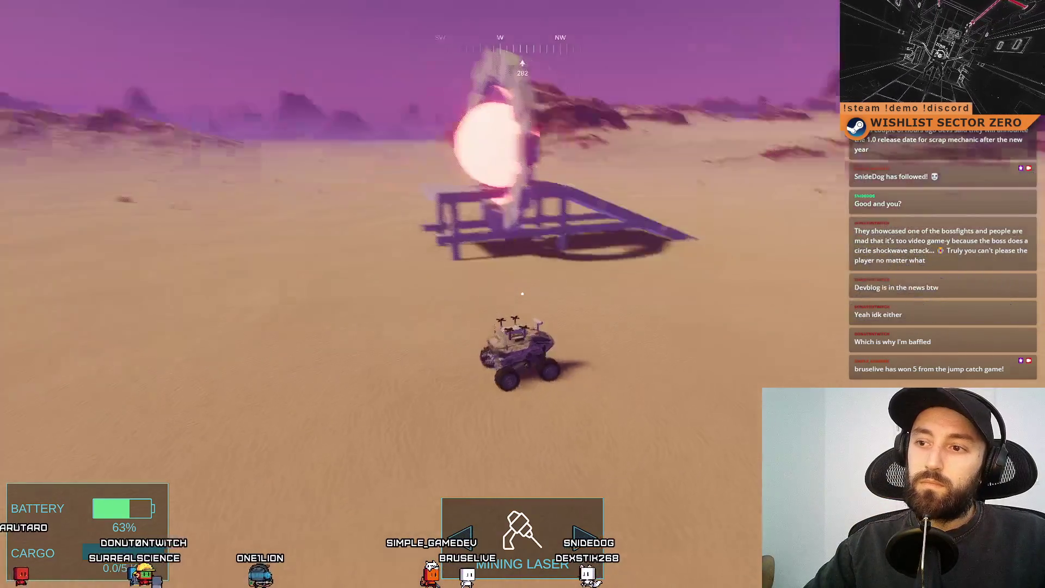
- Circle the gate ramp and loop the rover across the desert back toward it
key("d")
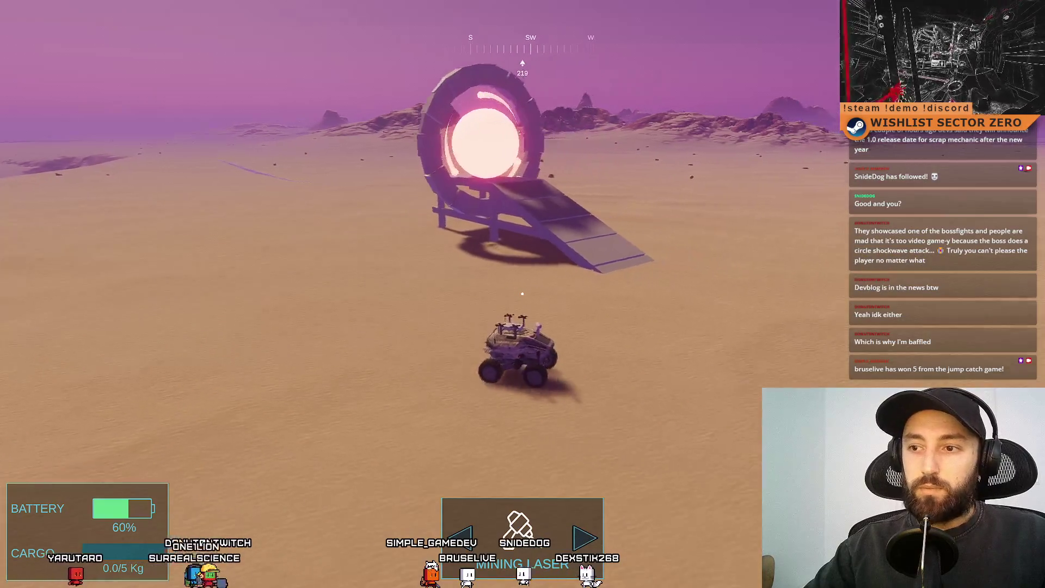
key("a")
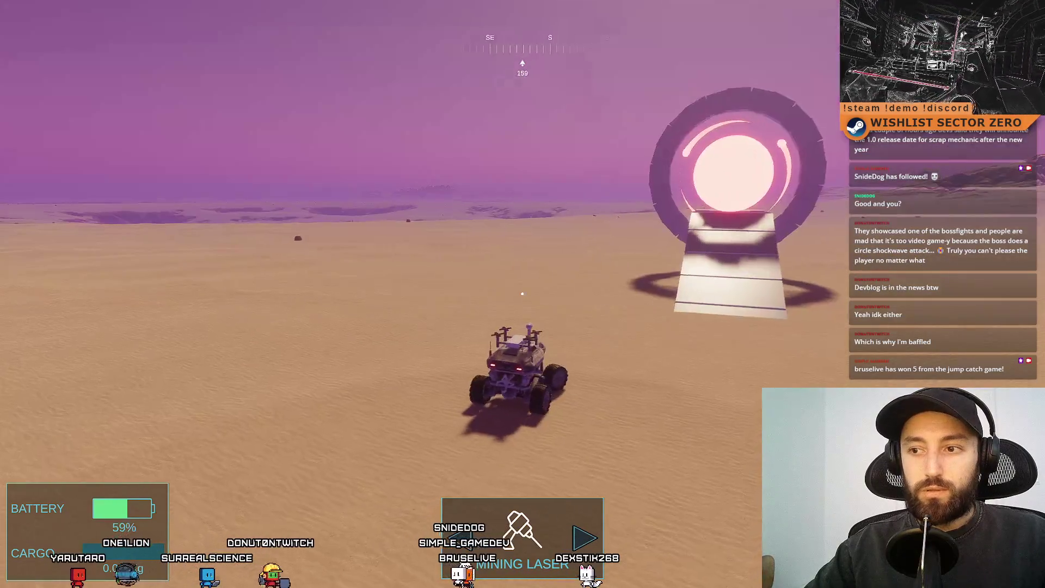
key("a")
key("d")
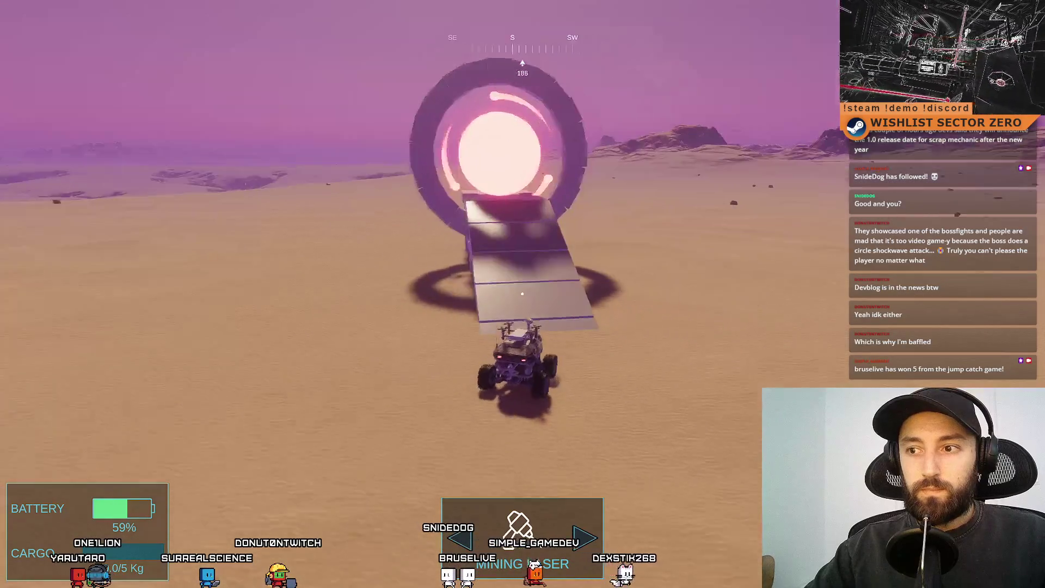
key("d")
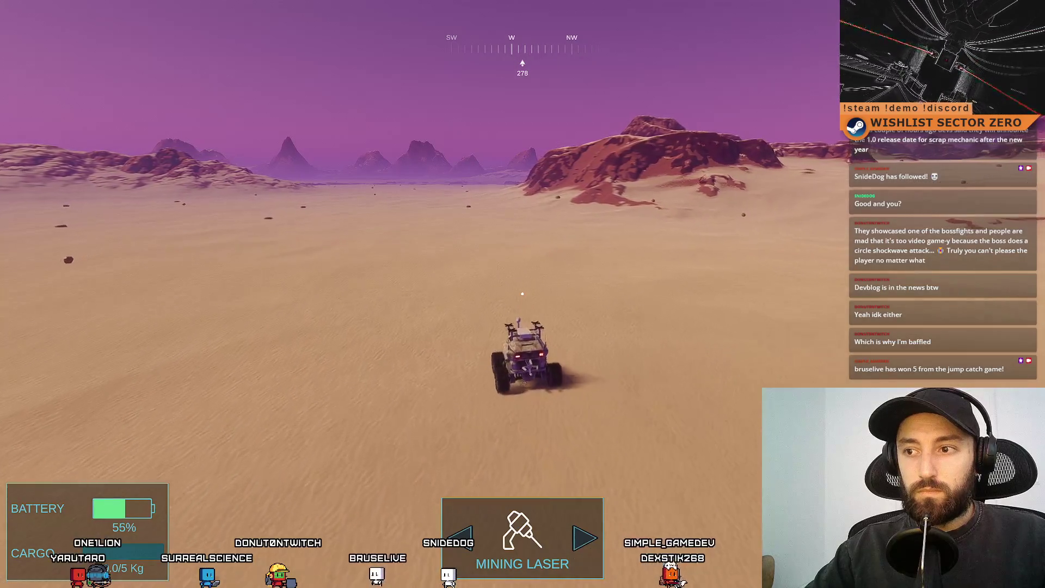
key("a")
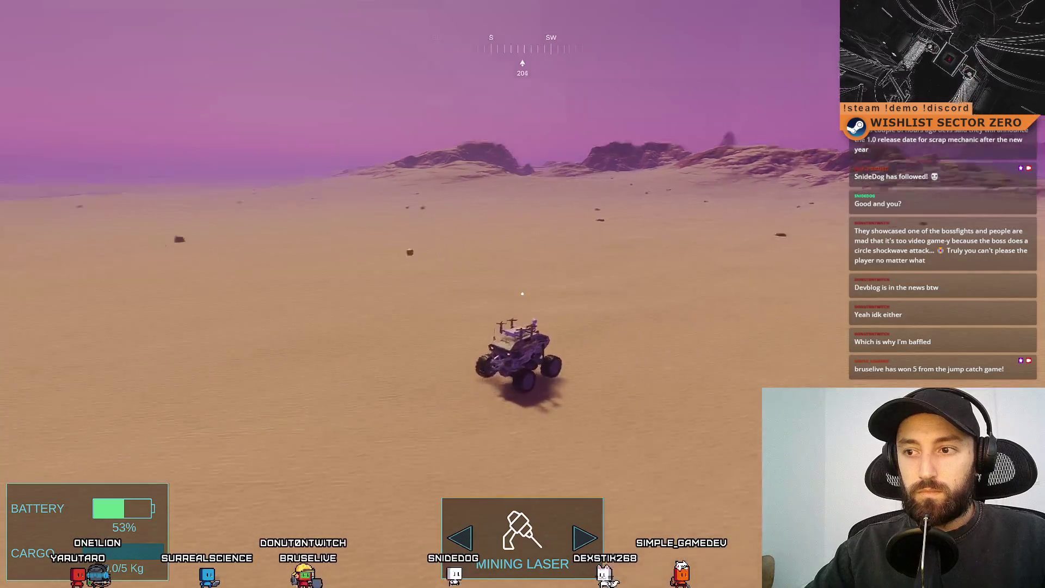
key("a")
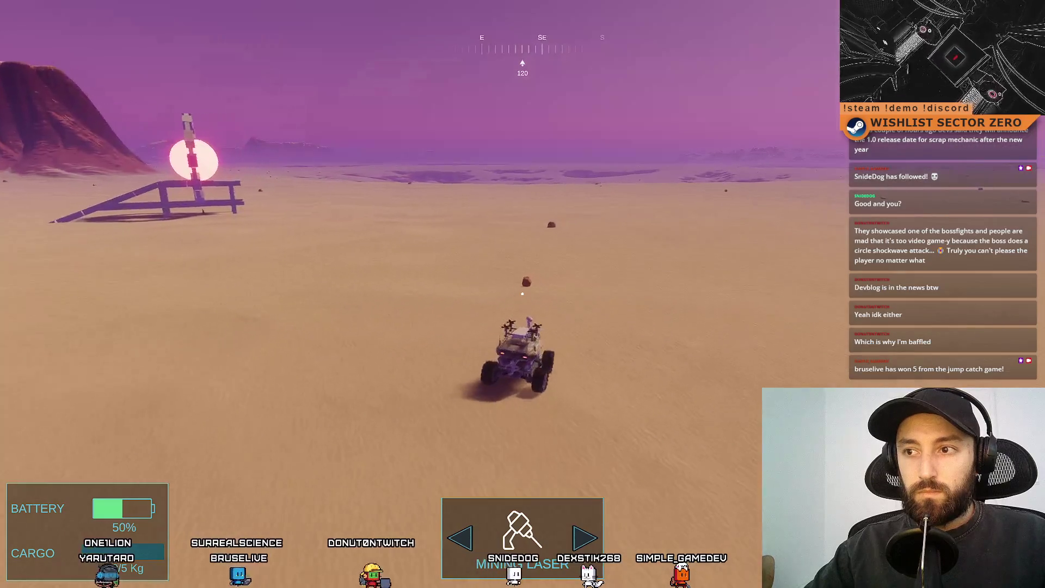
key("a")
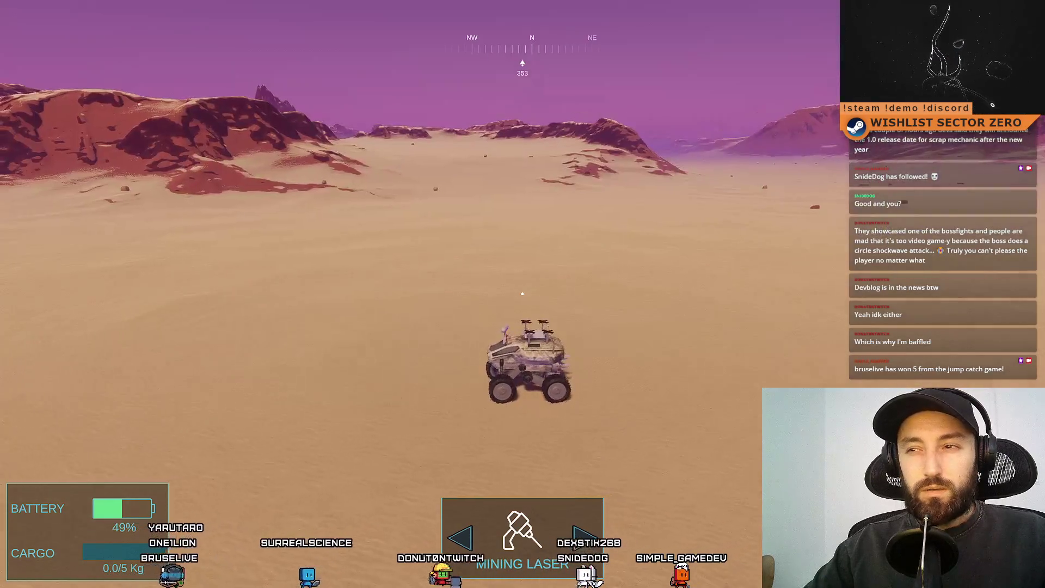
key("d")
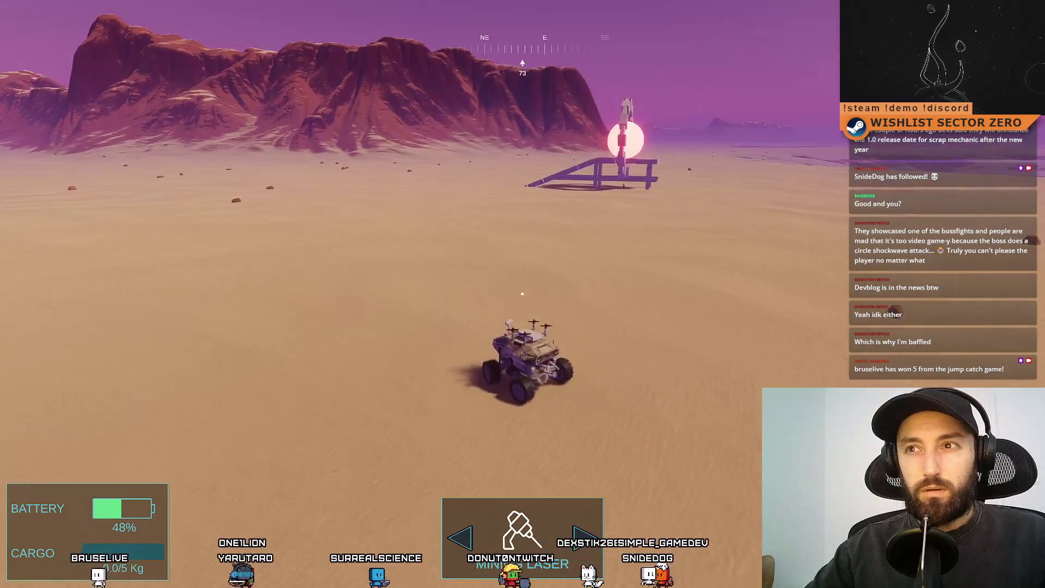
key("w")
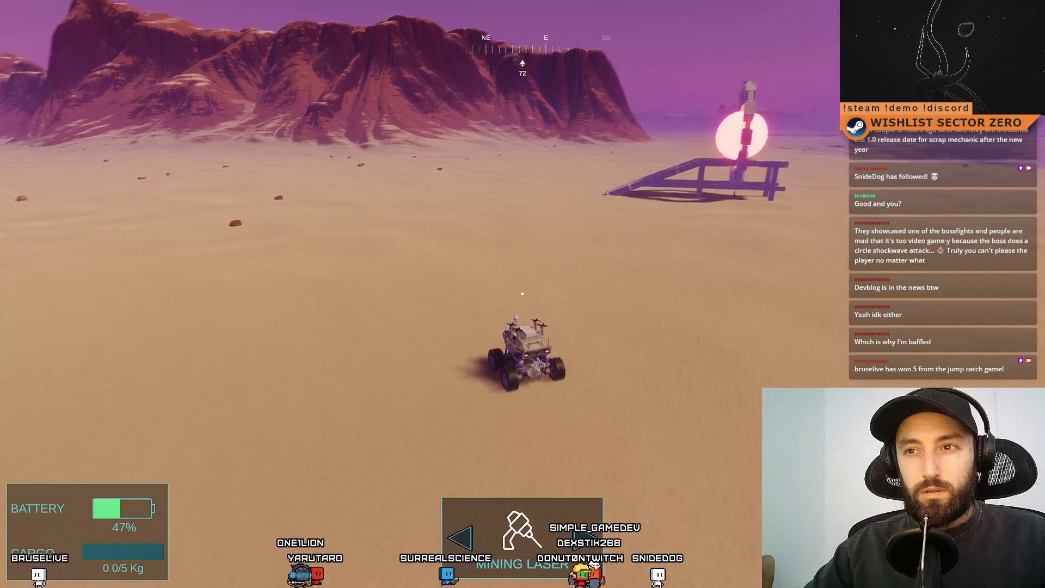
key("d")
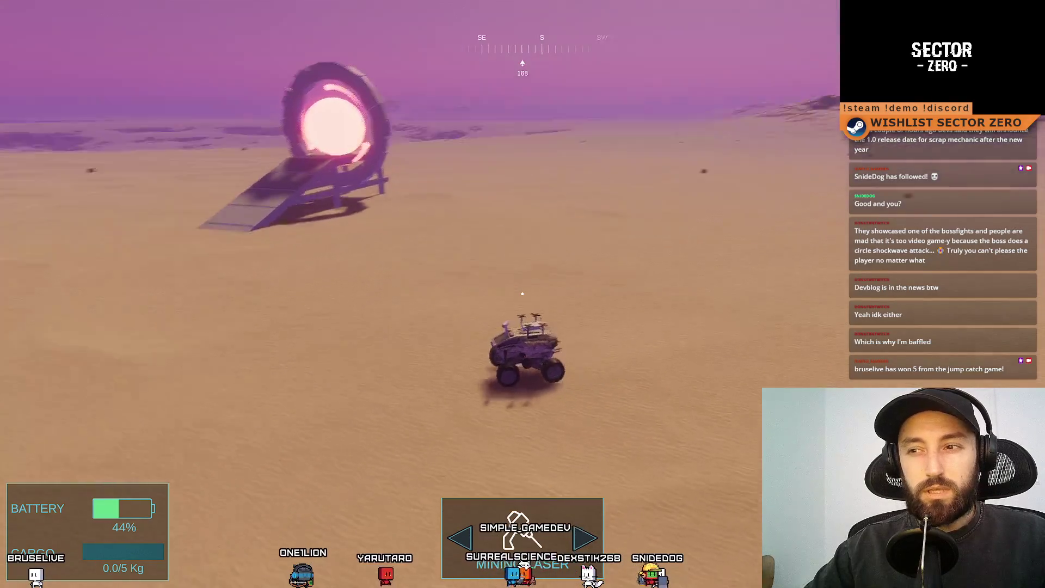
- Steer around the portal ring, driving past it and swinging back to keep it in view
key("a")
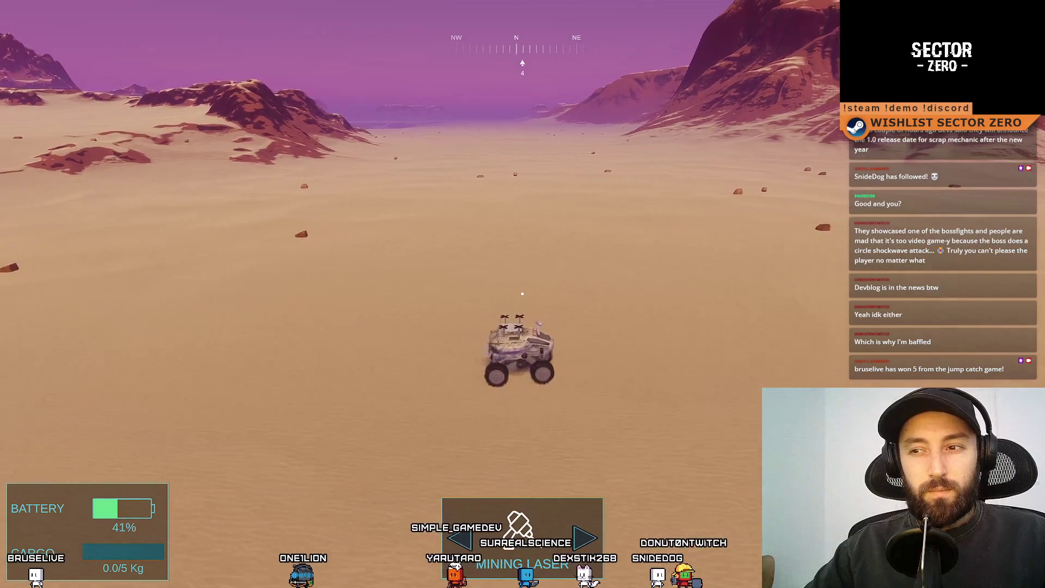
key("a")
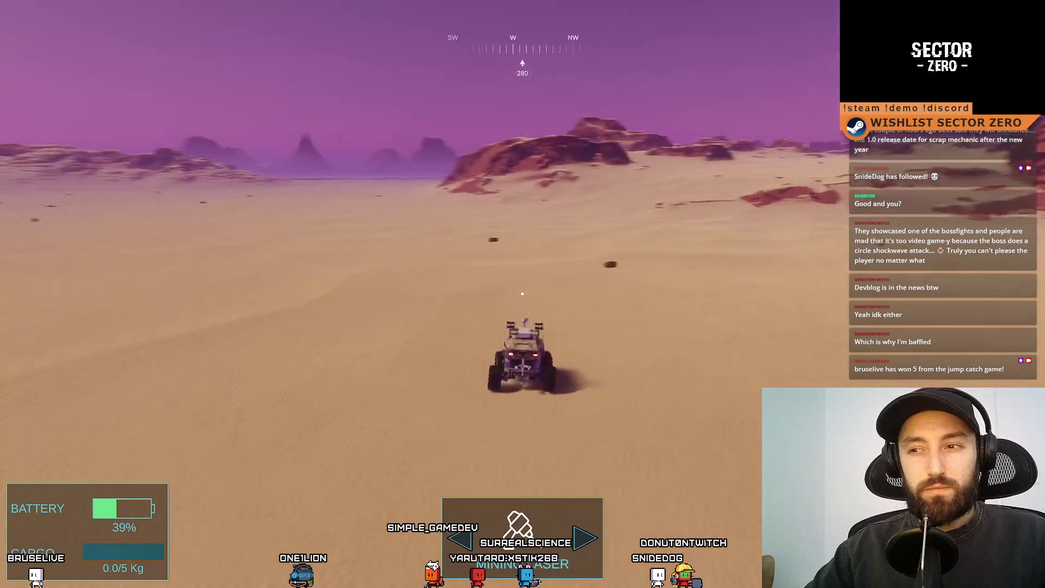
key("a")
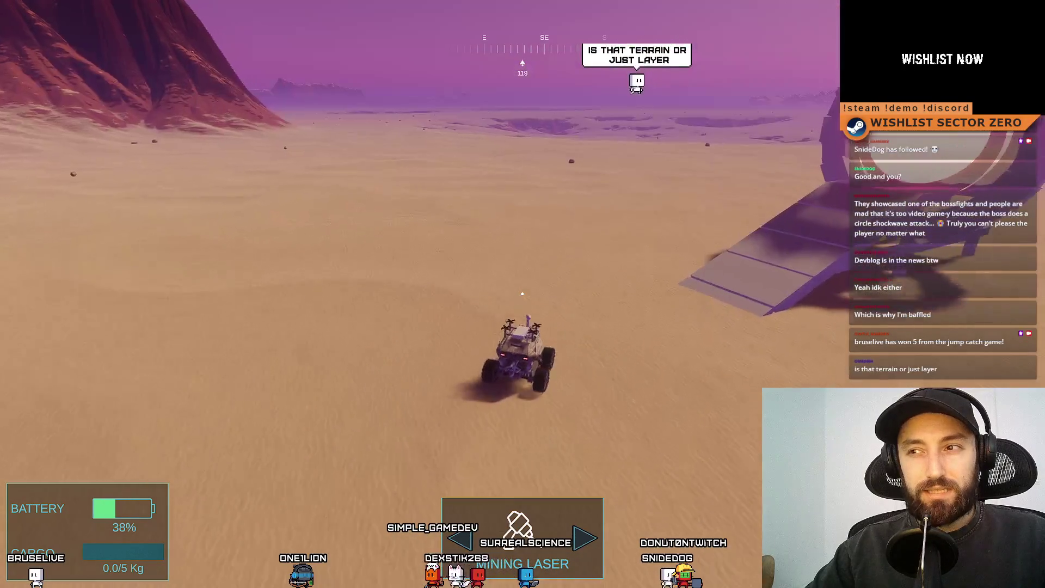
key("d")
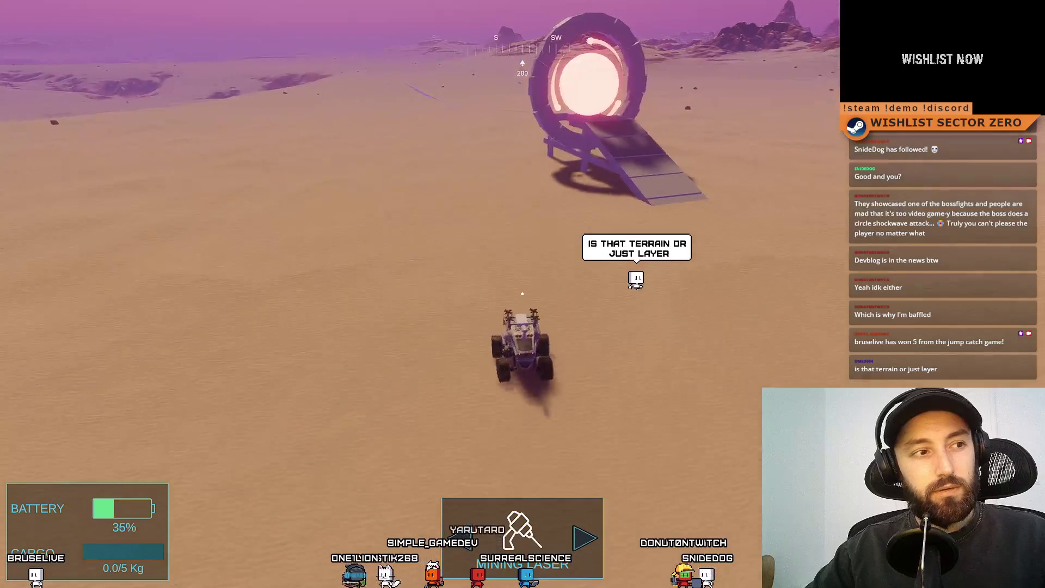
key("a")
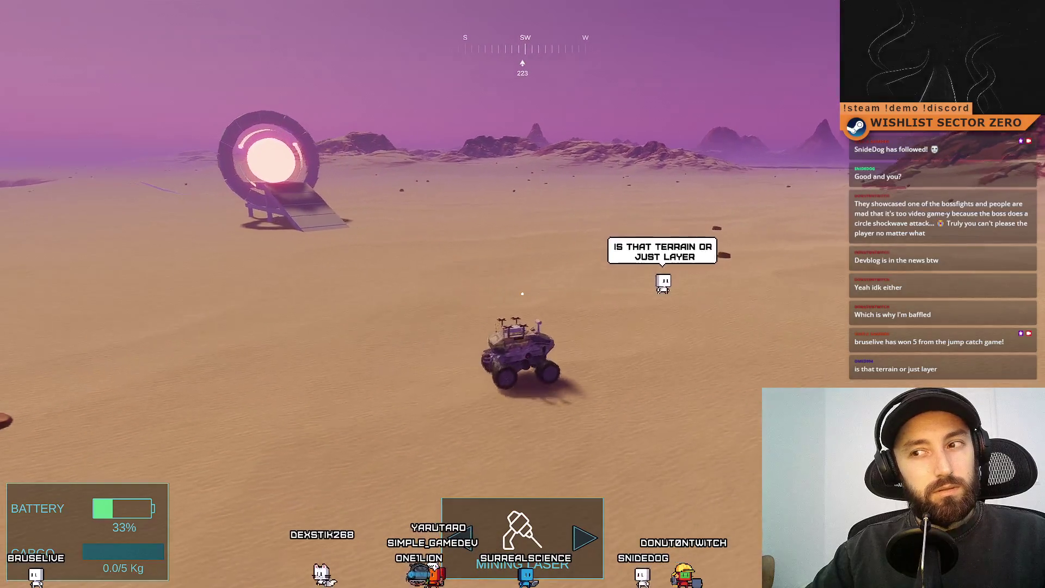
key("a")
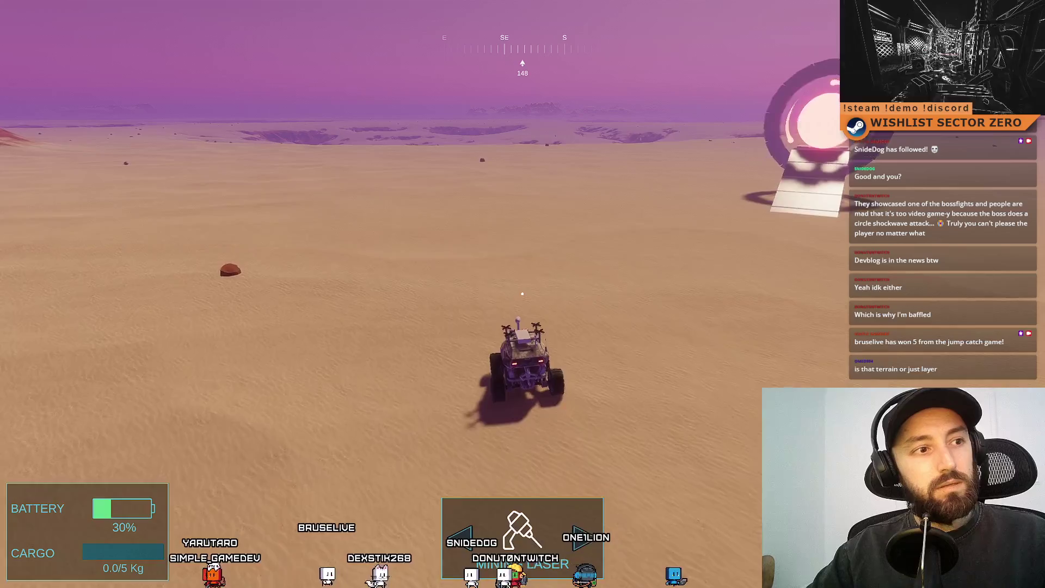
key("w")
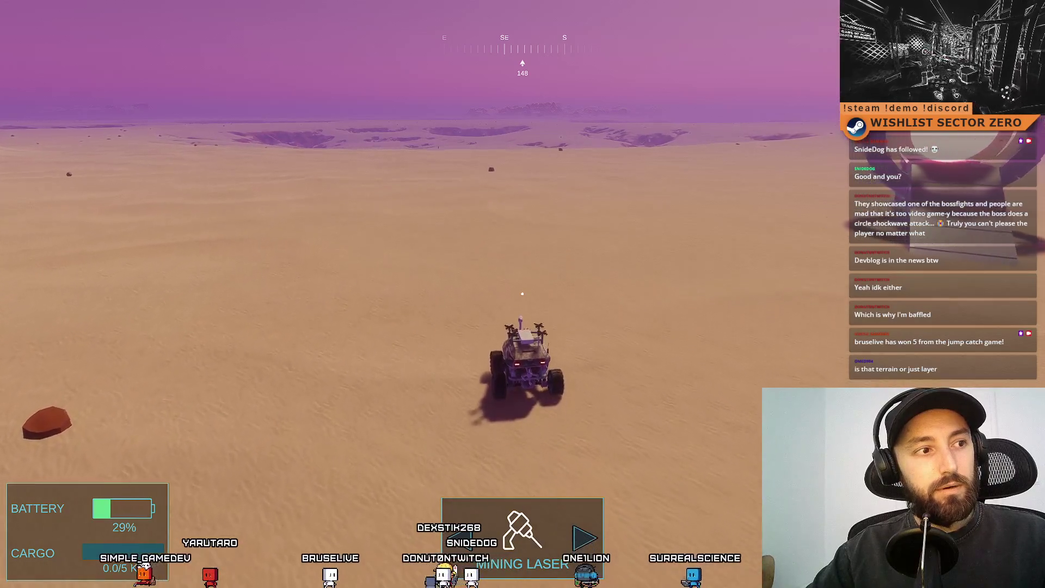
key("d")
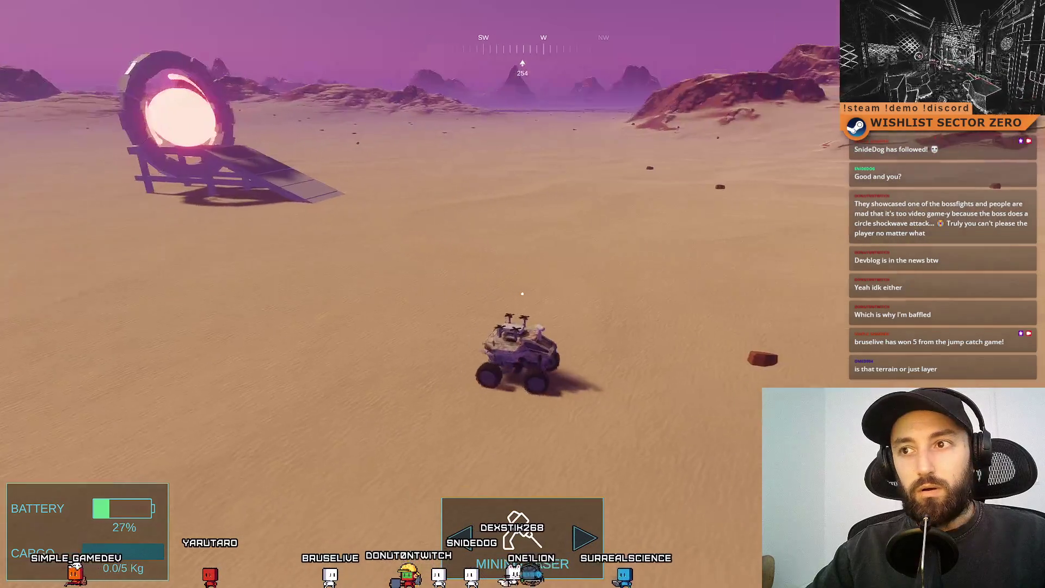
key("a")
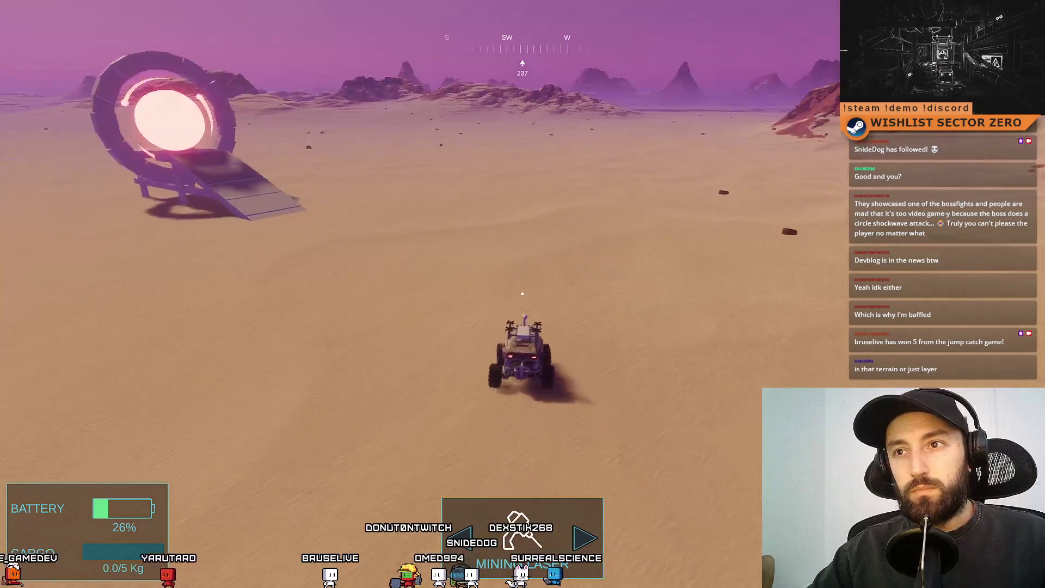
key("a")
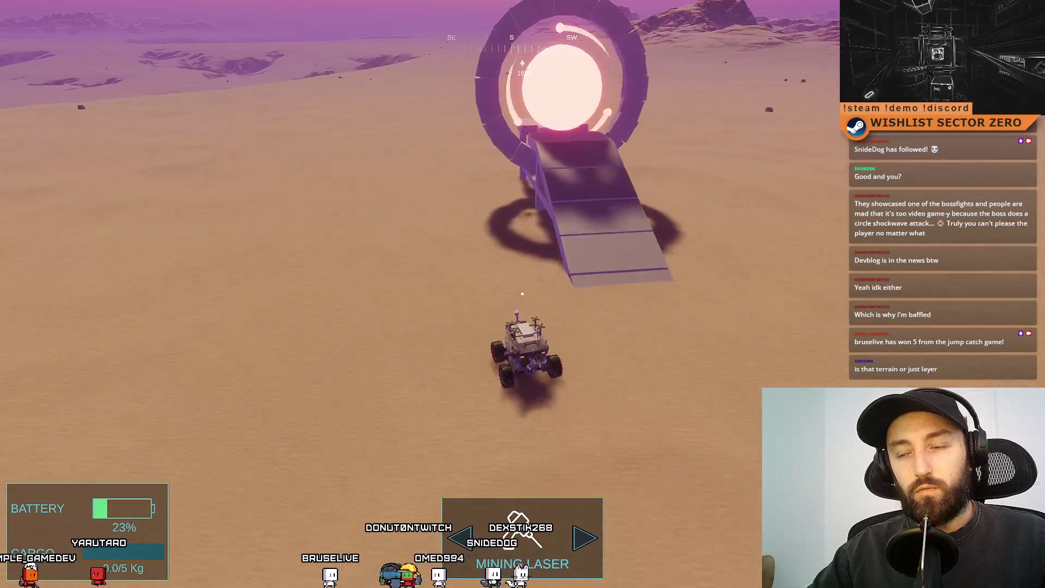
key("d")
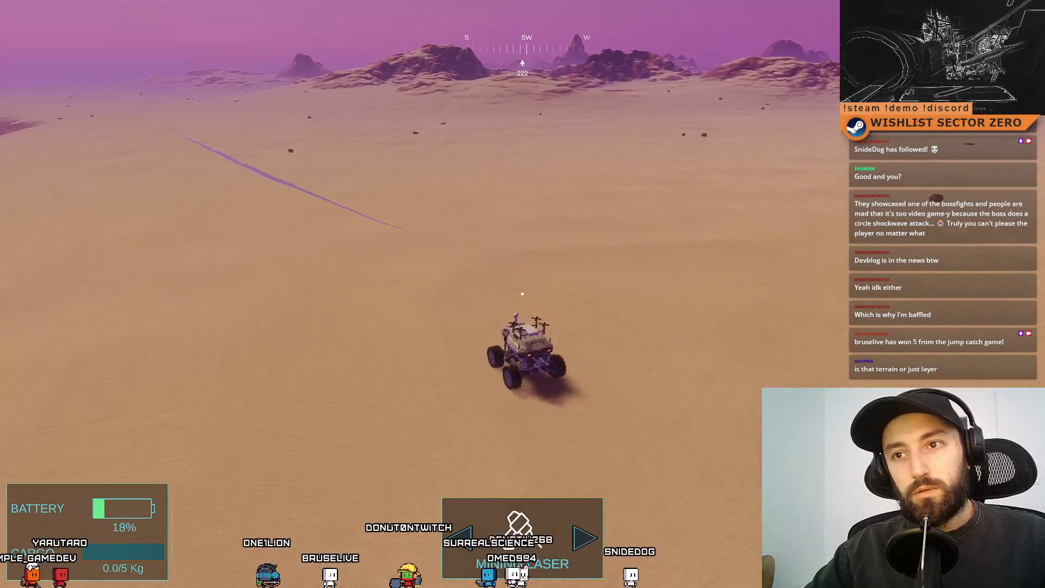
key("d")
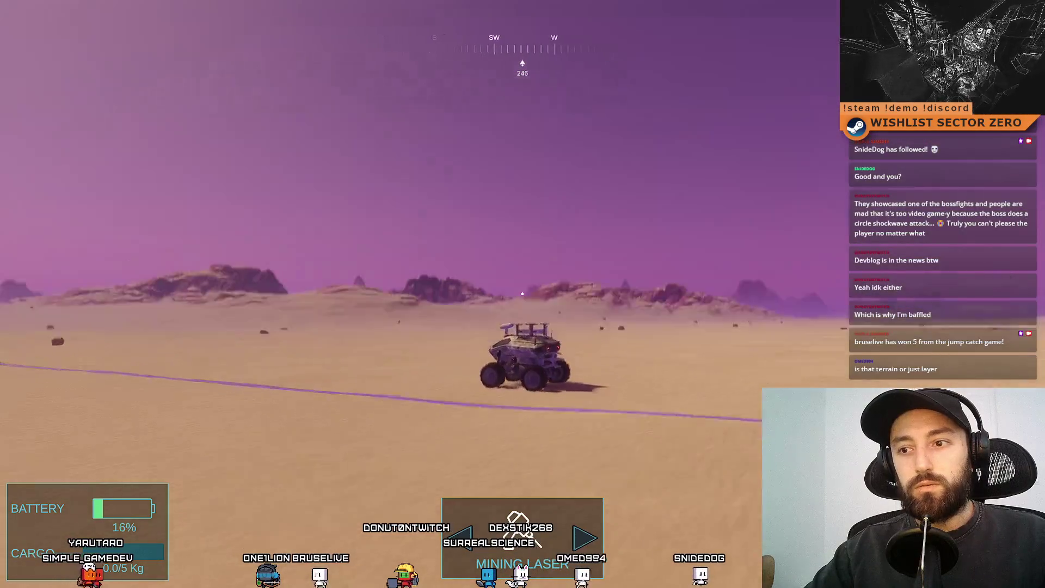
key("d")
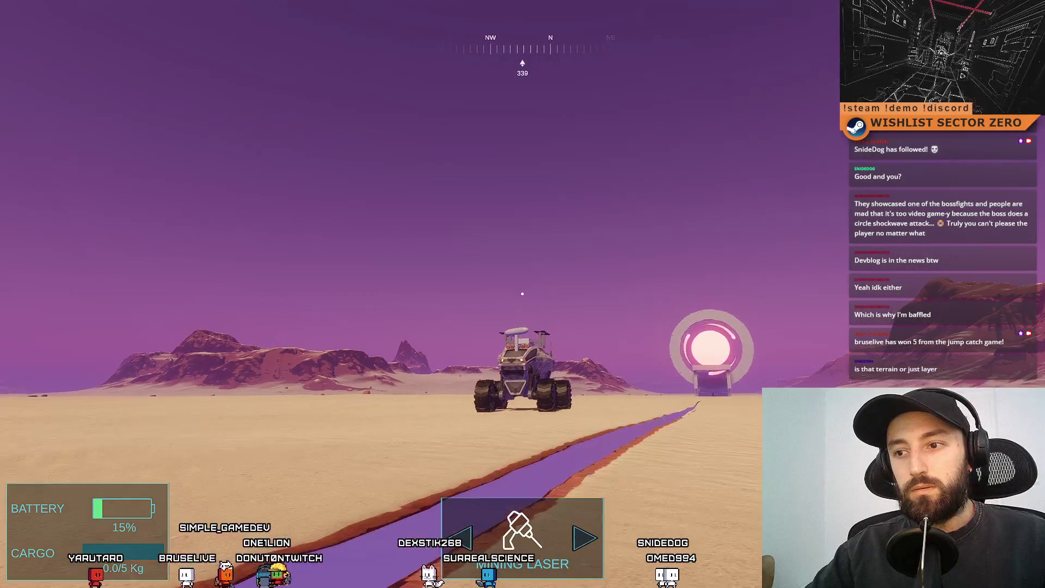
- Line the rover up with the portal ramp and drive up through the ring into the hangar
key("a")
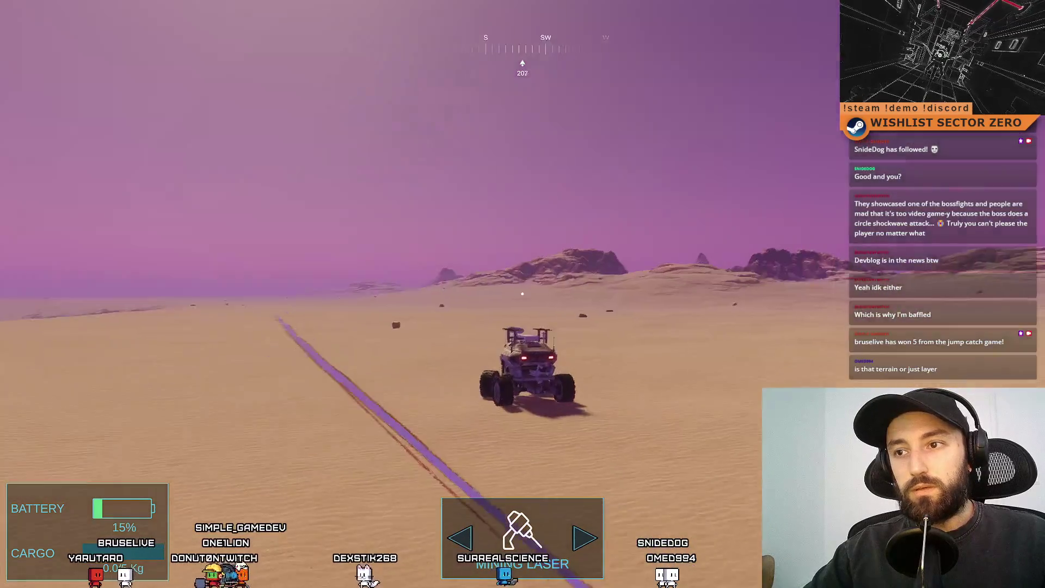
key("d")
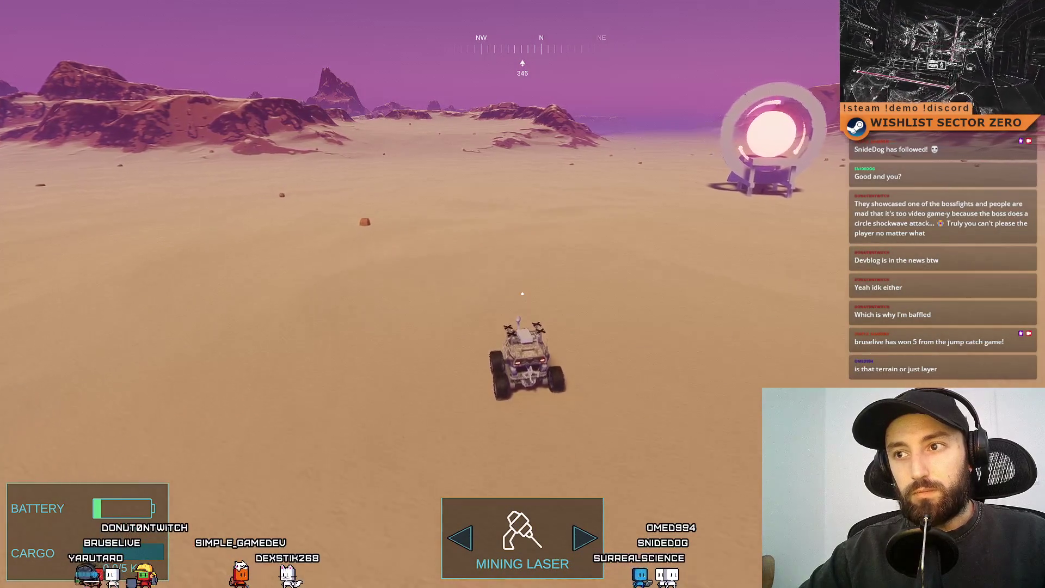
key("d")
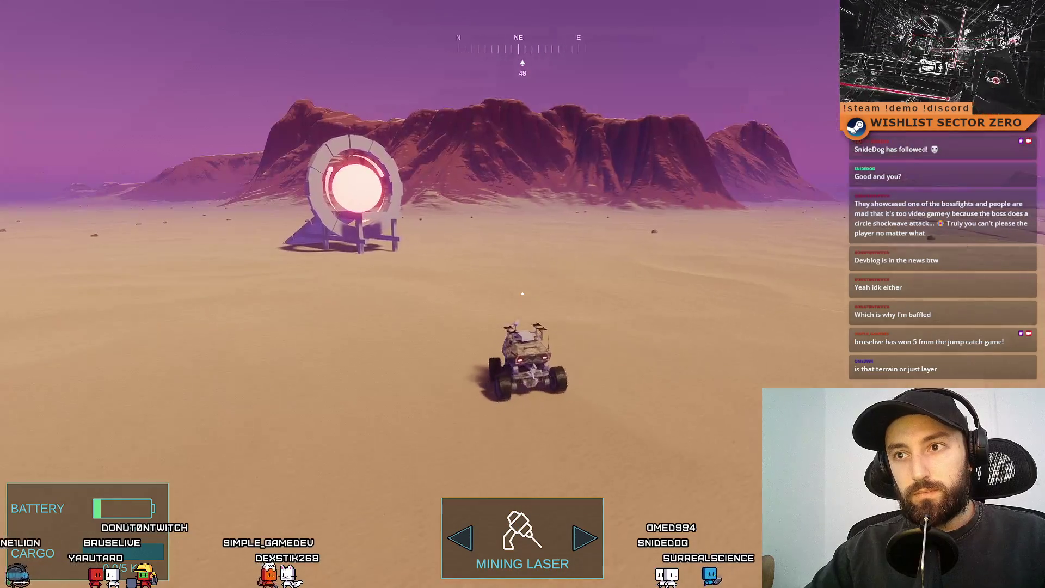
key("a")
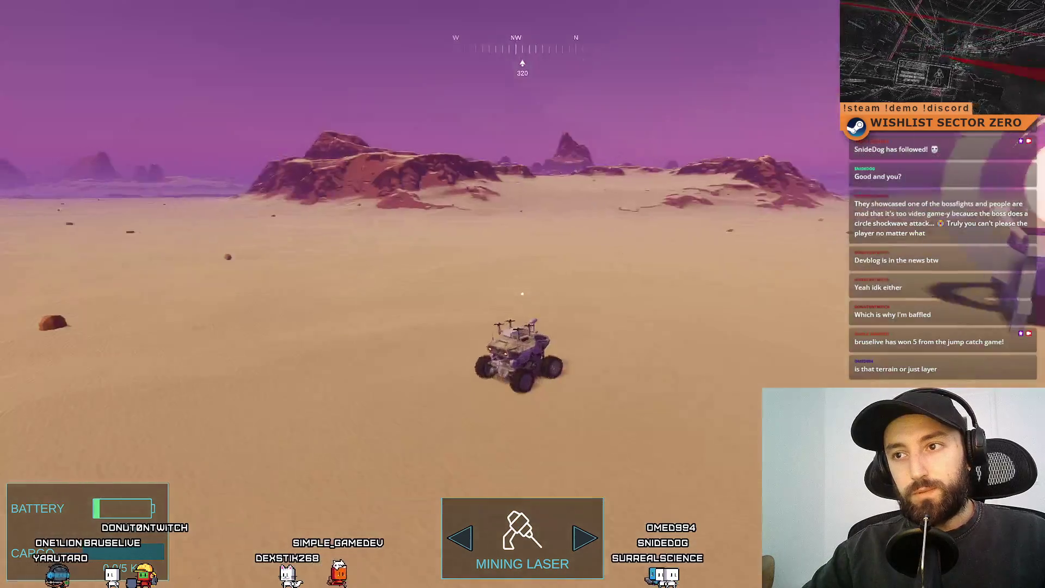
key("d")
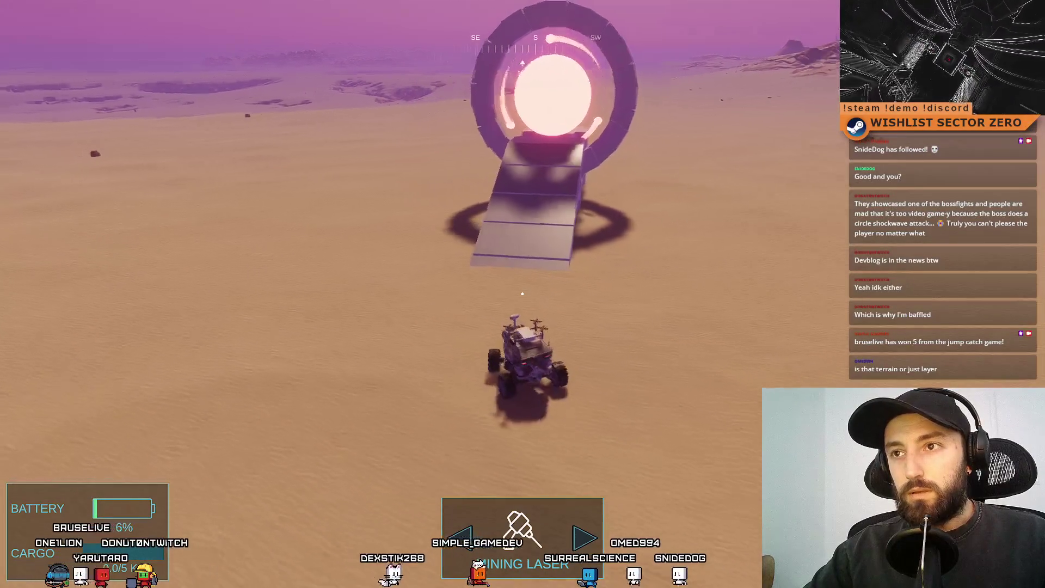
key("d")
key("a")
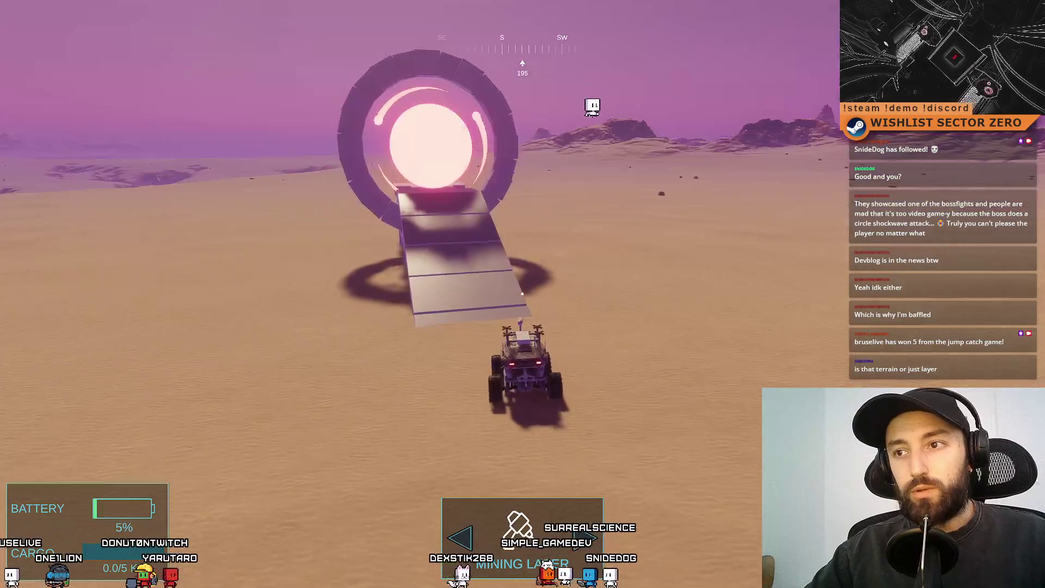
key("w")
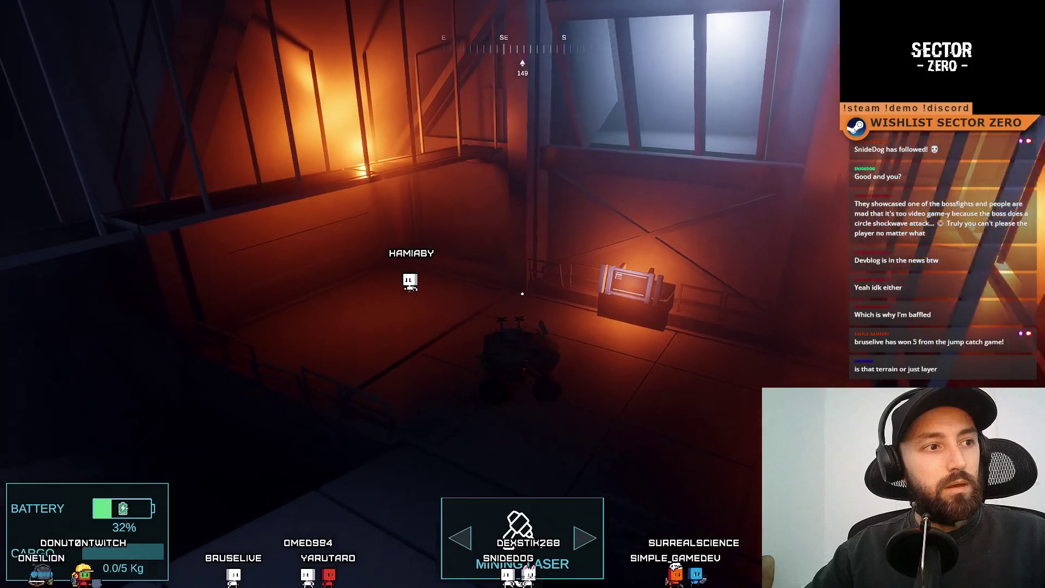
- Turn the rover around inside the hangar and drive forward out onto the desert
key("a")
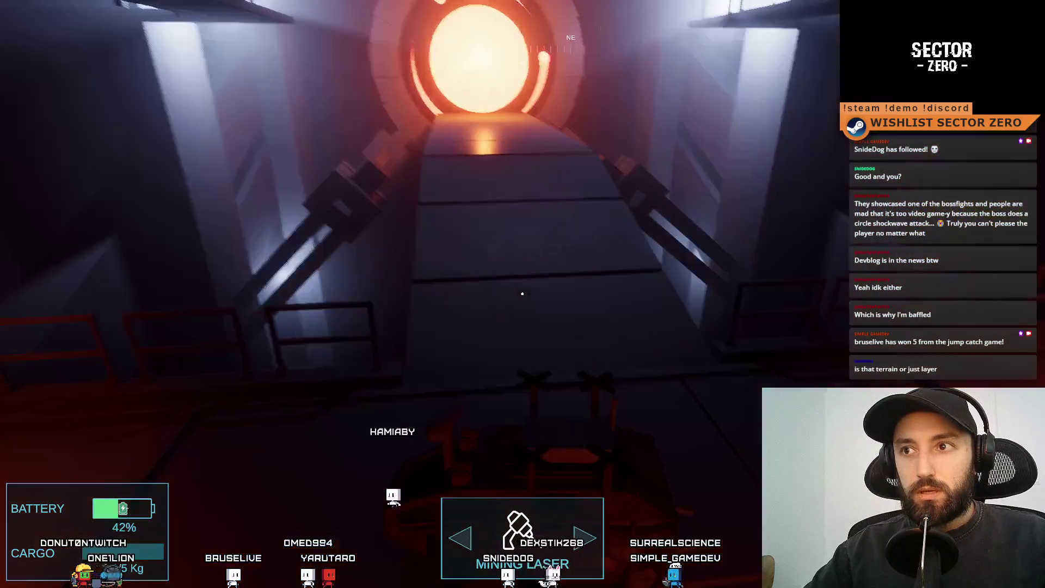
key("a")
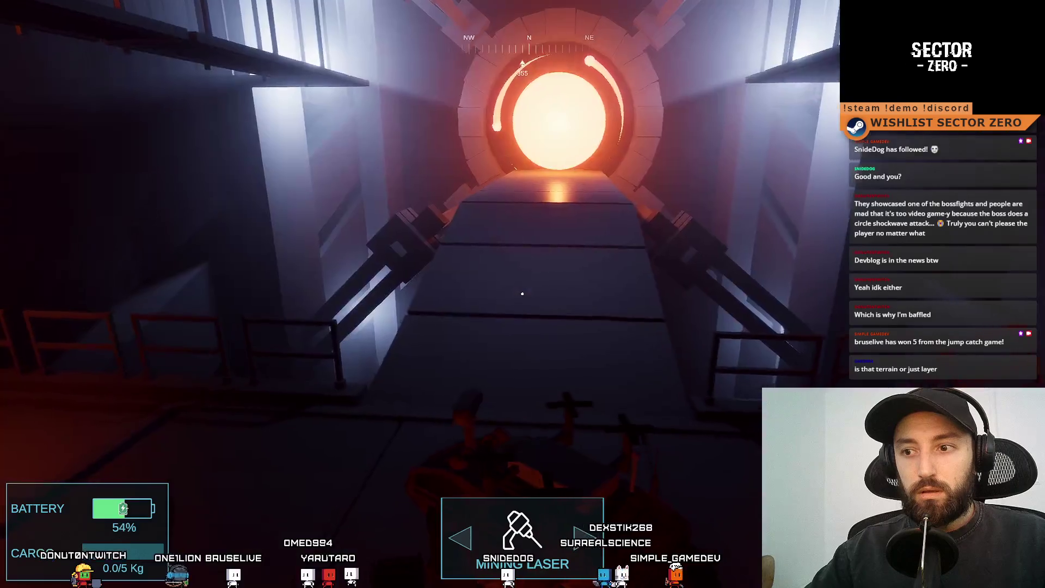
key("a")
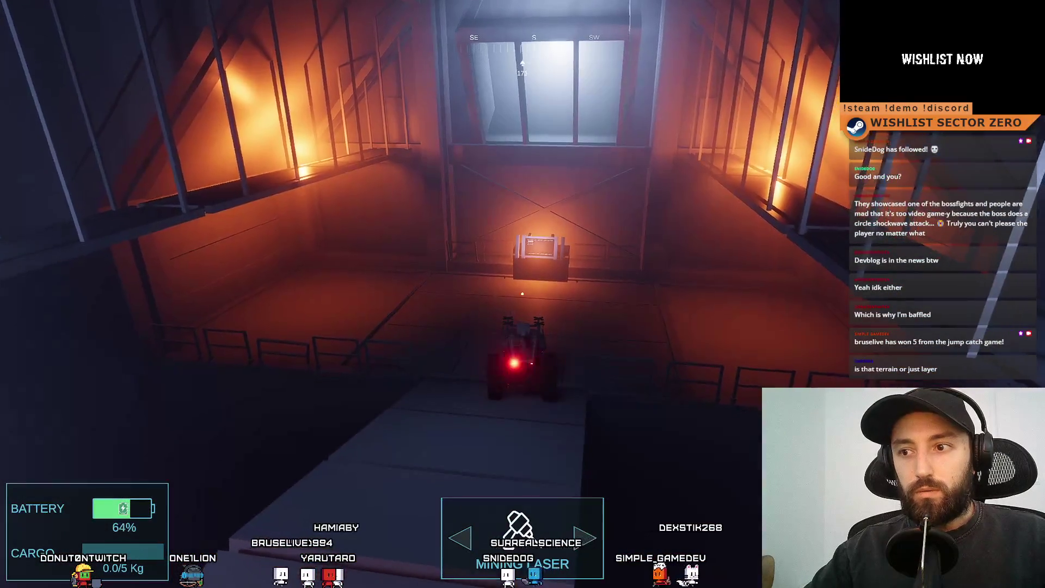
key("a")
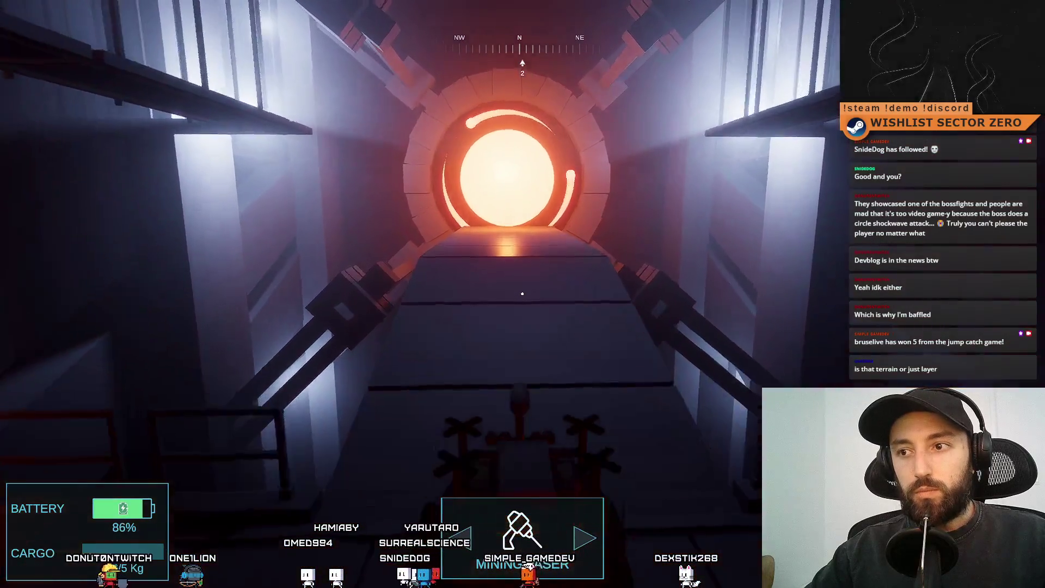
scroll(522, 294, "down", 3)
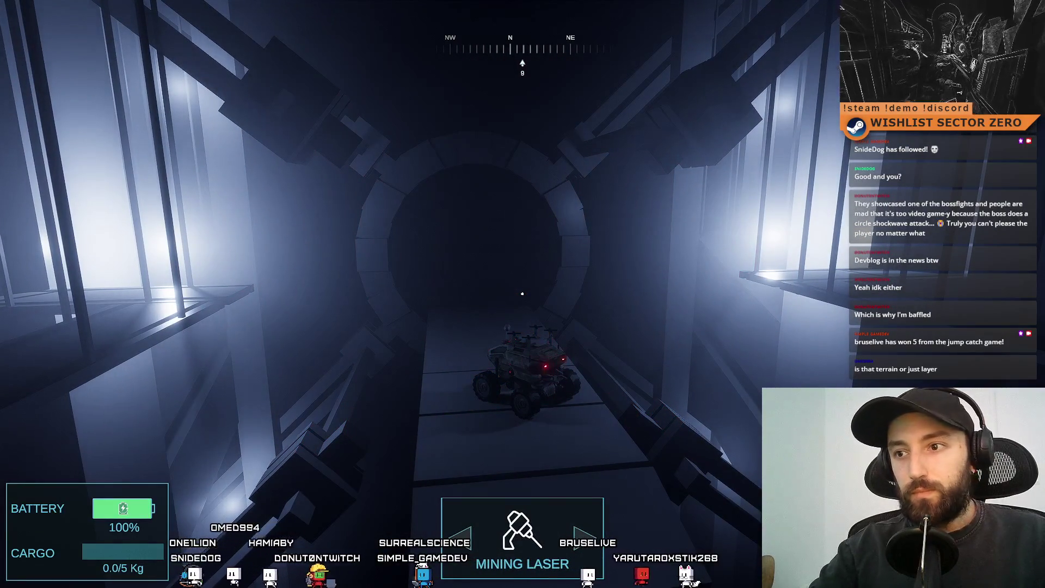
key("w")
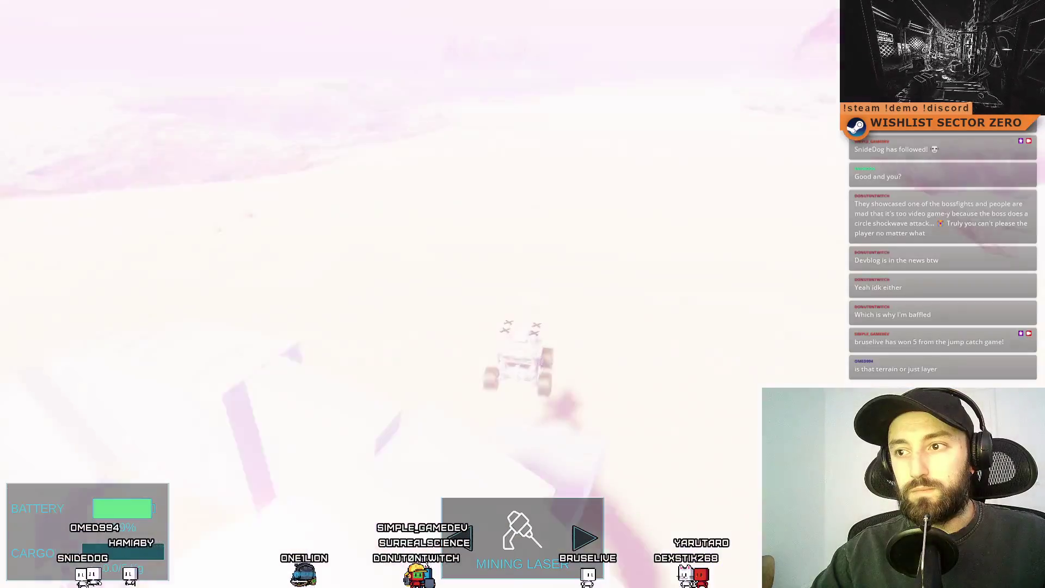
key("w")
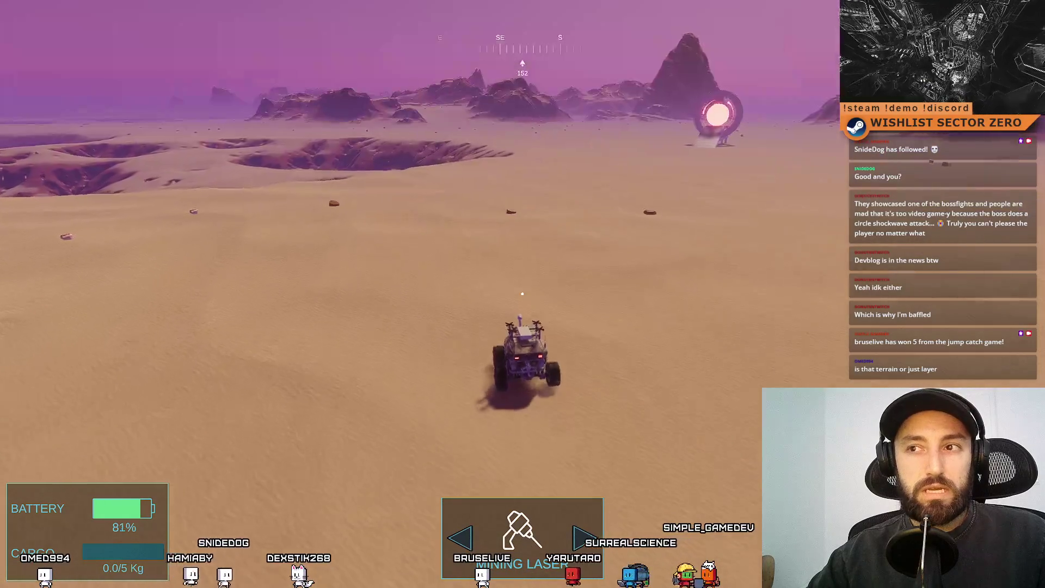
- Switch to the drone camera looking down over the rover, desert and glowing tower
key("c")
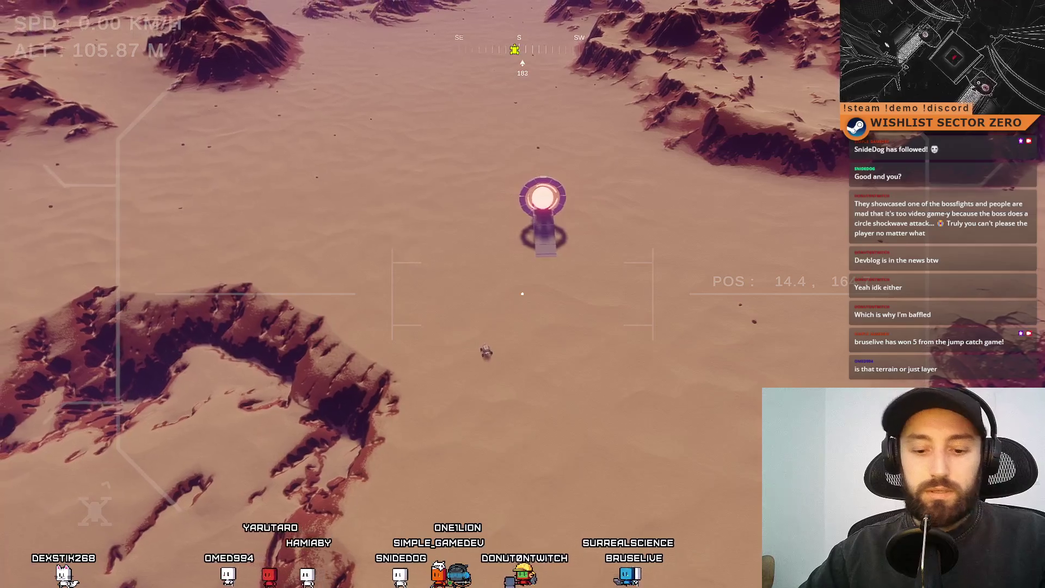
- Check the resource map, fly the drone over the purple terrain, then return to the rover
key("m")
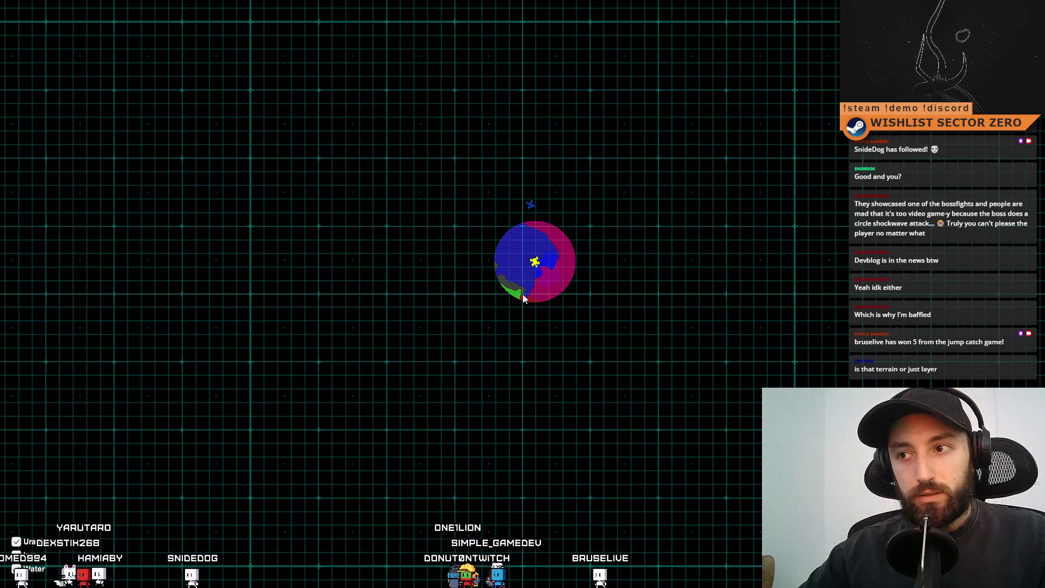
key("m")
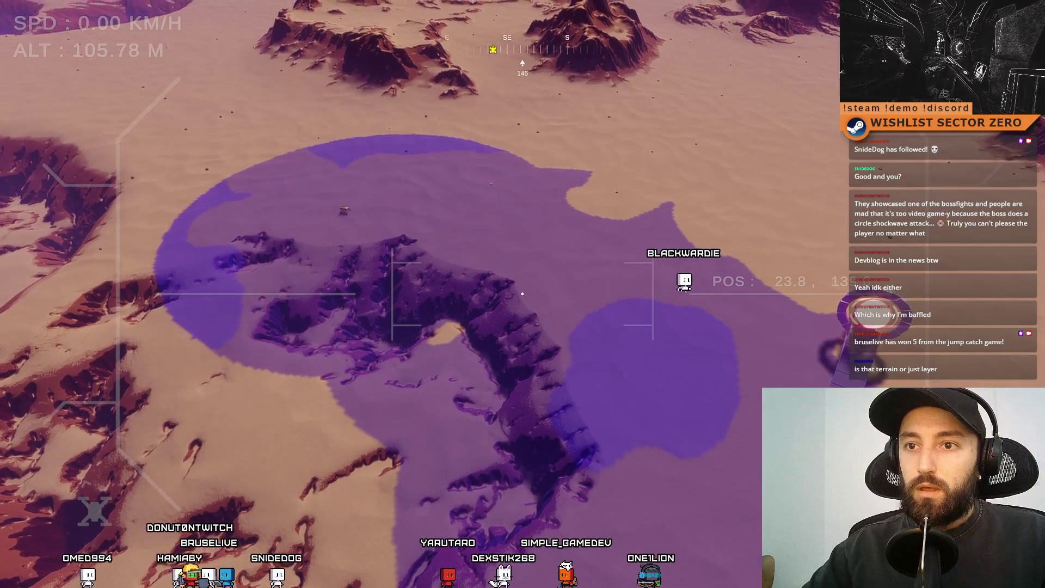
key("w")
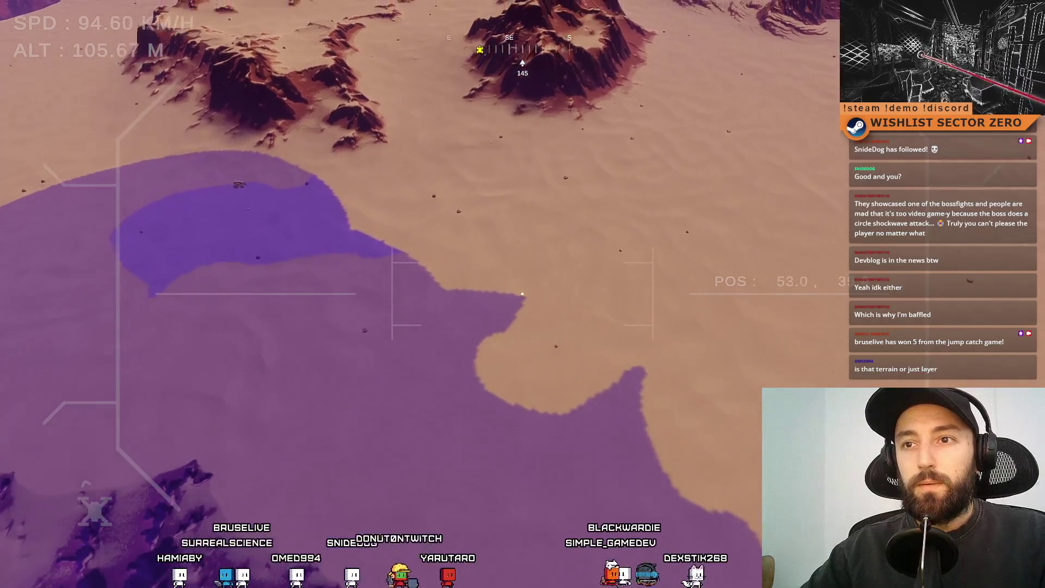
key("s")
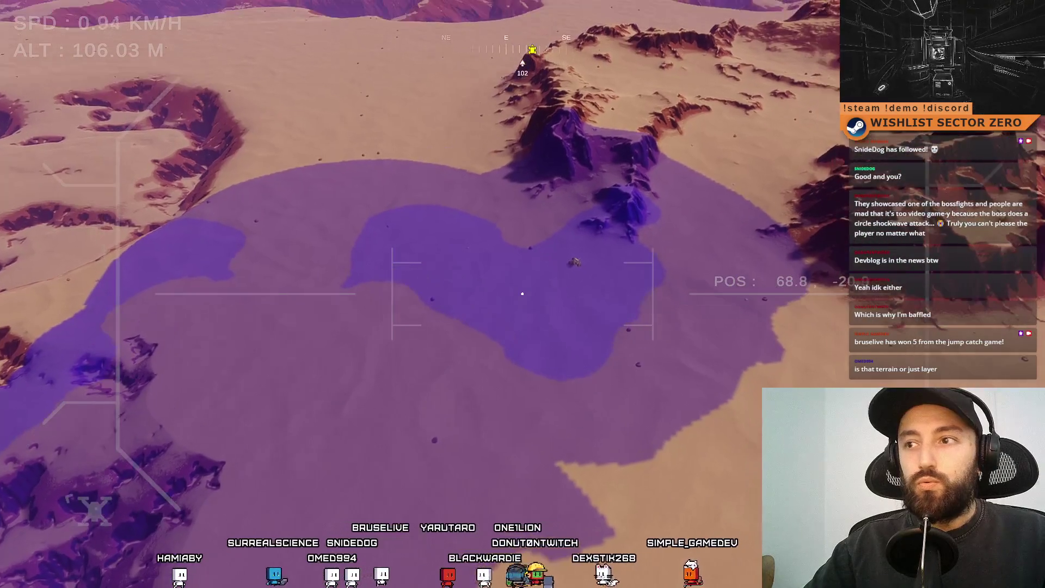
key("KP_Delete")
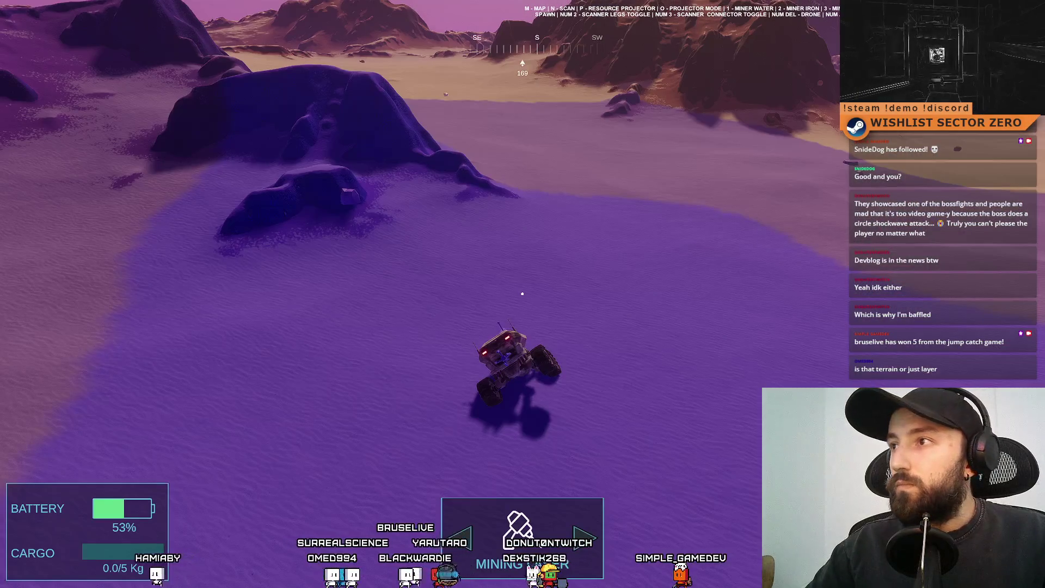
- Drive the rover forward and turn it left toward the northwest cliffs
key("w")
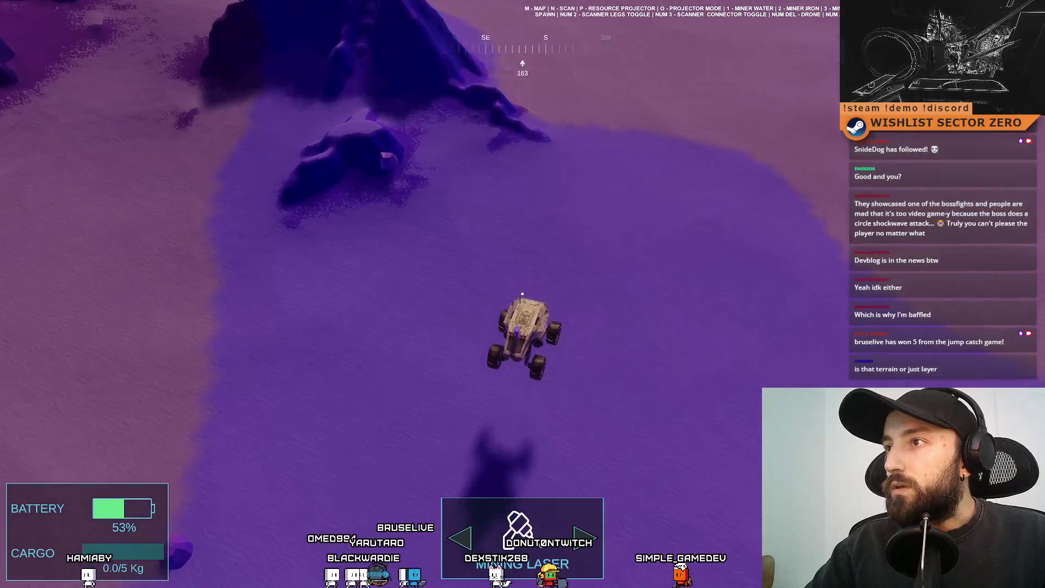
key("a")
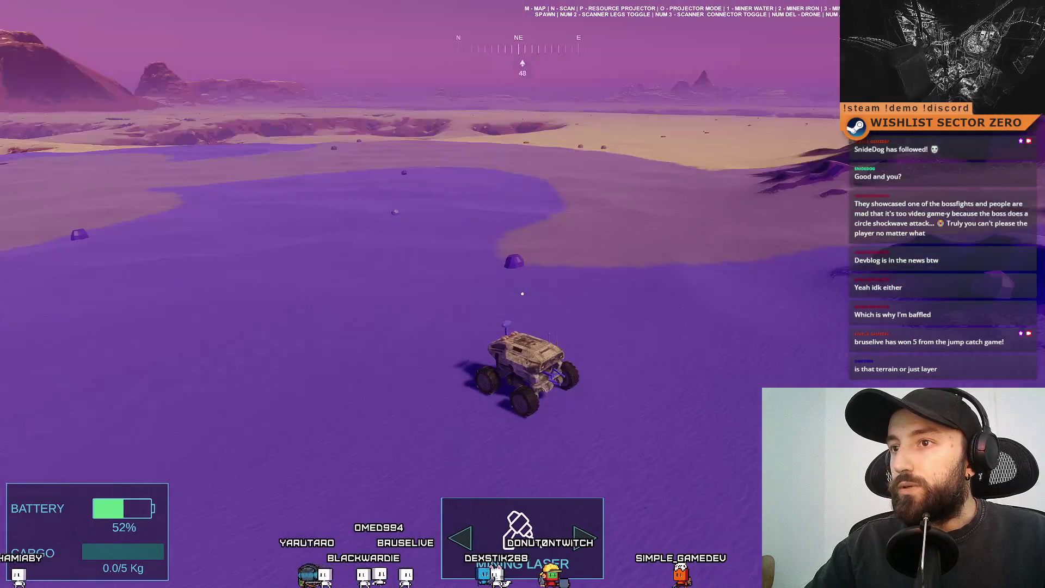
key("a")
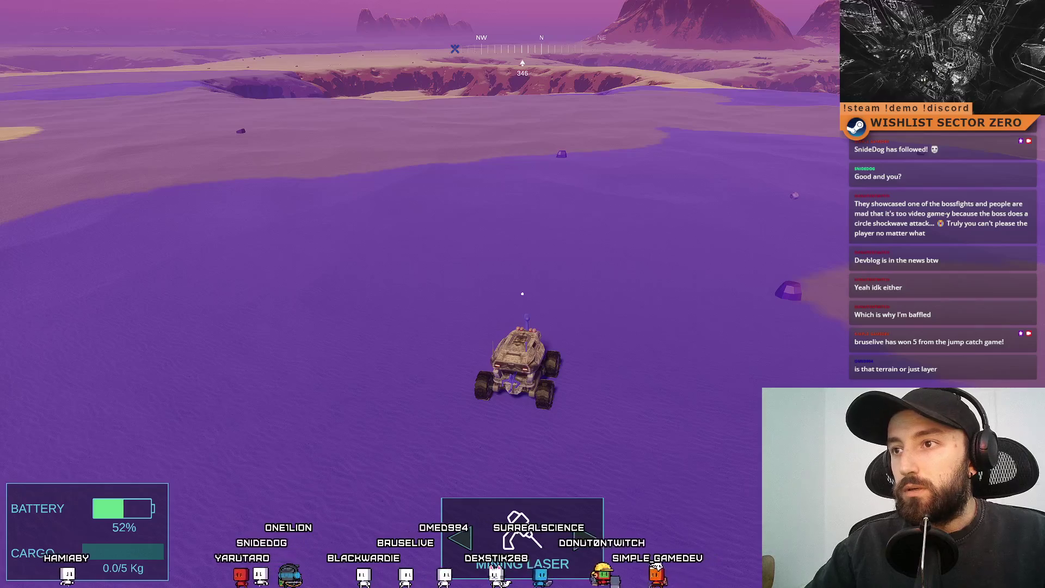
- Fly the drone over the purple area, return to the rover camera, and exit fullscreen play
key("KP_Delete")
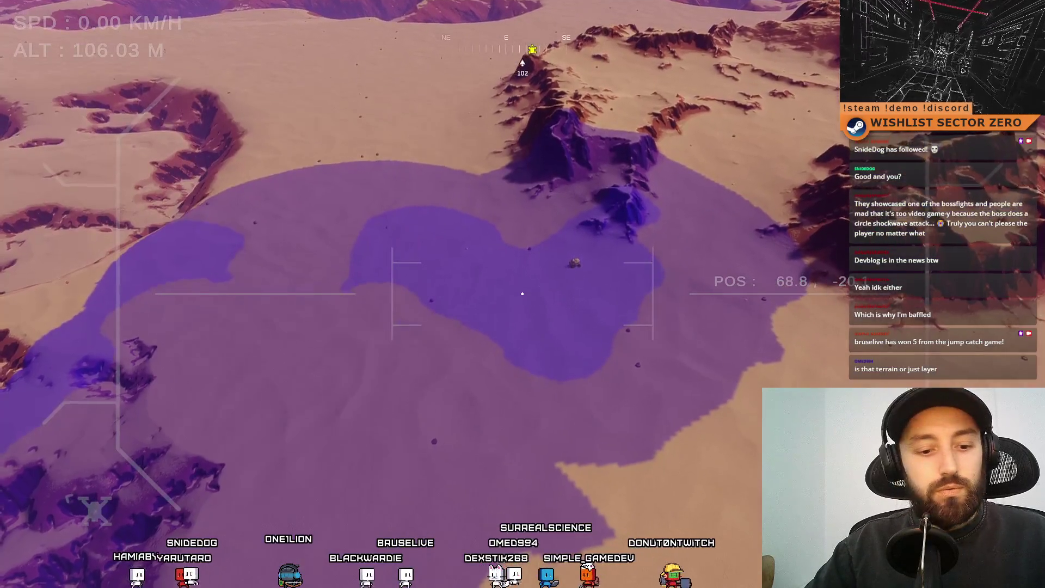
key("w")
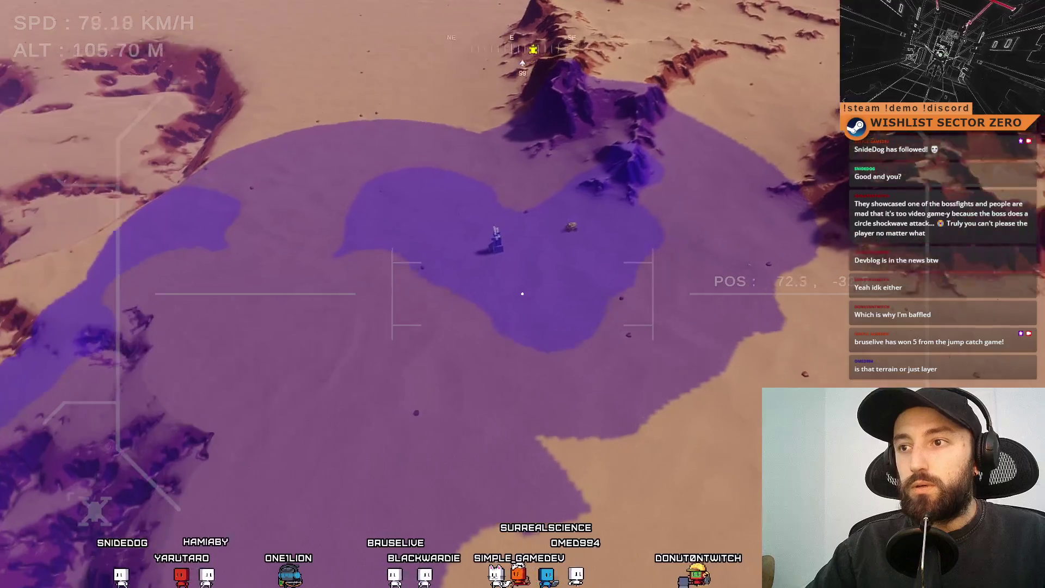
key("a")
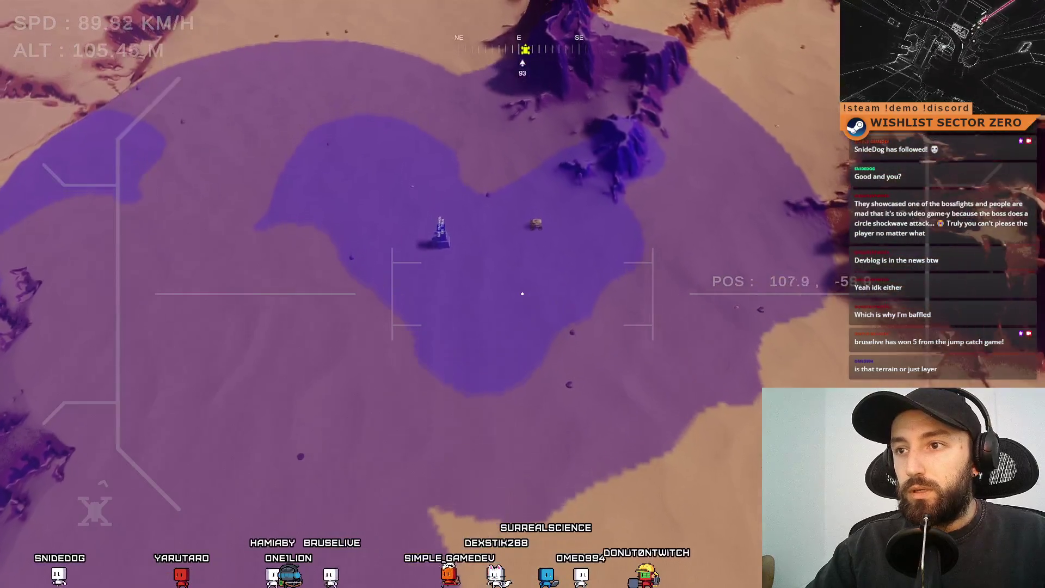
key("KP_Delete")
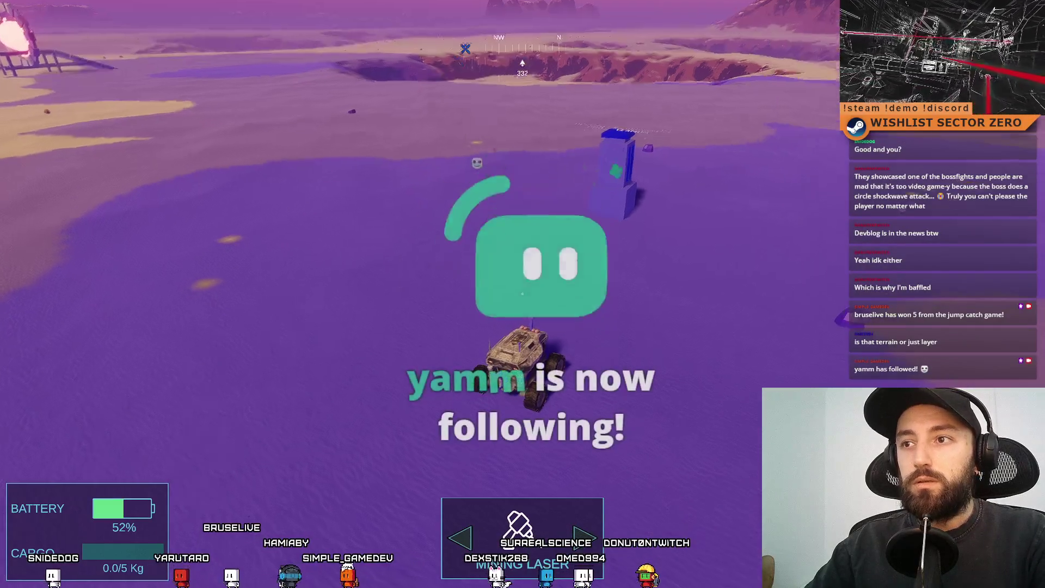
key("F11")
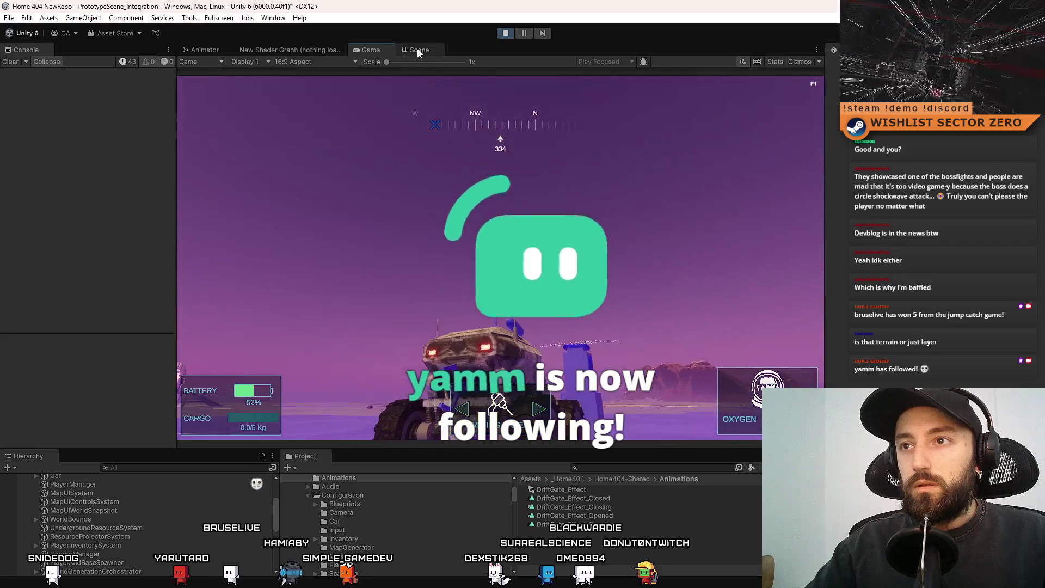
left_click(418, 50)
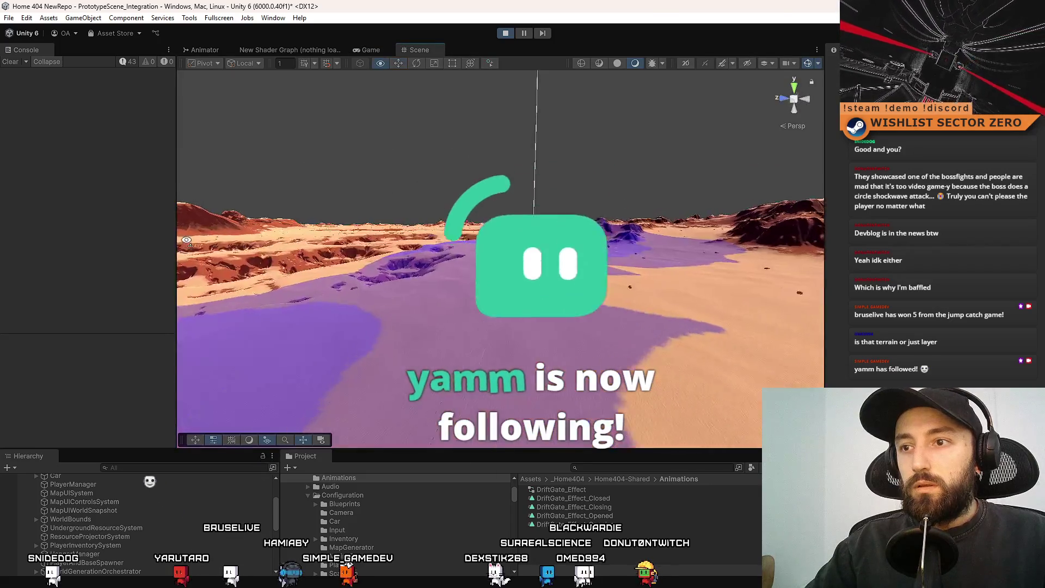
mouse_move(279, 188)
left_mouse_down()
mouse_move(287, 193)
mouse_move(152, 397)
mouse_move(524, 135)
left_mouse_up()
left_click(556, 169)
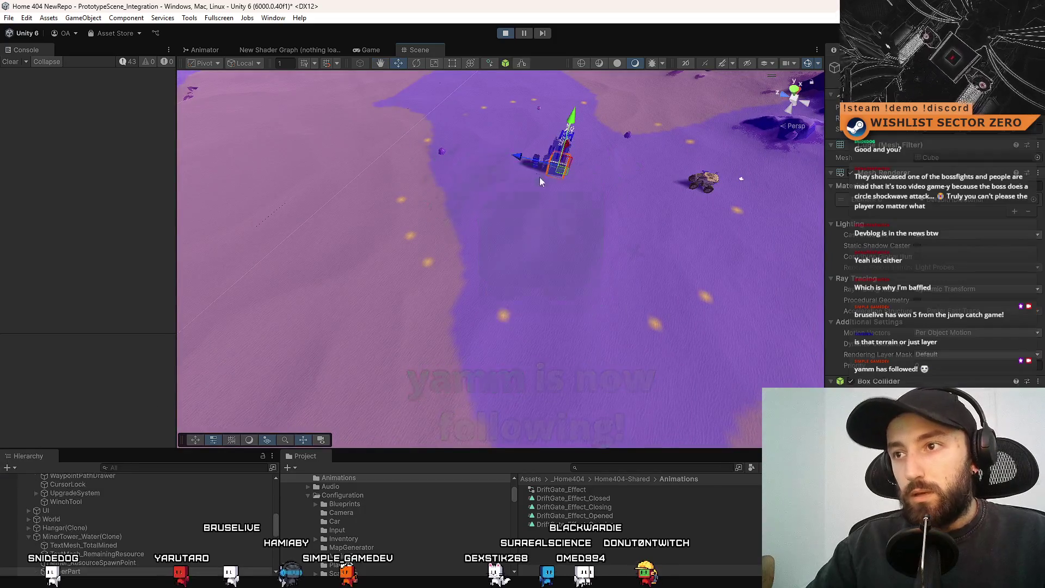
left_click(130, 536)
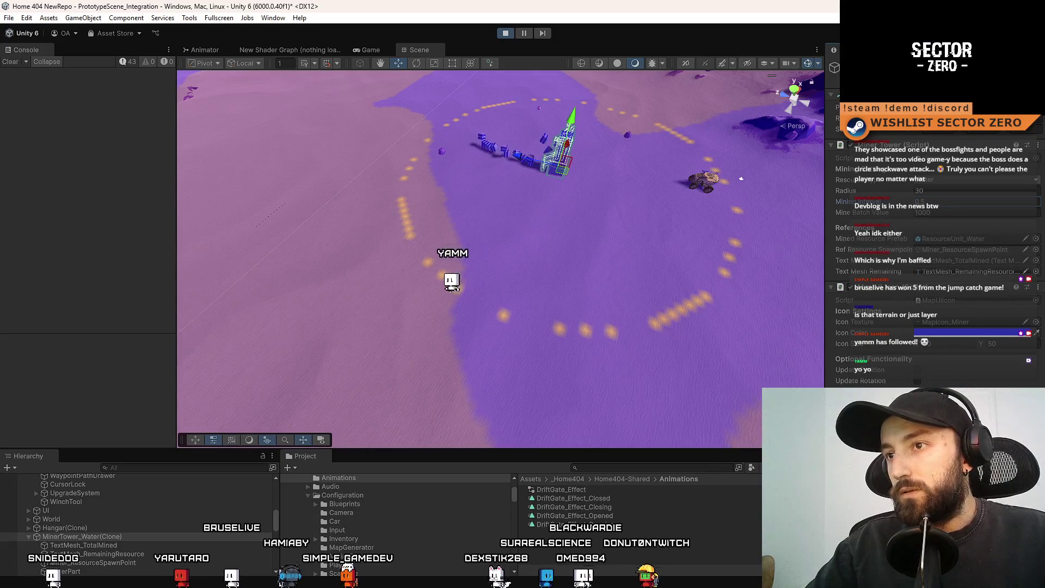
mouse_move(584, 262)
left_mouse_down()
mouse_move(664, 130)
mouse_move(593, 244)
left_mouse_up()
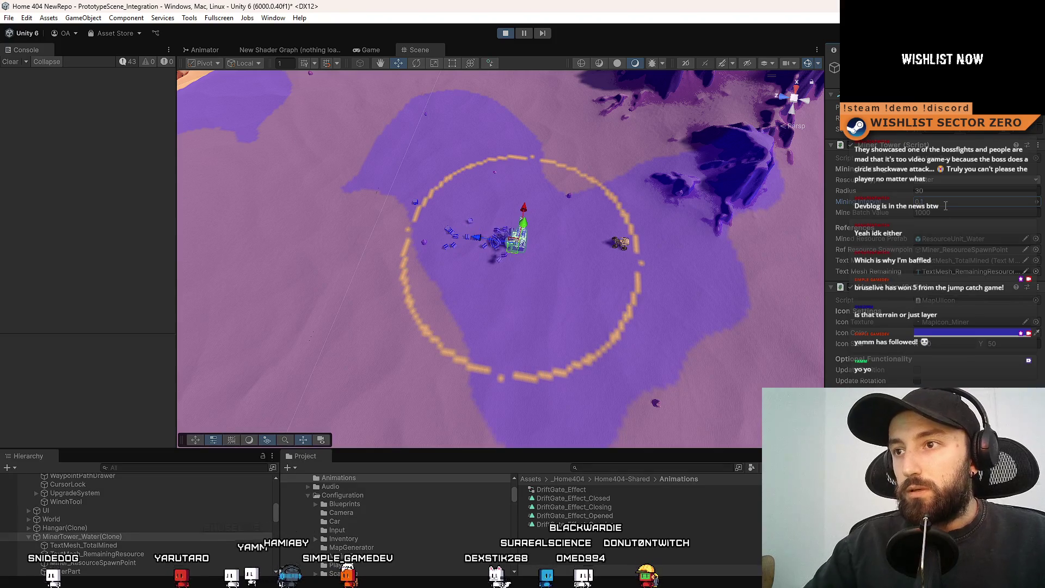
mouse_move(609, 299)
left_mouse_down()
mouse_move(742, 283)
mouse_move(559, 345)
left_mouse_up()
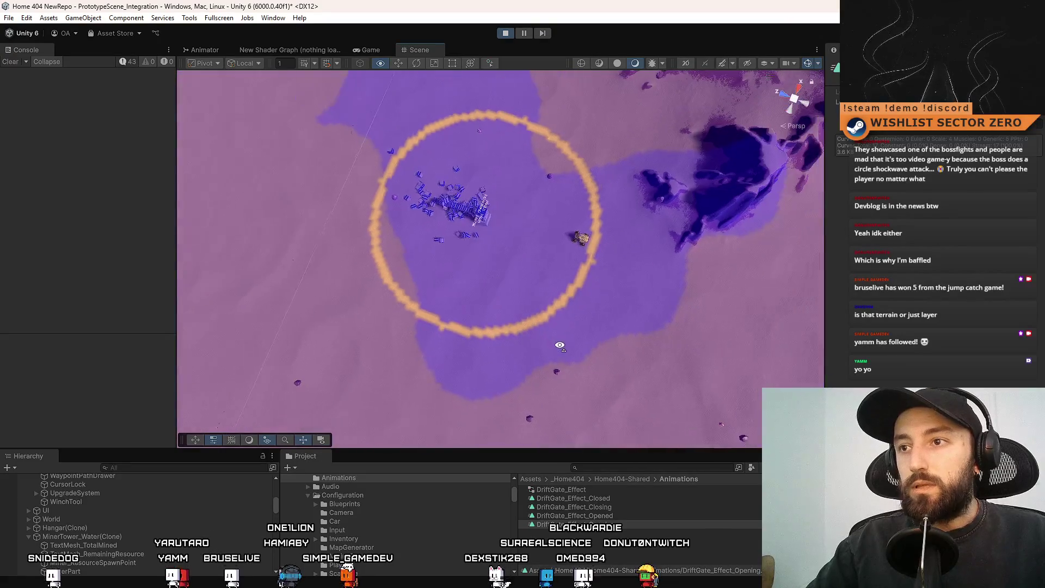
left_click(369, 52)
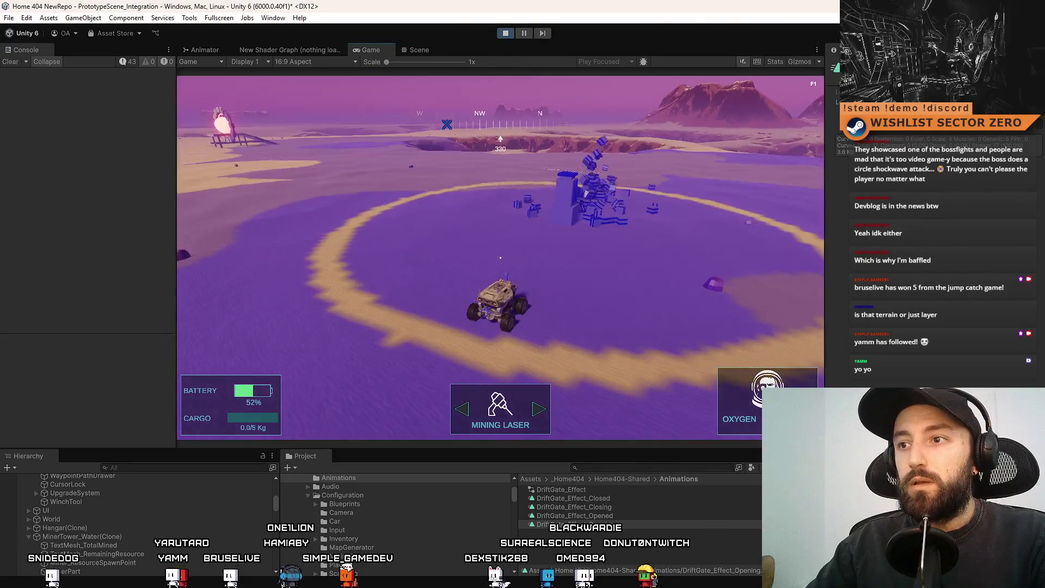
- Fly the drone forward over the tower ring, slowing and veering east, then go fullscreen with F10
key("w")
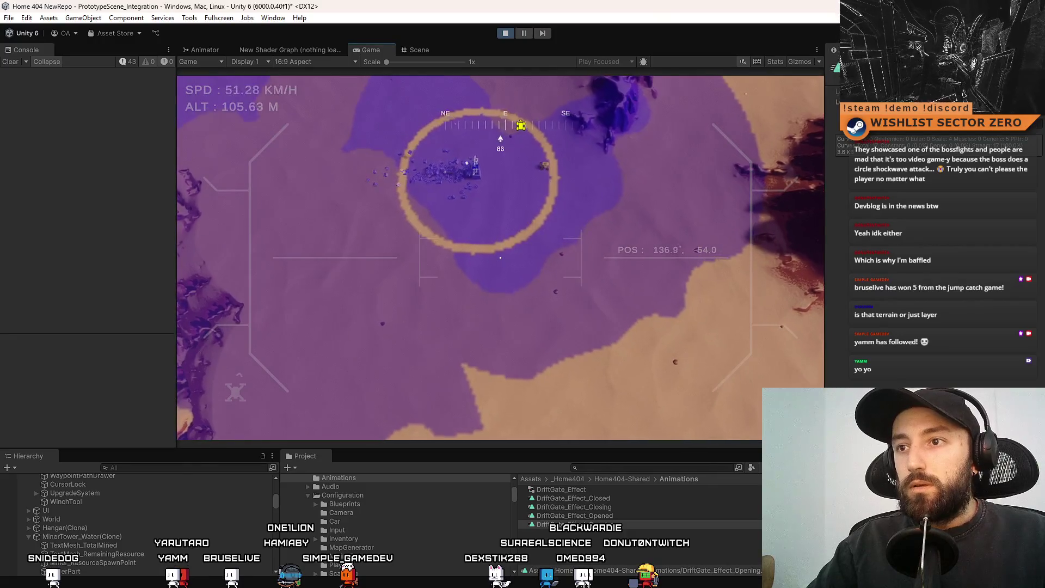
key("s")
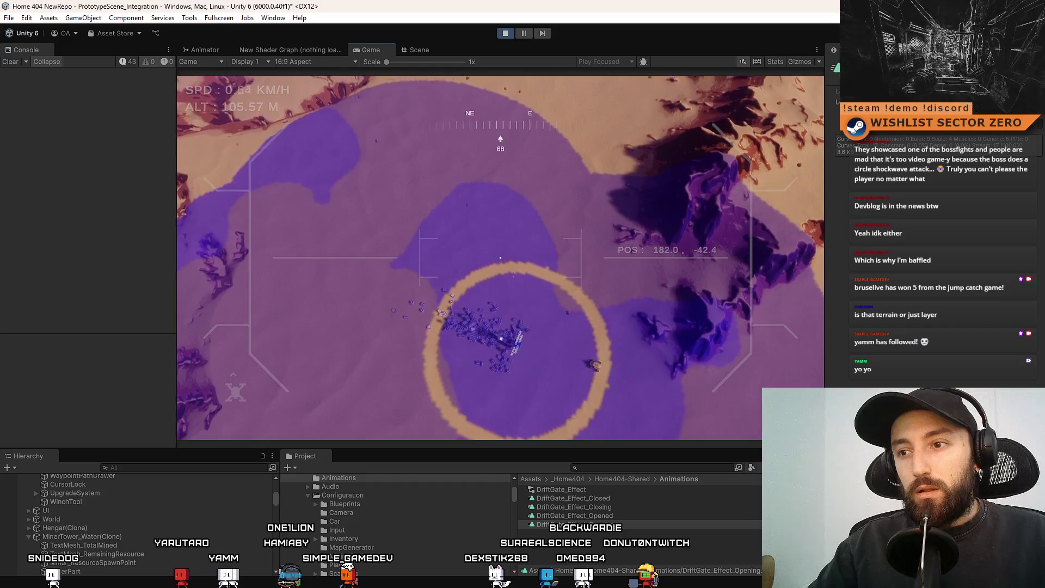
key("d")
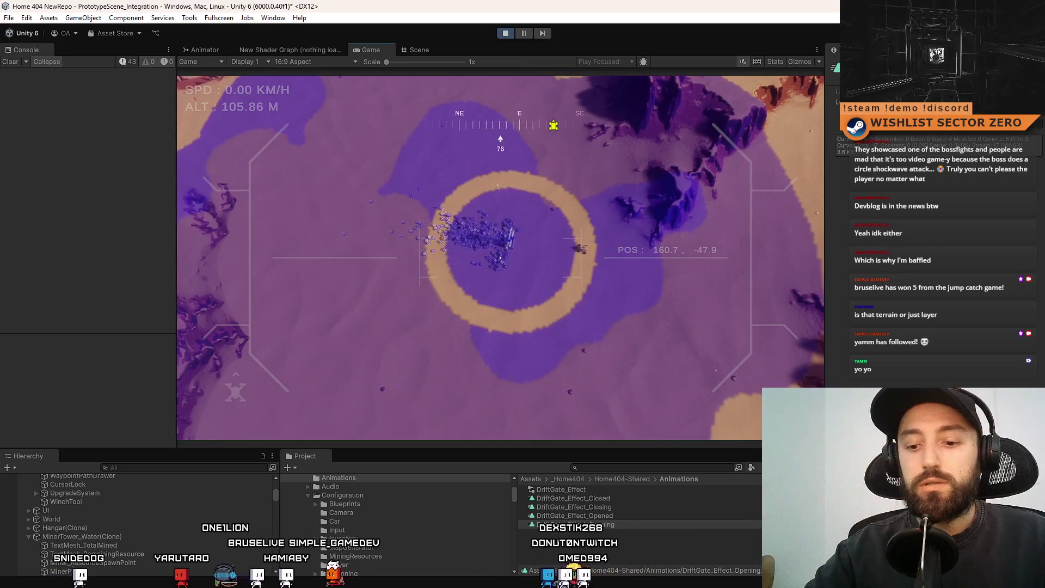
key("F10")
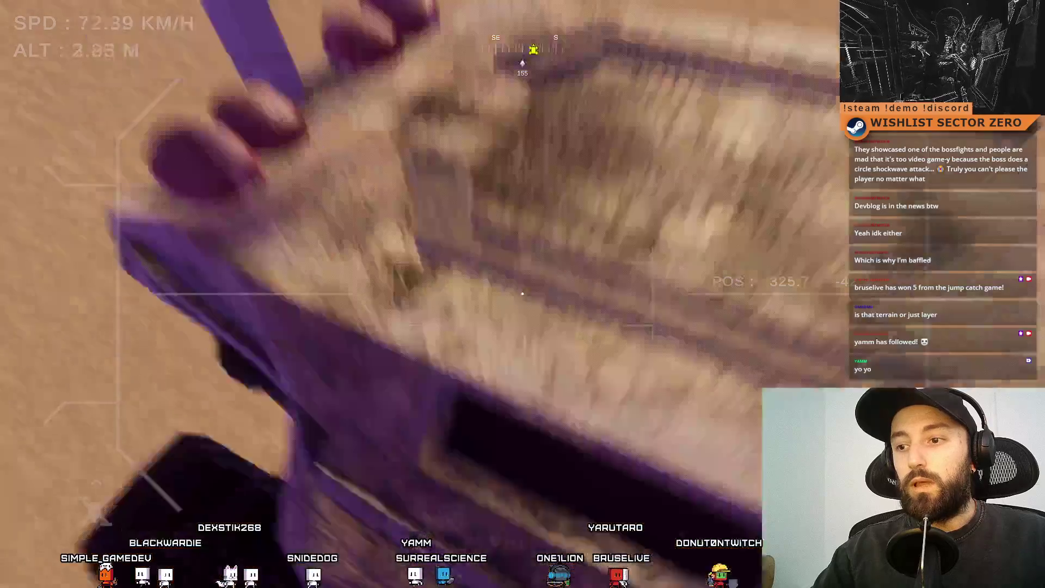
- Fly the drone toward the ridge, drive the rover up the mountain slope, then fly over the sand
key("Tab")
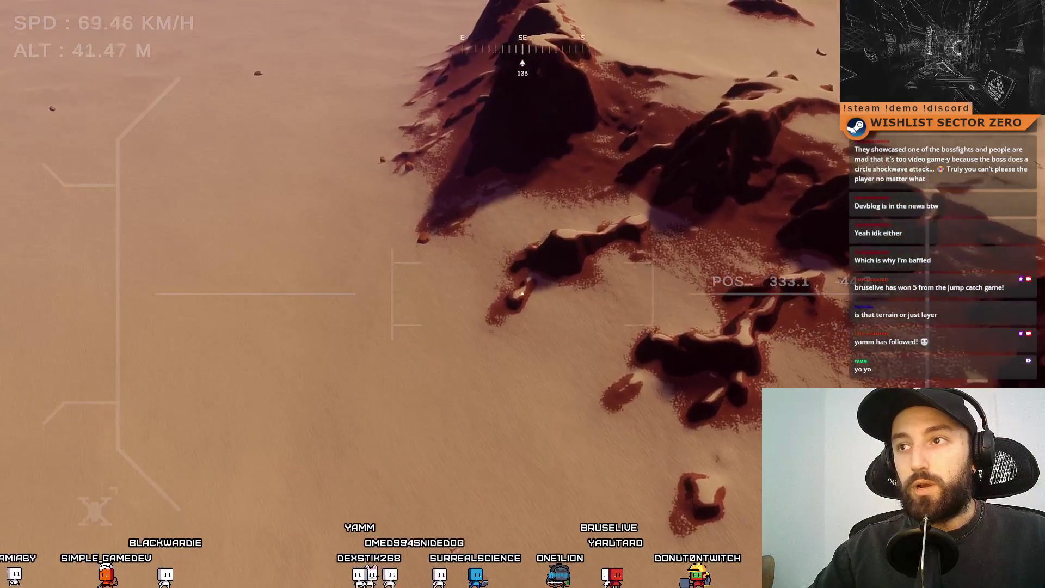
key("w")
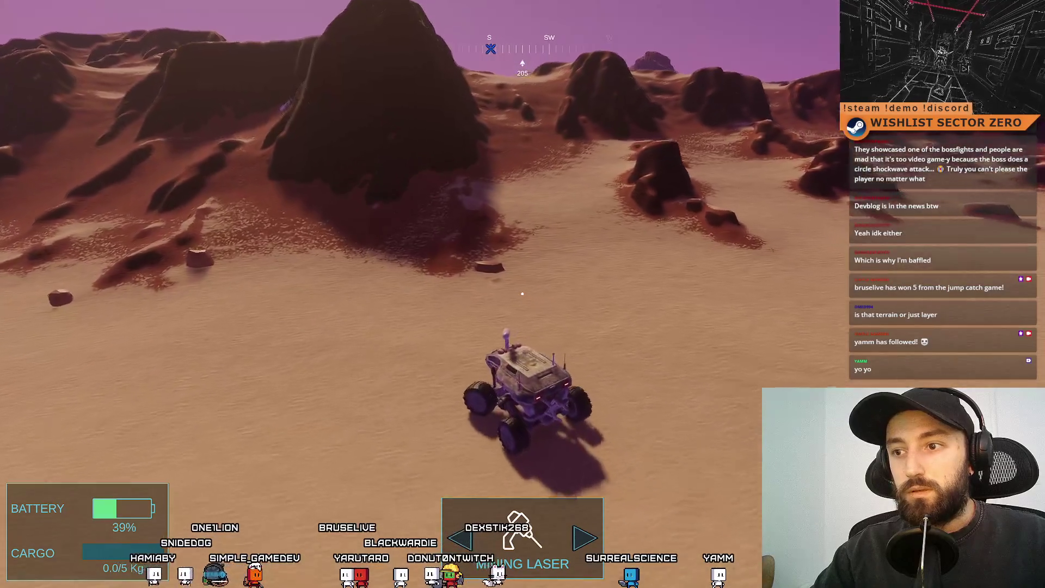
key("w")
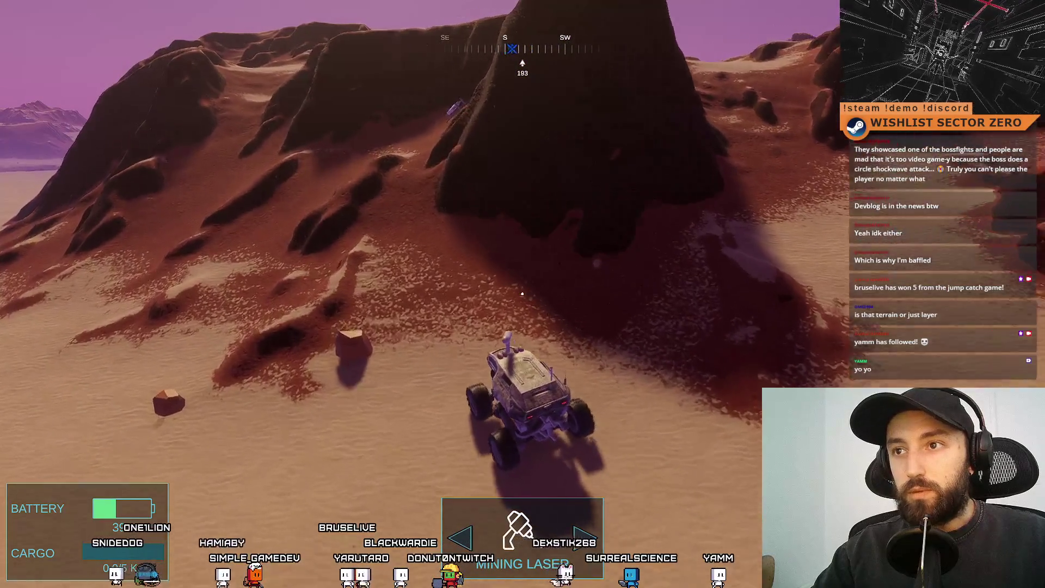
key("w")
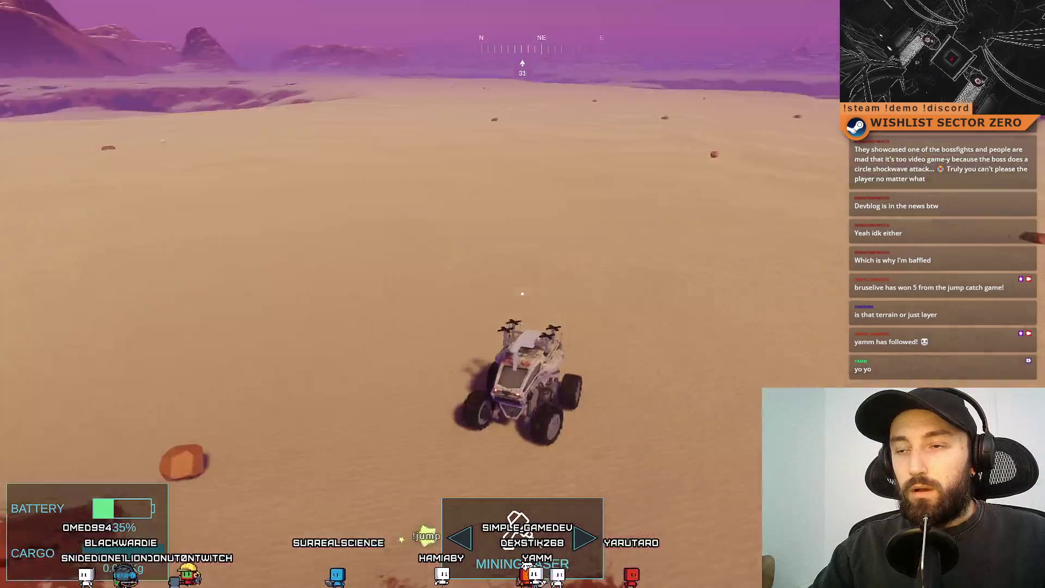
key("f")
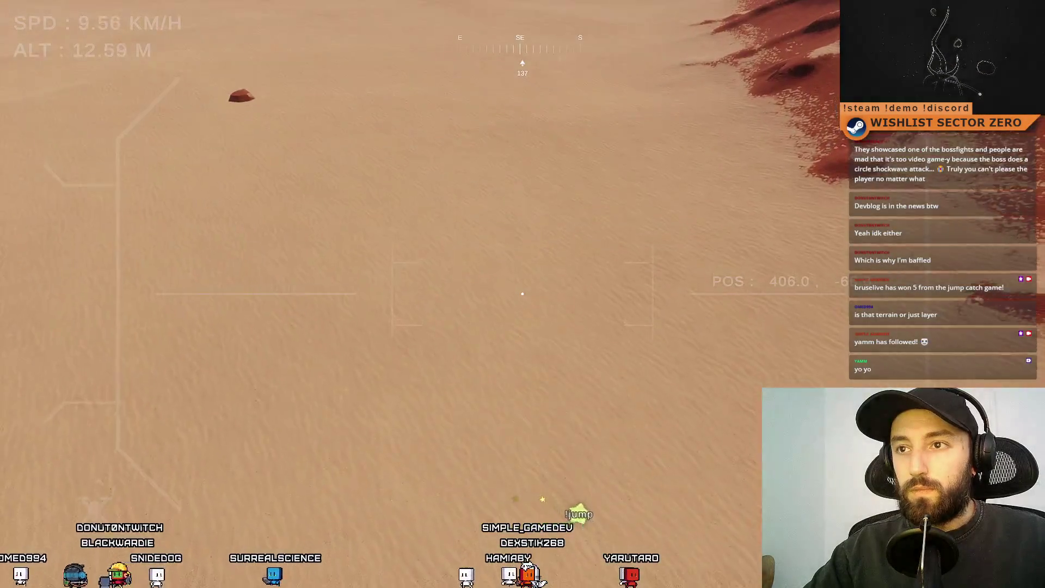
key("w")
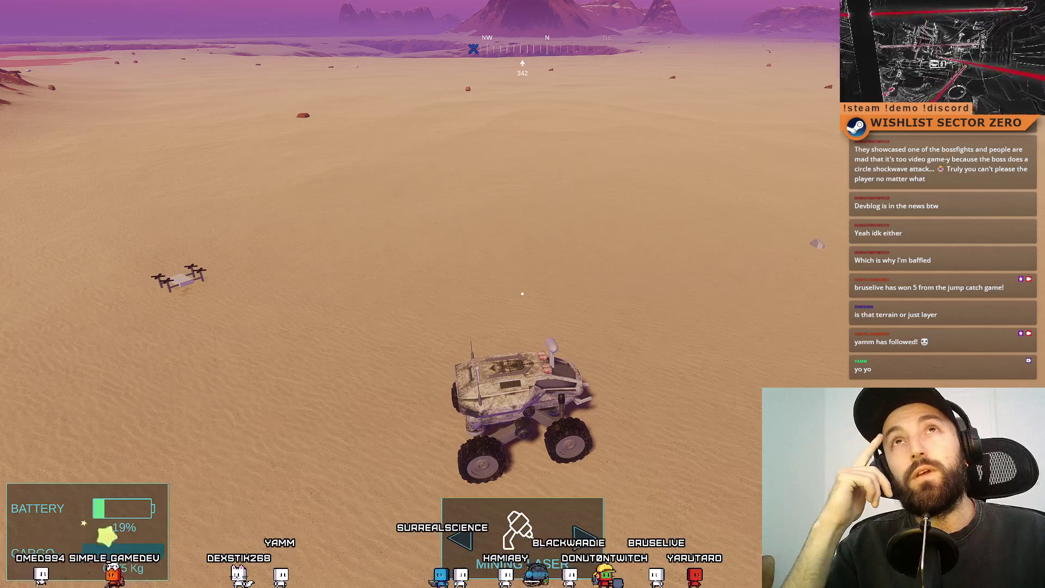
- Steer the rover left, then fly the drone faster and higher, banking left and right
key("a")
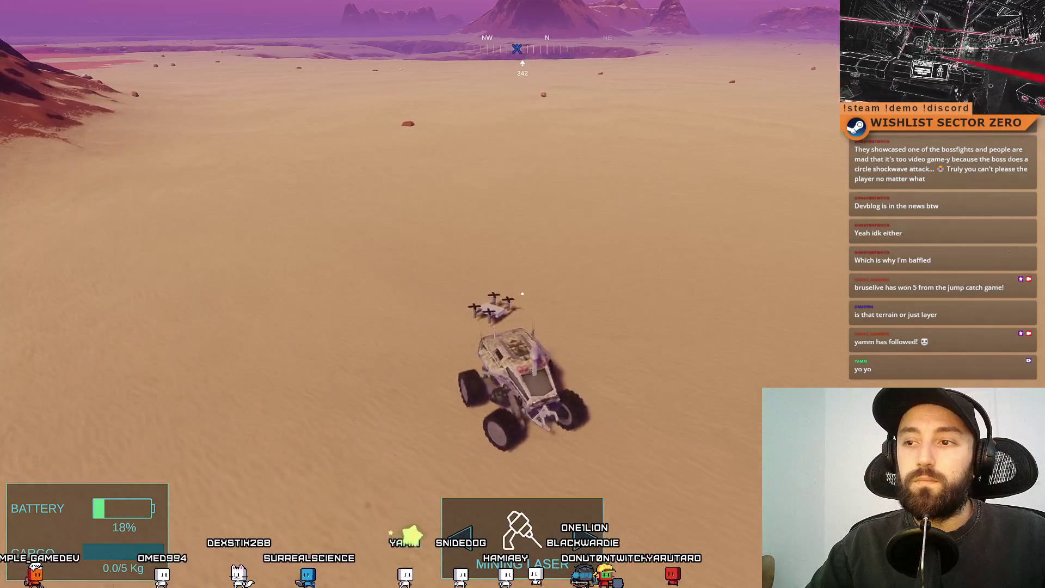
key("Tab")
key("w")
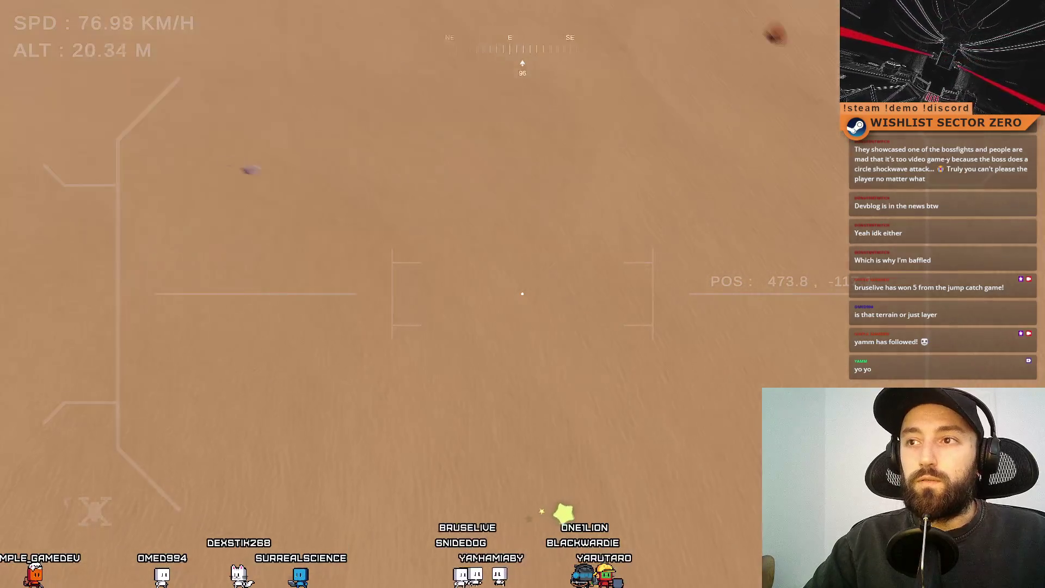
key("w")
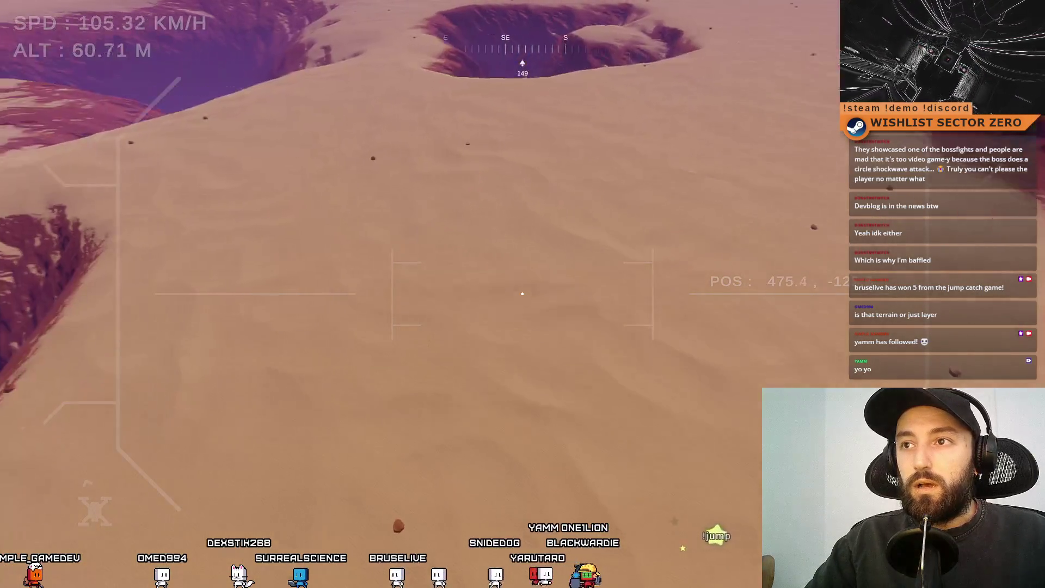
key("a")
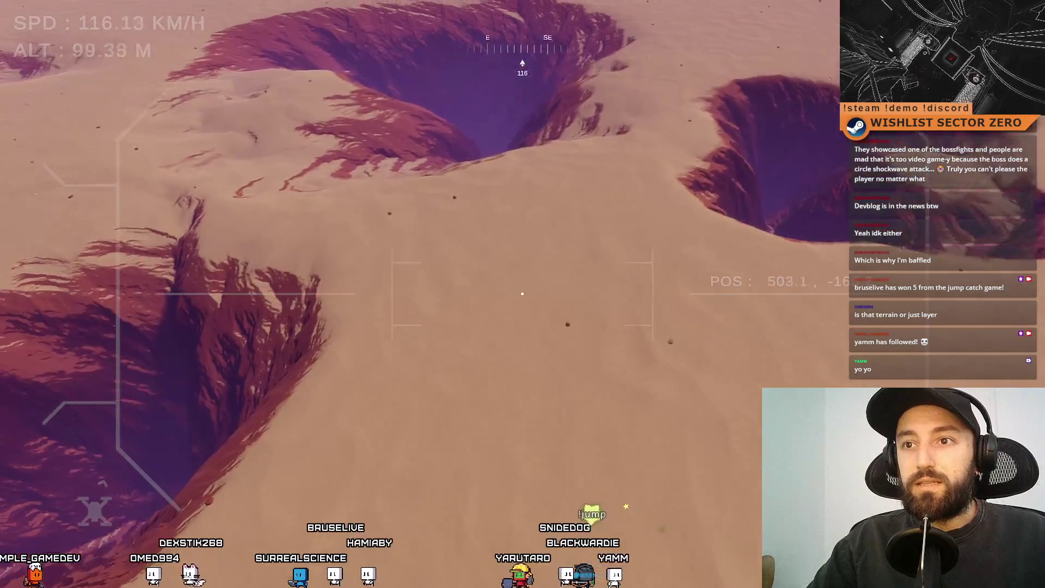
key("d")
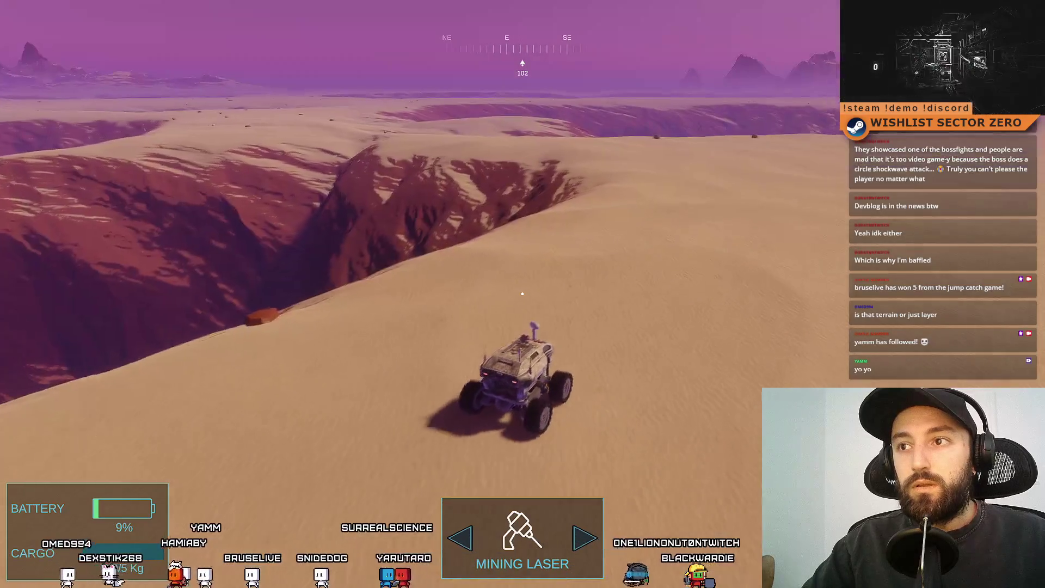
- Open the resource map, pan and zoom in around the player marker, then close it
key("m")
left_click_drag(831, 350, 362, 196)
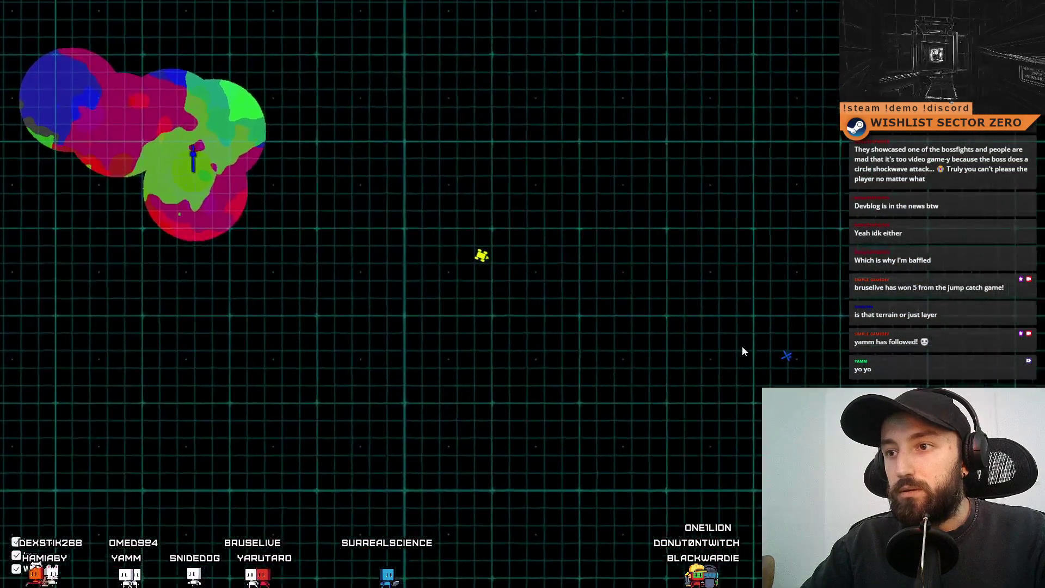
scroll(742, 348, "up", 3)
left_click_drag(357, 203, 396, 182)
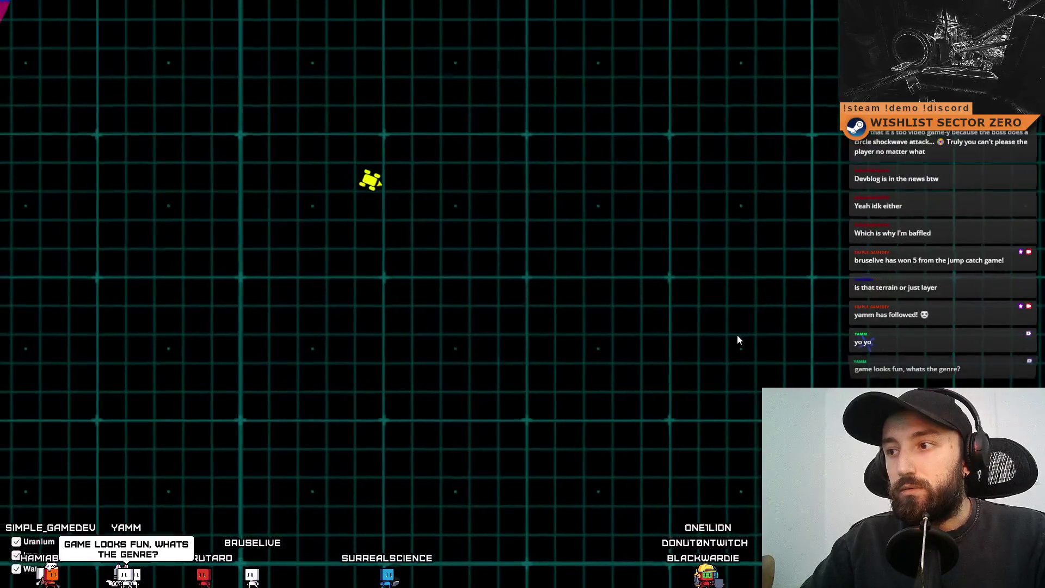
key("m")
- Drive the rover across the dunes and over the crater rim, then exit fullscreen play
key("w")
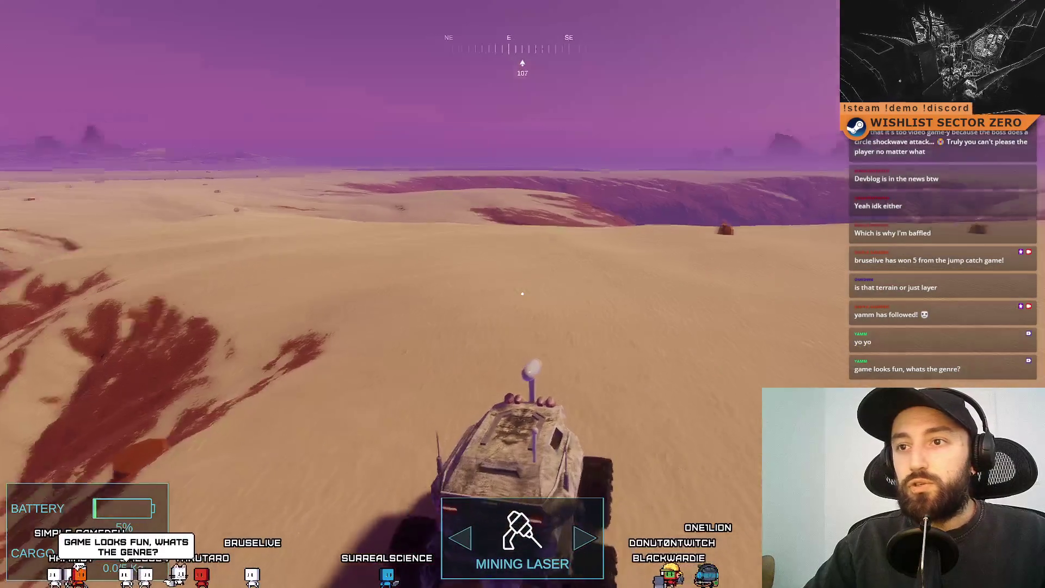
key("d")
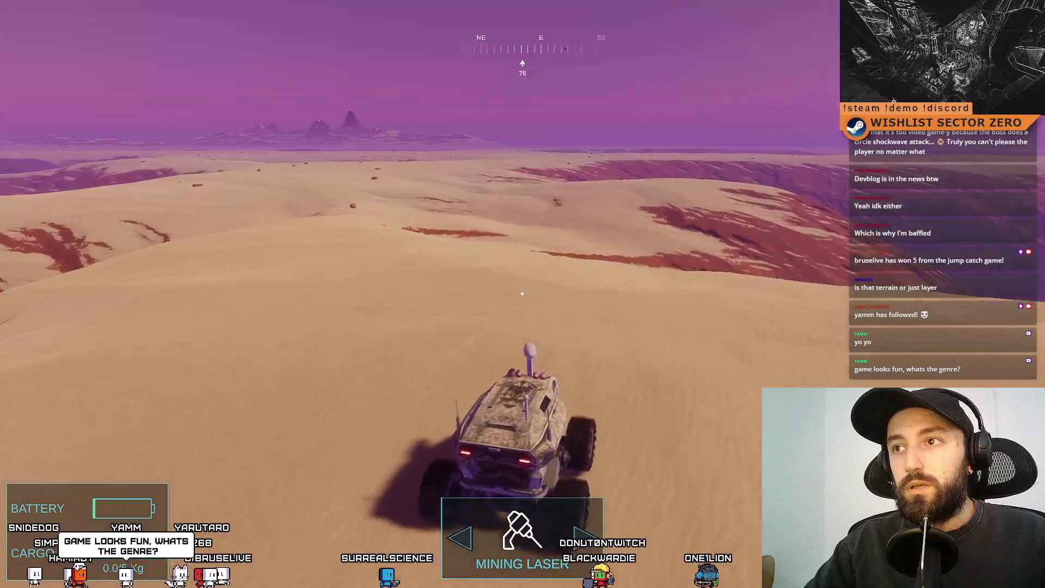
key("d")
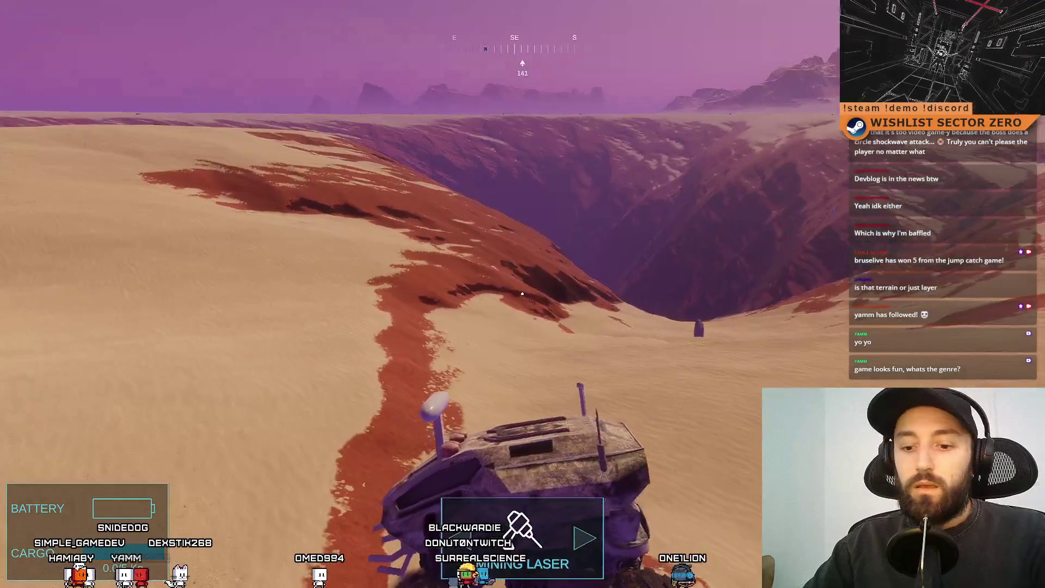
key("F11")
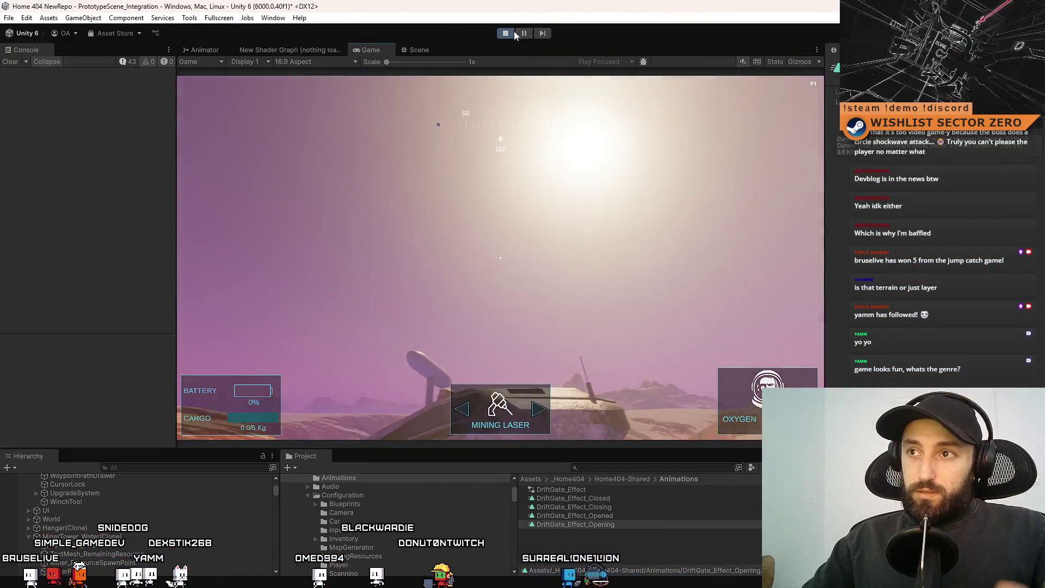
- Stop play mode, save the modified PrototypeScene_Integration scene when closing, and close Unity Hub
left_click(510, 33)
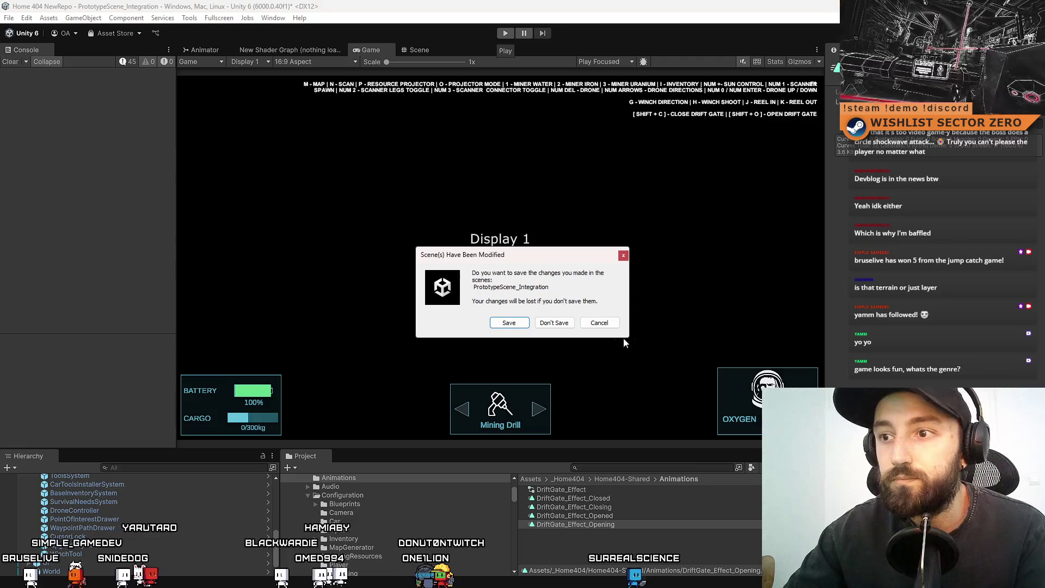
left_click(525, 323)
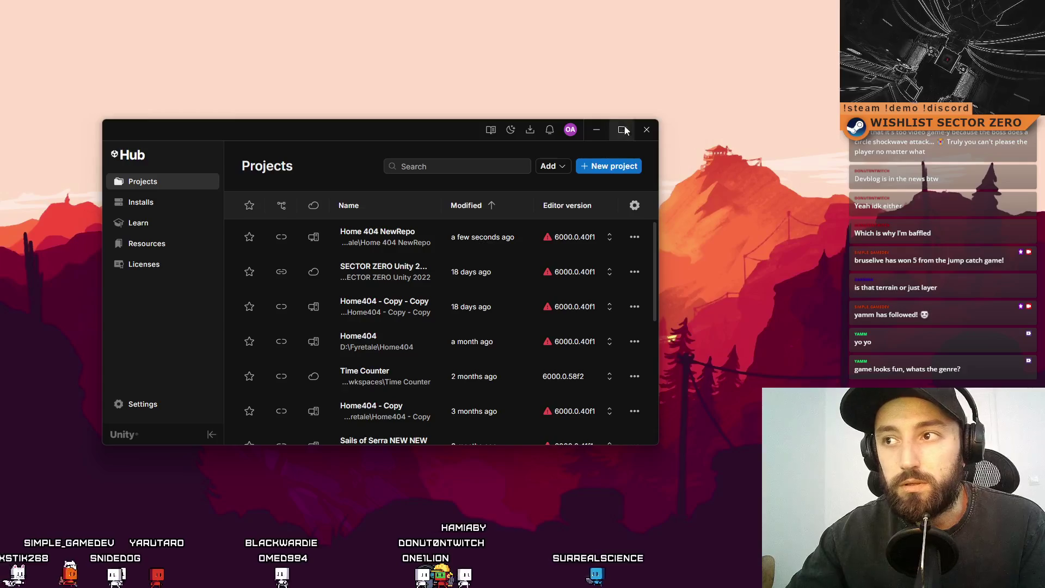
left_click(644, 129)
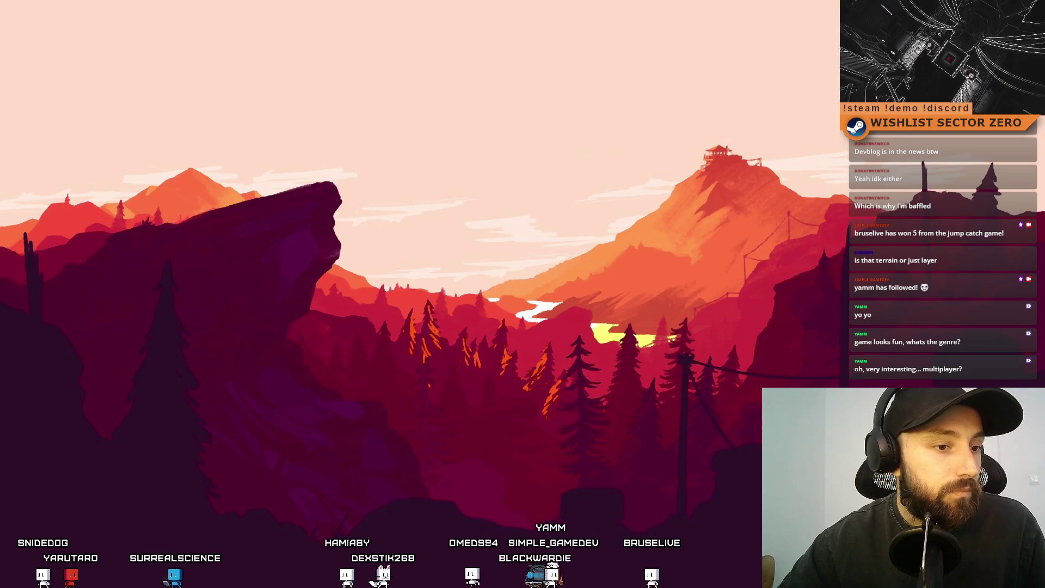
- Bring Sourcetree forward, show File Status, and maximize the window
key("alt+Tab")
left_click(106, 153)
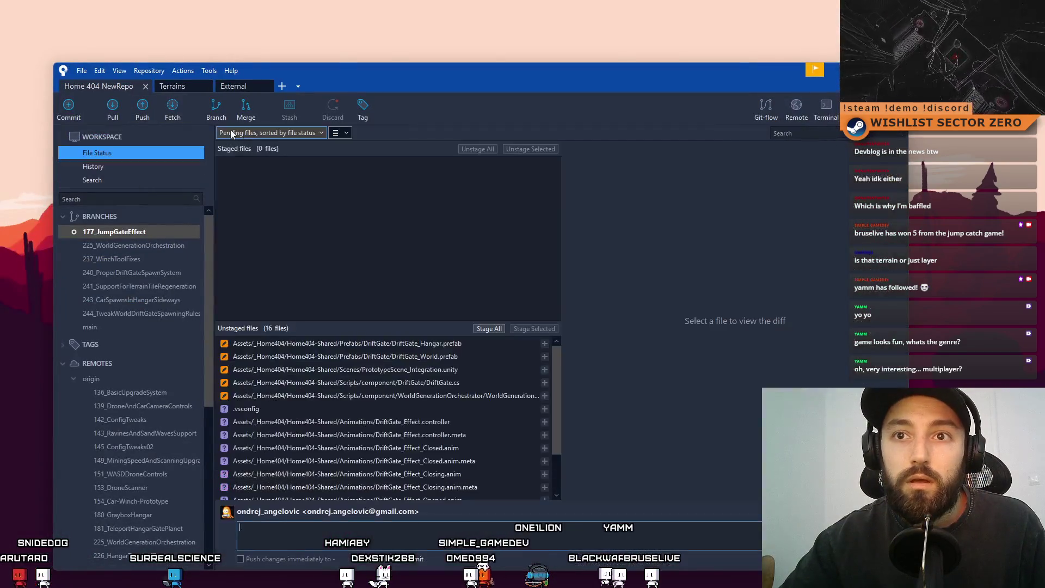
left_click_drag(331, 77, 338, 67)
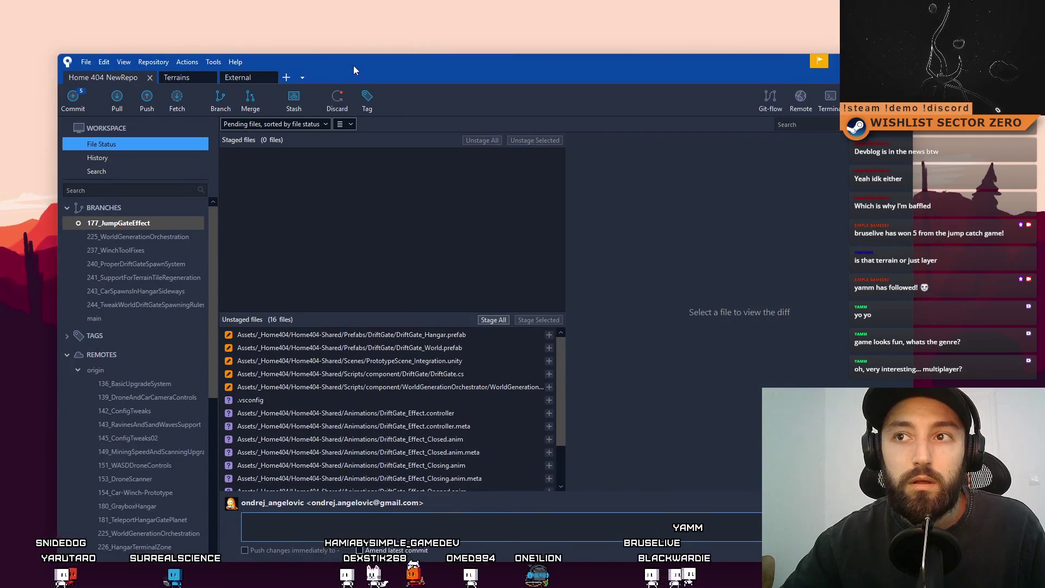
double_click(357, 67)
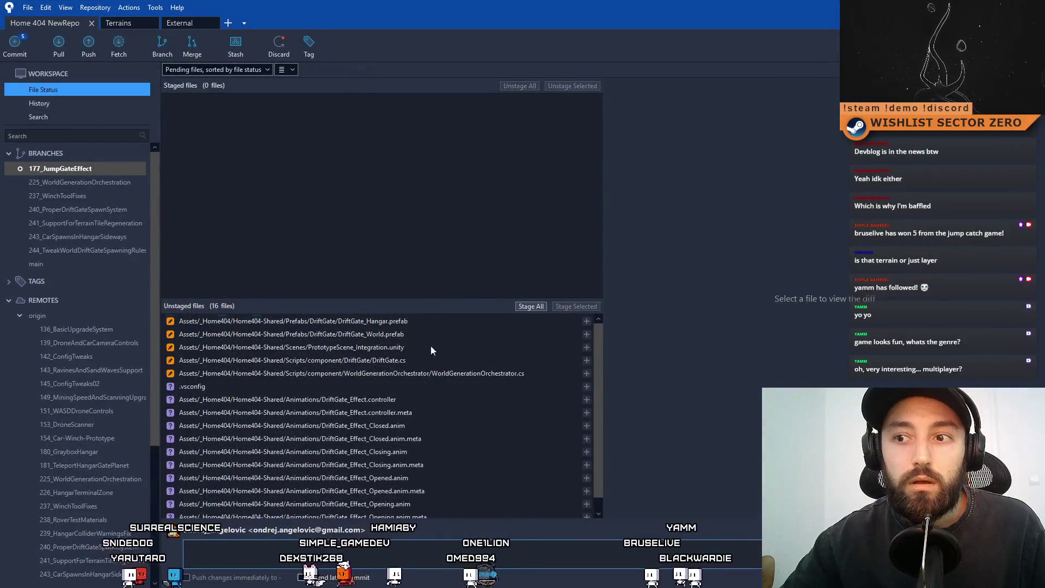
- Review the DriftGate_Hangar, DriftGate_World, PrototypeScene_Integration.unity and DriftGate.cs diffs
left_click(412, 321)
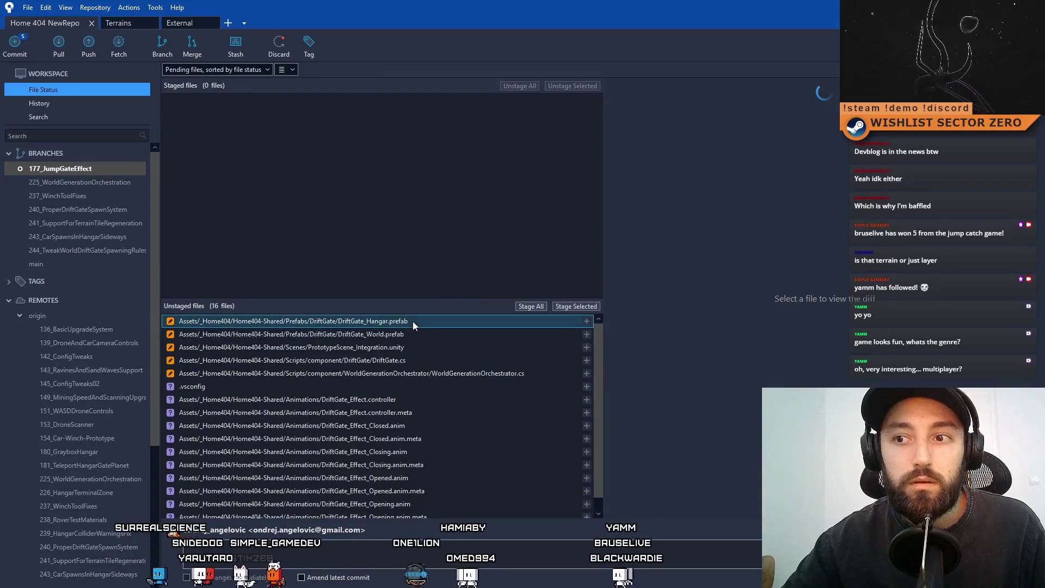
left_click(407, 332)
left_click(369, 348)
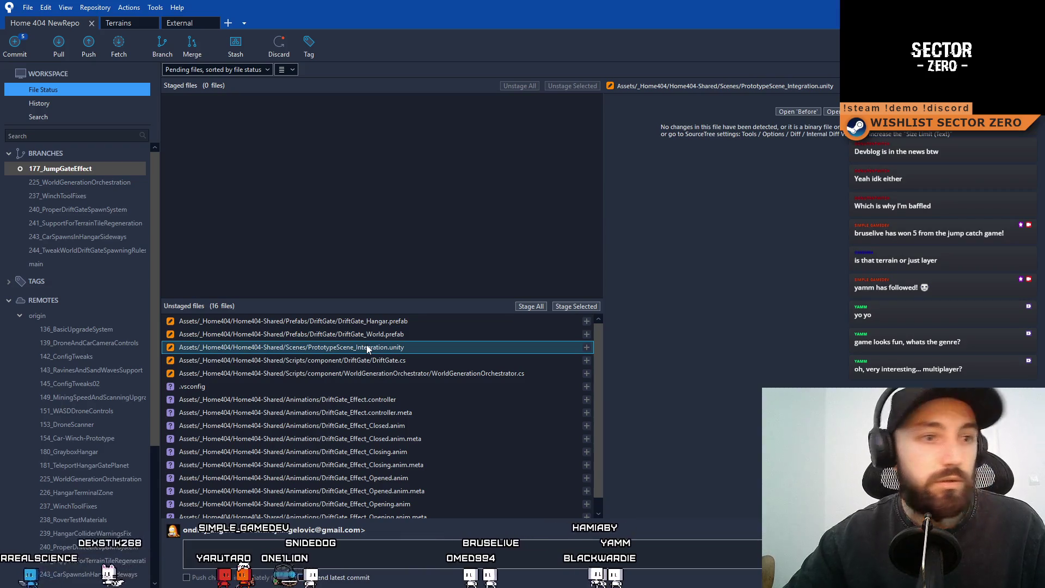
left_click(417, 325)
left_click(416, 341)
left_click(403, 361)
left_click(429, 346)
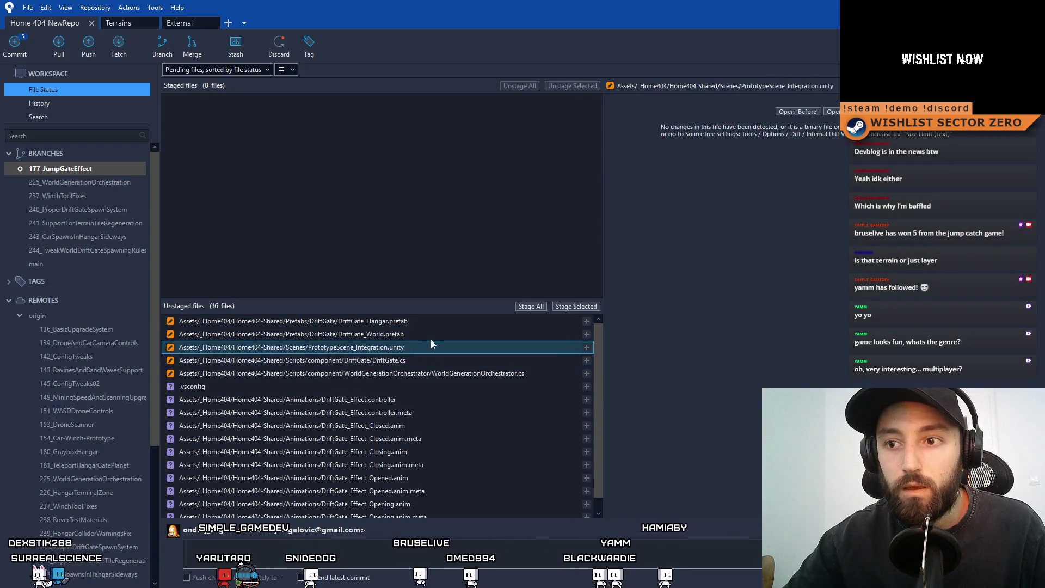
left_click(445, 326)
left_click(425, 335)
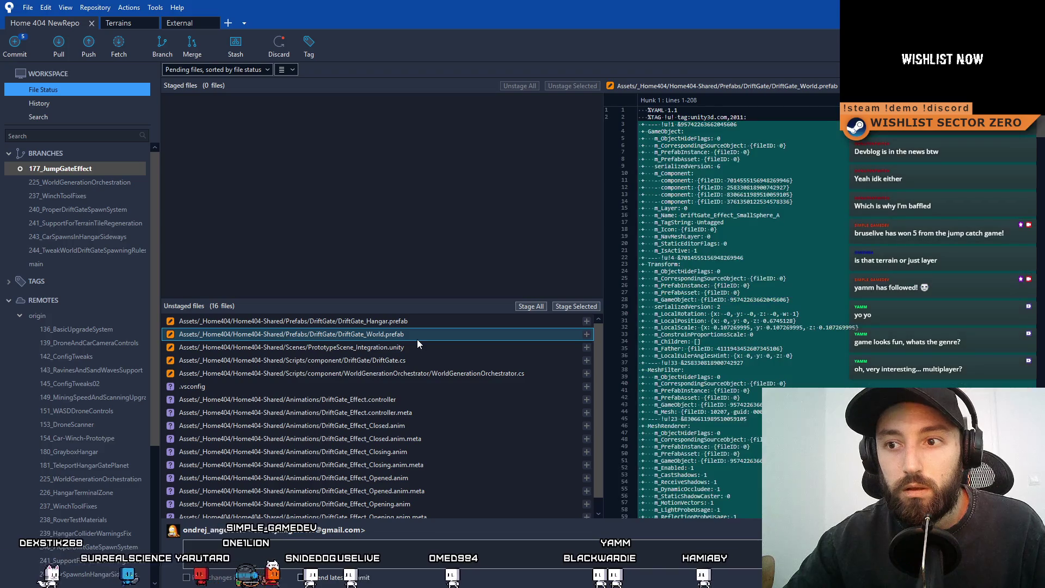
left_click(400, 347)
left_click(411, 333)
left_click(427, 319)
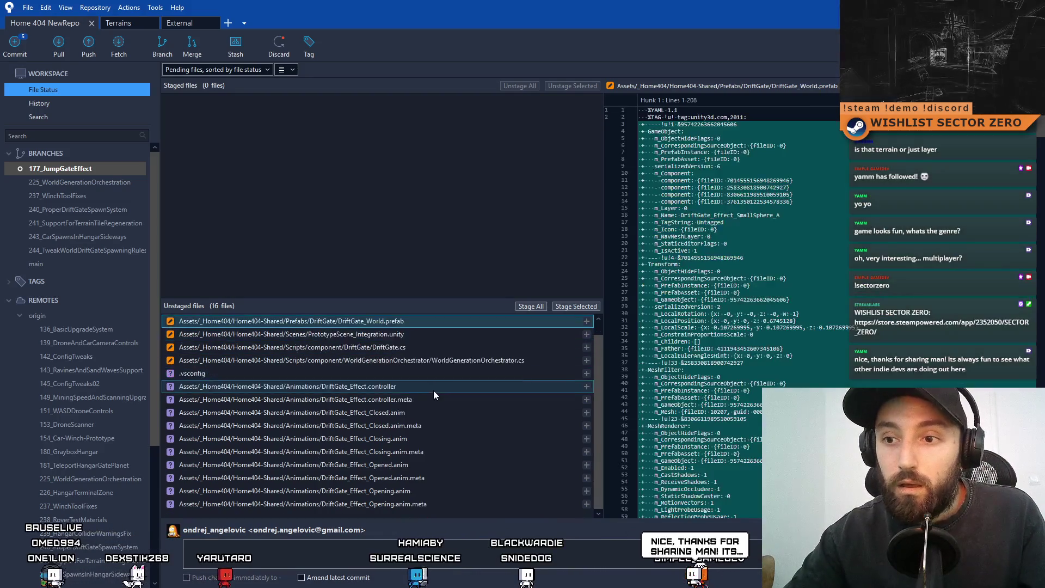
- Inspect the DriftGate_Effect.controller, its meta file, and the WorldGenerationOrchestrator.cs diff
left_click(433, 390)
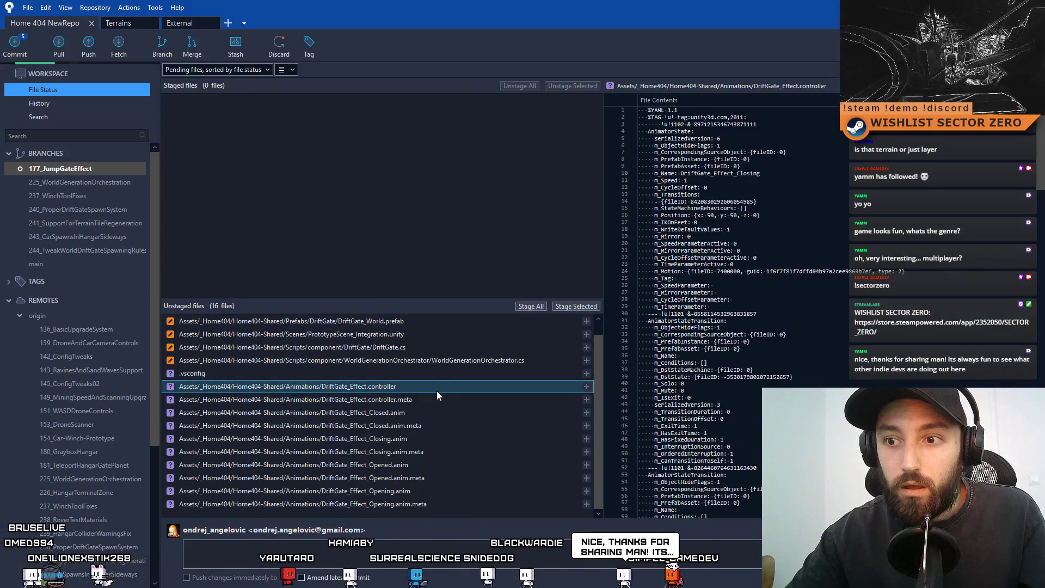
left_click(432, 401)
left_click(441, 387)
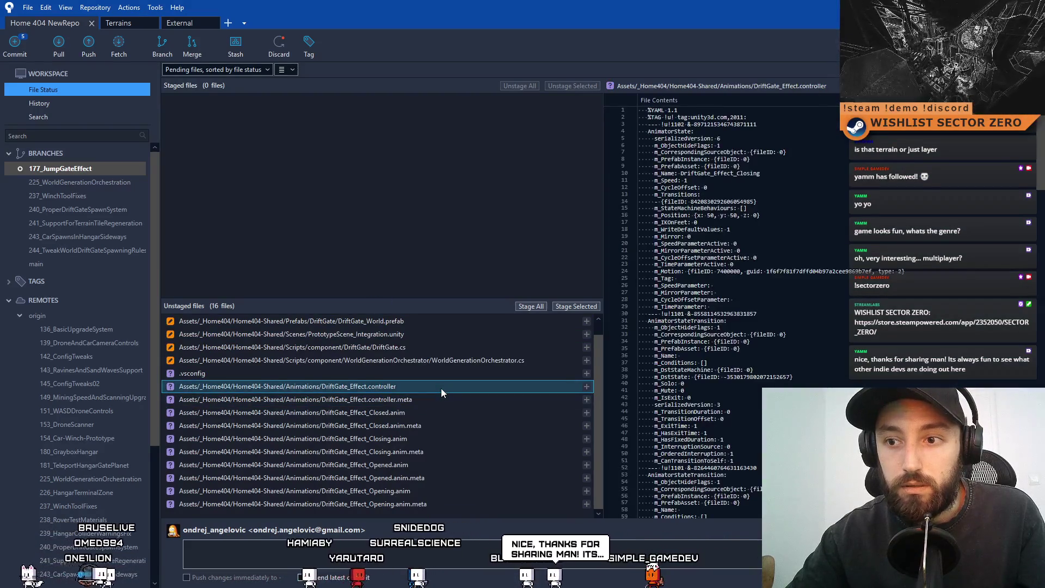
left_click_drag(433, 504, 404, 388)
left_click(463, 378)
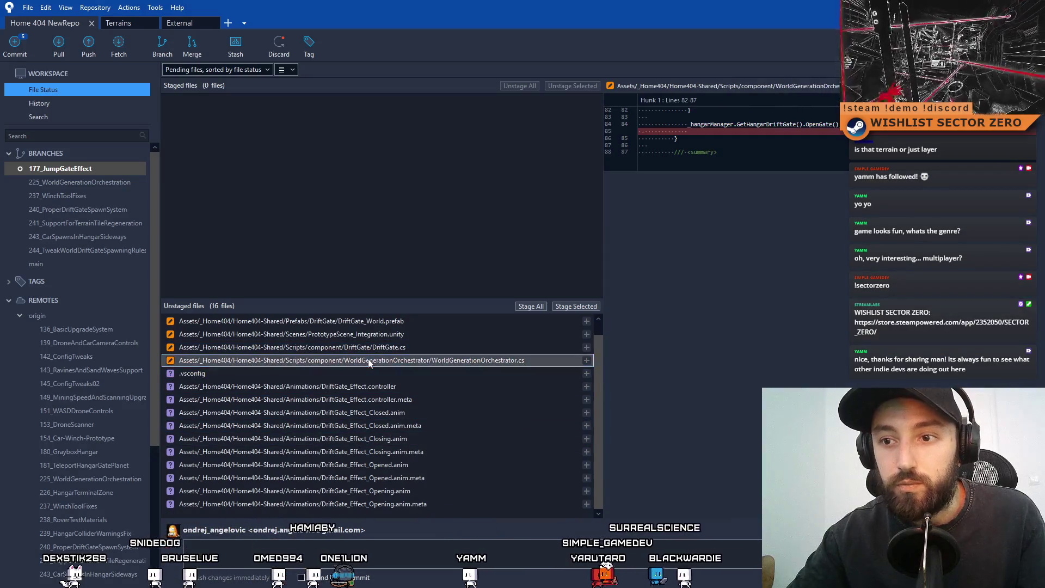
- Discard the local changes to WorldGenerationOrchestrator.cs
right_click(368, 359)
left_click(266, 460)
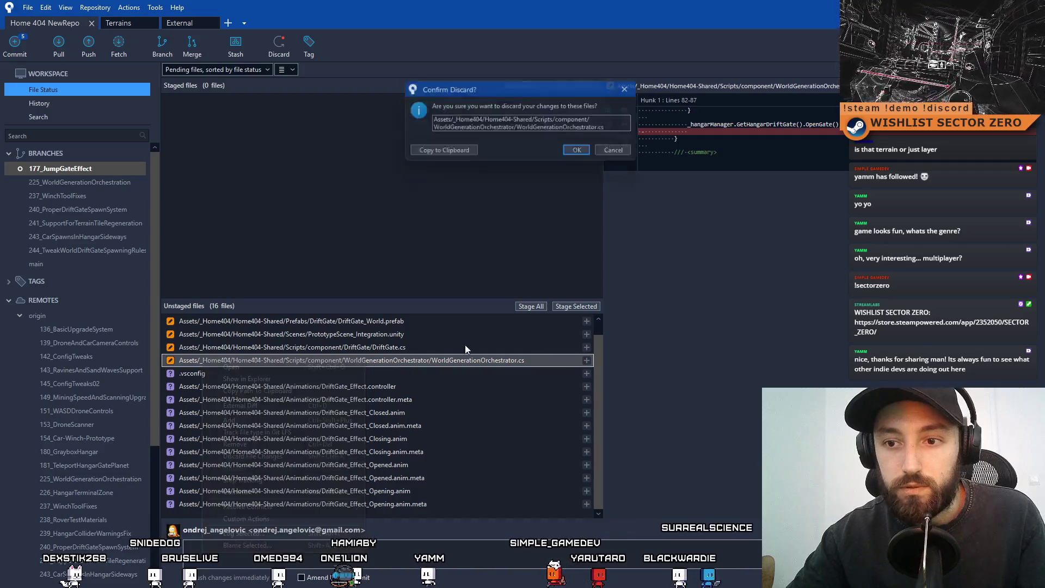
left_click(582, 153)
- Discard the local changes to PrototypeScene_Integration.unity
left_click(415, 346)
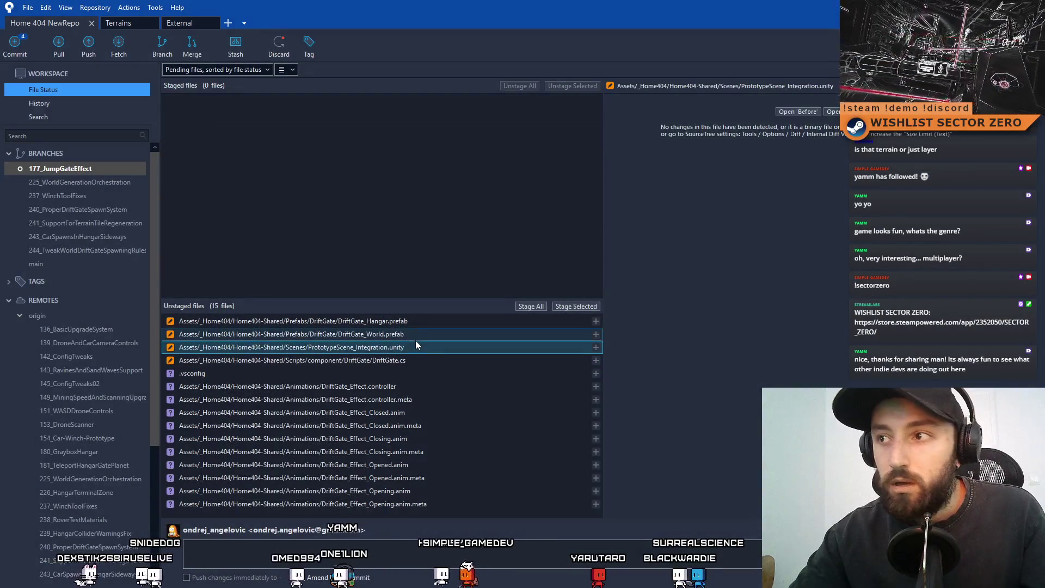
right_click(406, 348)
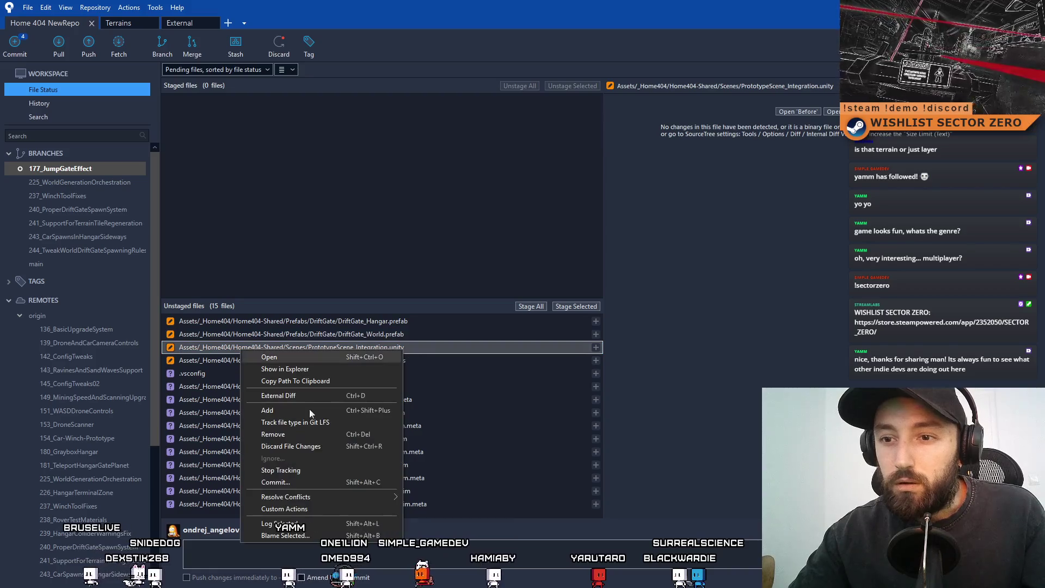
left_click(313, 448)
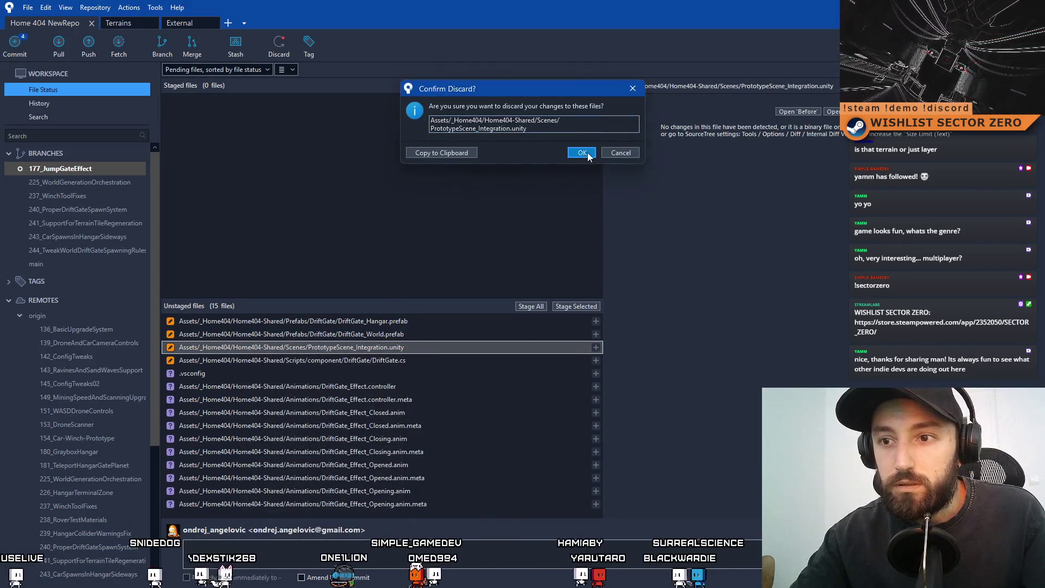
left_click(582, 152)
- Review the DriftGate_World, DriftGate_Hangar and DriftGate.cs diffs
left_click(414, 338)
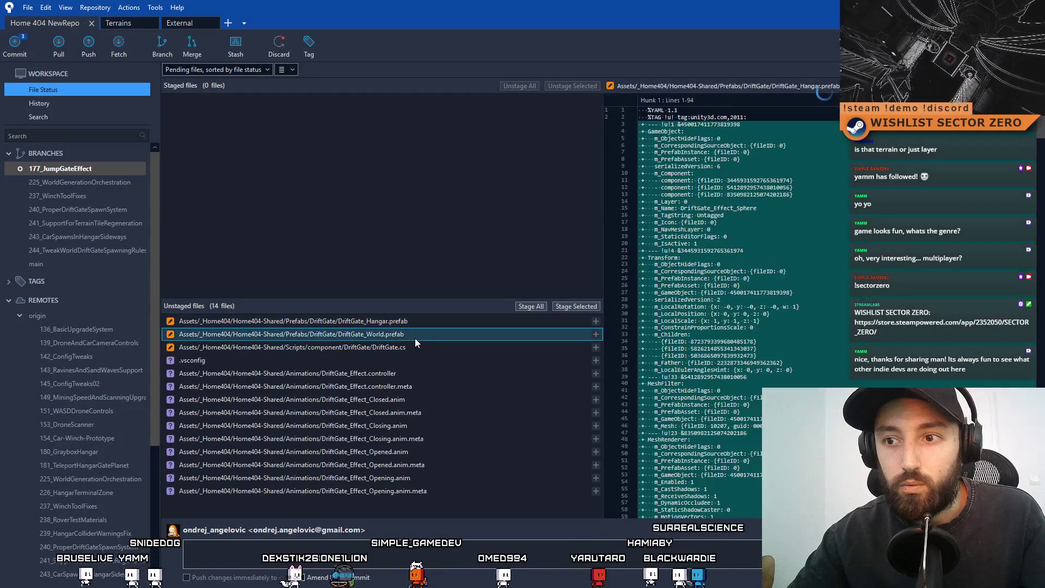
left_click(412, 348)
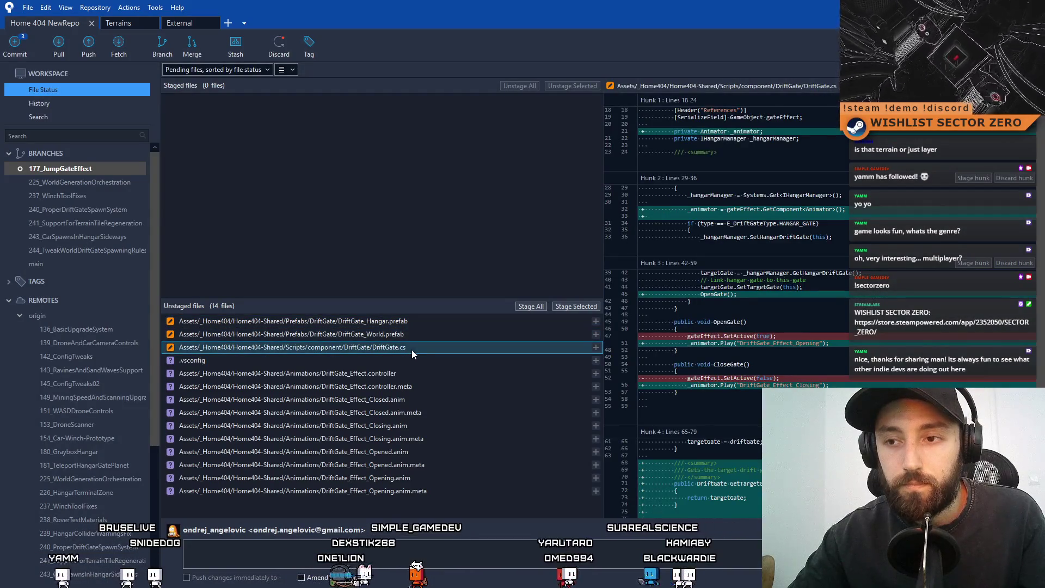
left_click(416, 324)
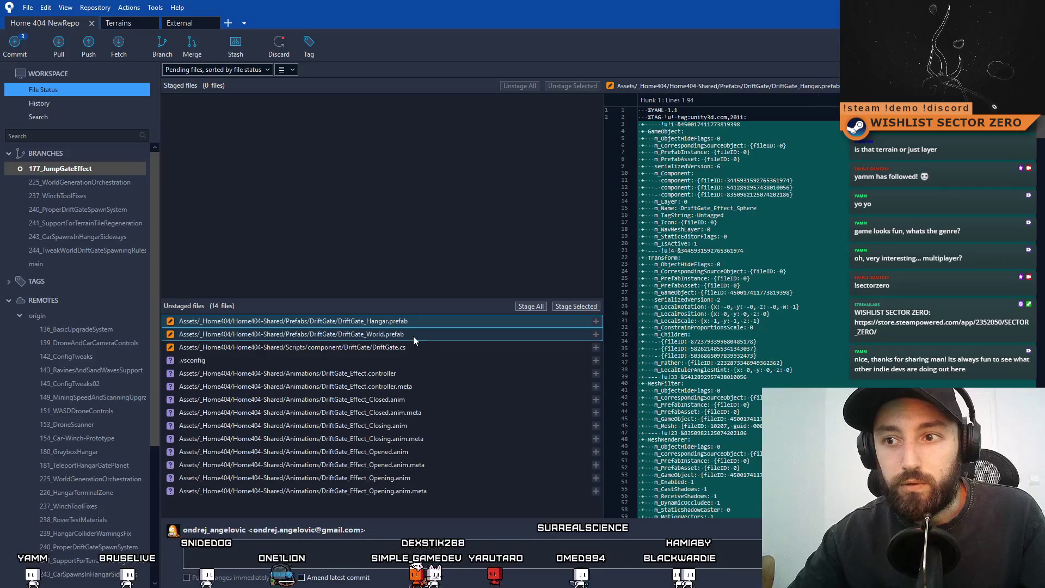
left_click(405, 349)
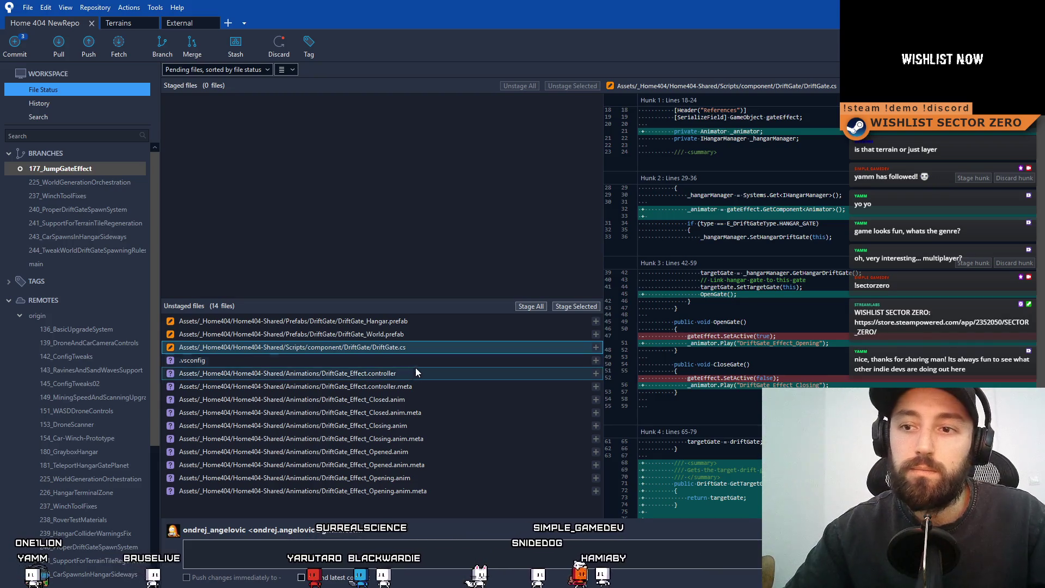
- Stage the ten DriftGate_Effect animation and controller files and begin the 'Added drift gate…' commit message
left_click(408, 373)
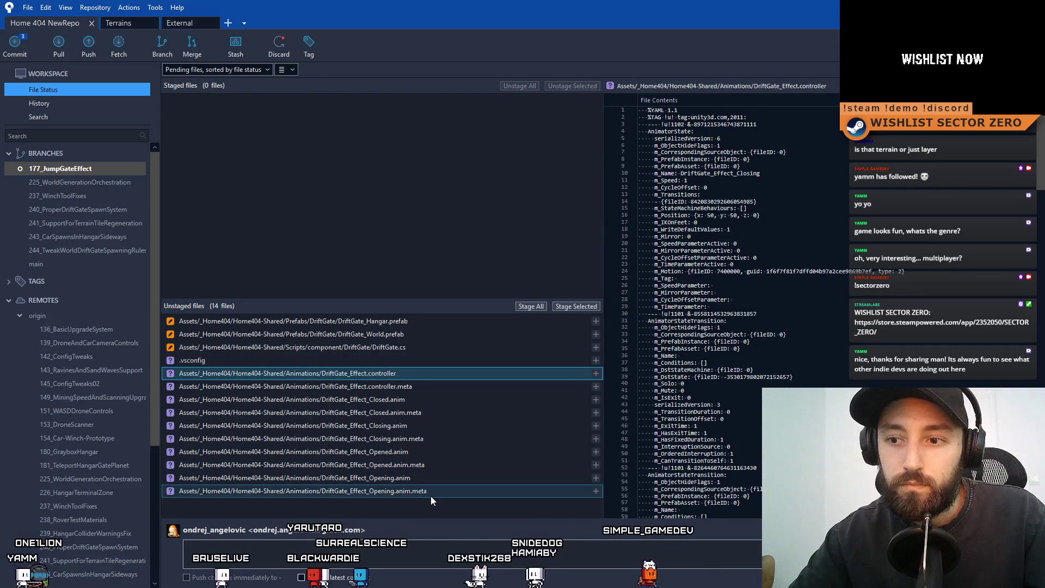
left_click(434, 494, "shift")
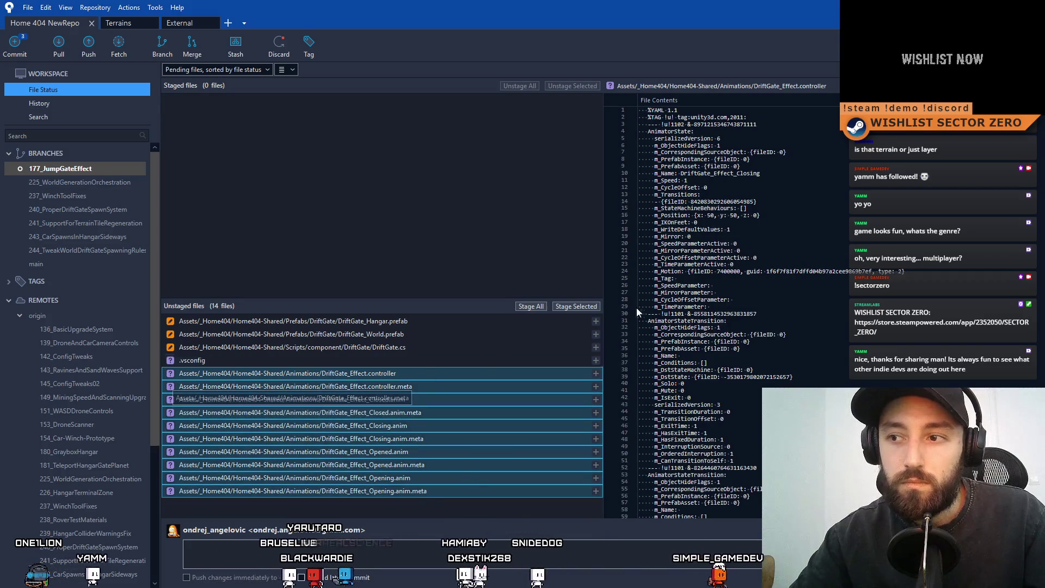
left_click(591, 307)
left_click(282, 548)
type("Added drift gate clos")
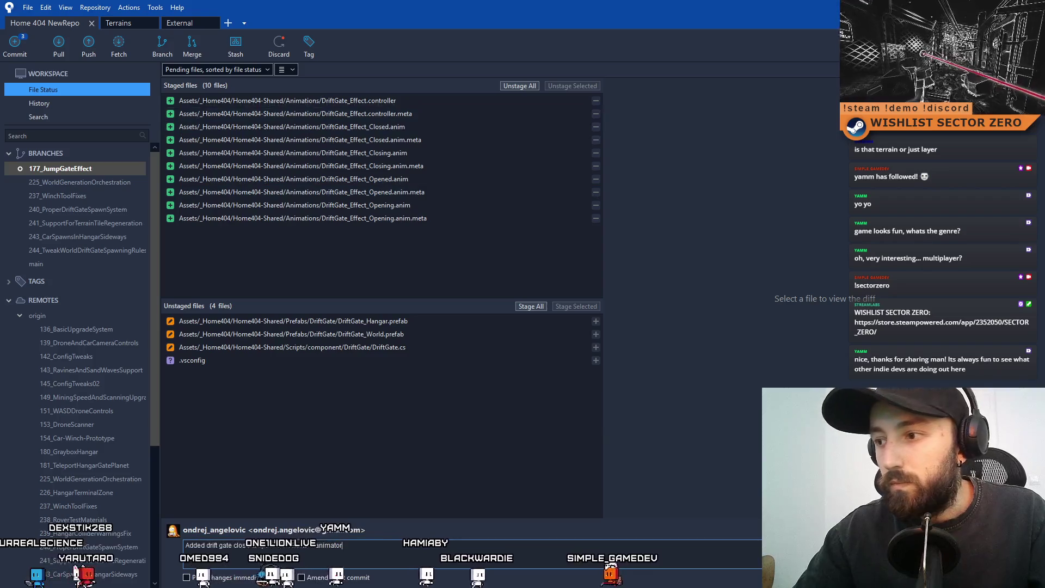
- Commit the staged animation files, skipping the submodule check, and return to File Status
key("ctrl+Return")
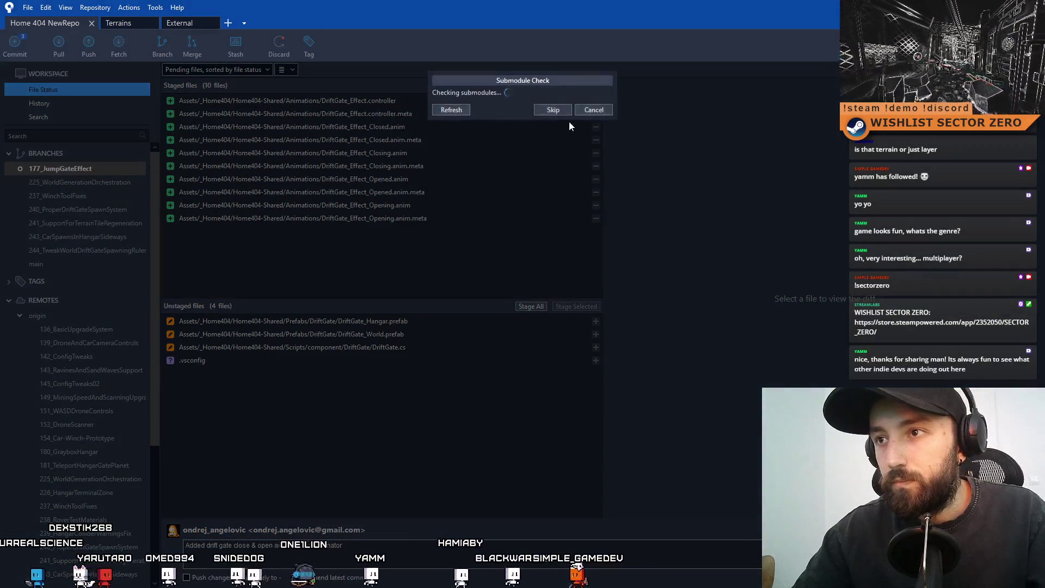
left_click(561, 112)
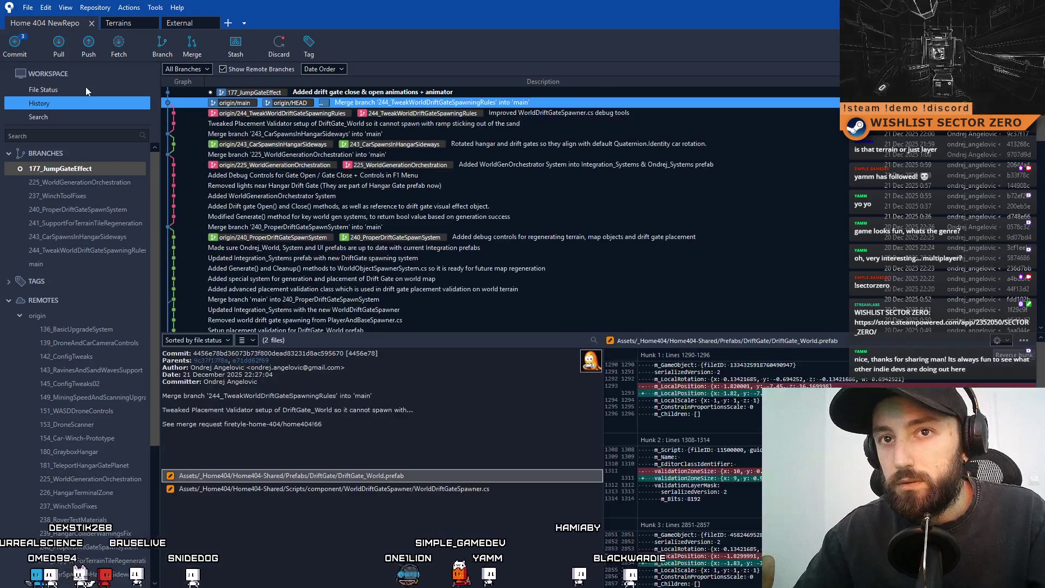
left_click(86, 89)
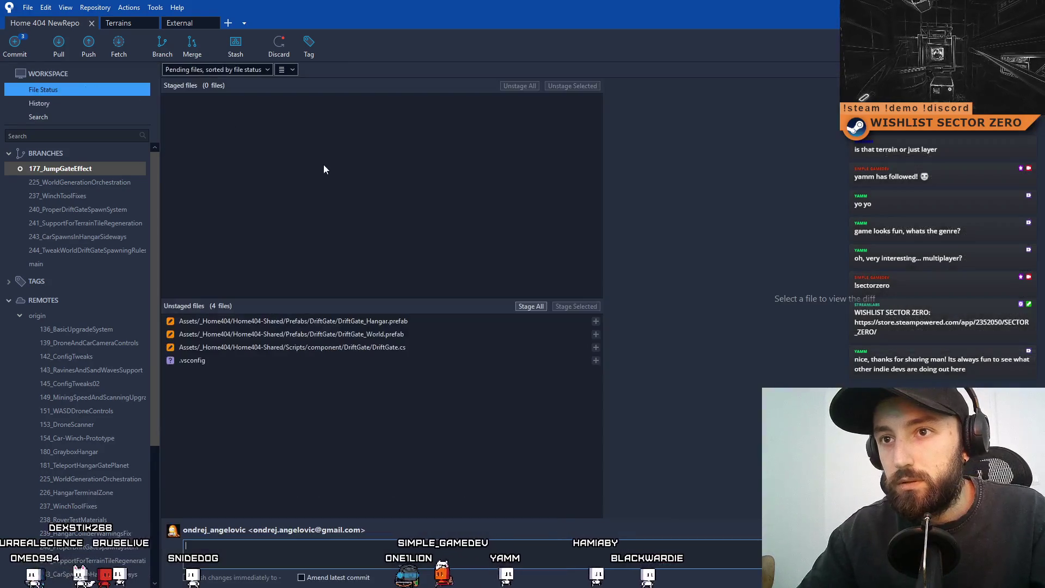
- Compare the DriftGate prefab and DriftGate.cs diffs, then stage both DriftGate prefabs
left_click(424, 334)
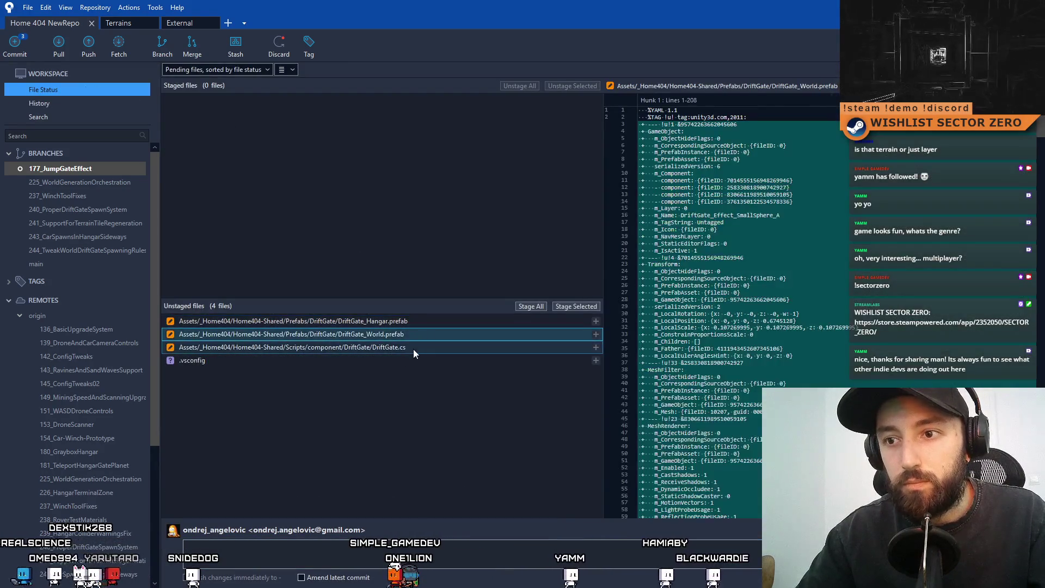
left_click(413, 347)
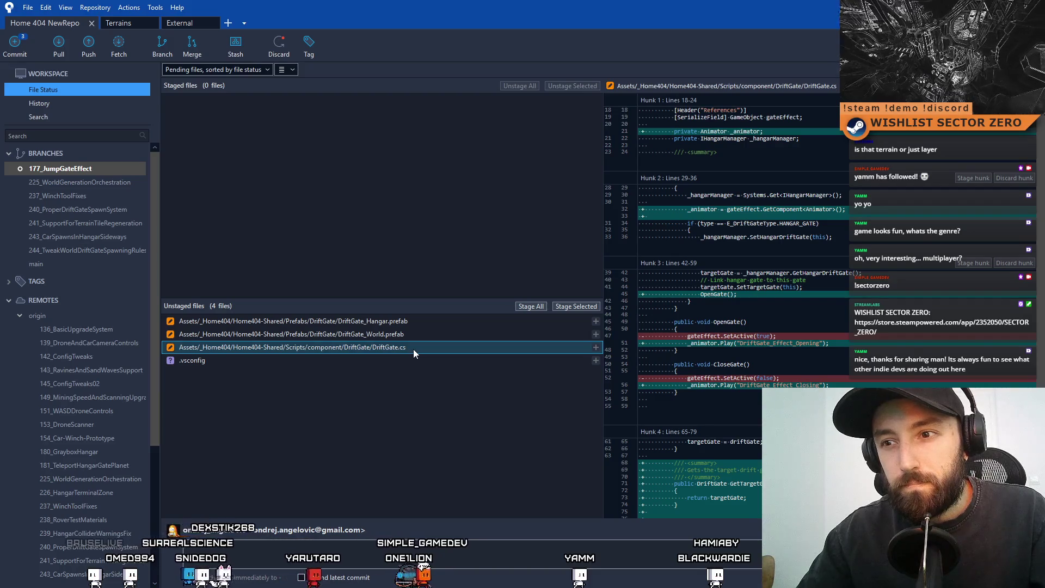
left_click(415, 337)
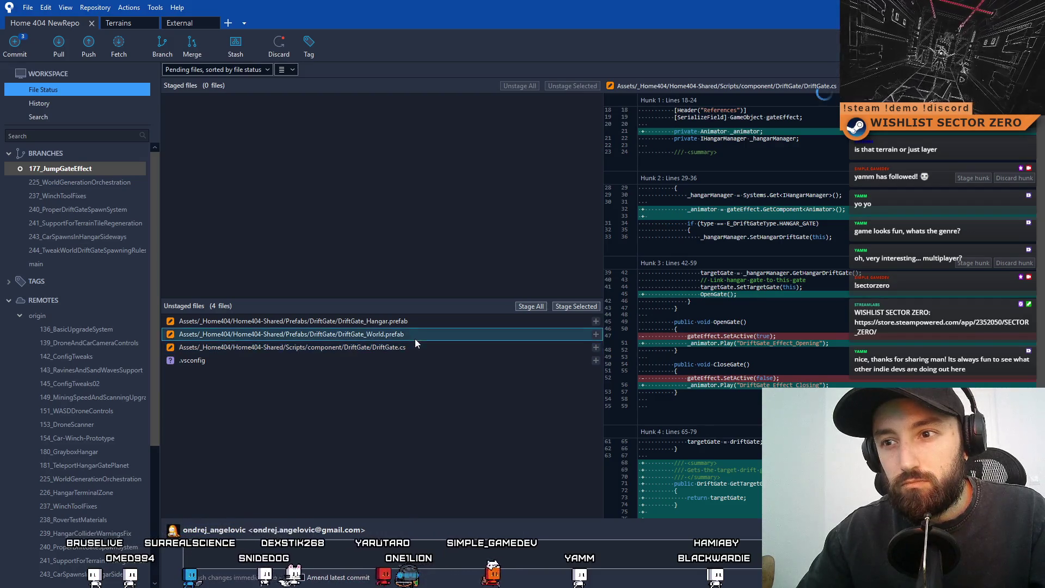
left_click(419, 321)
left_click(418, 335)
left_click(432, 316)
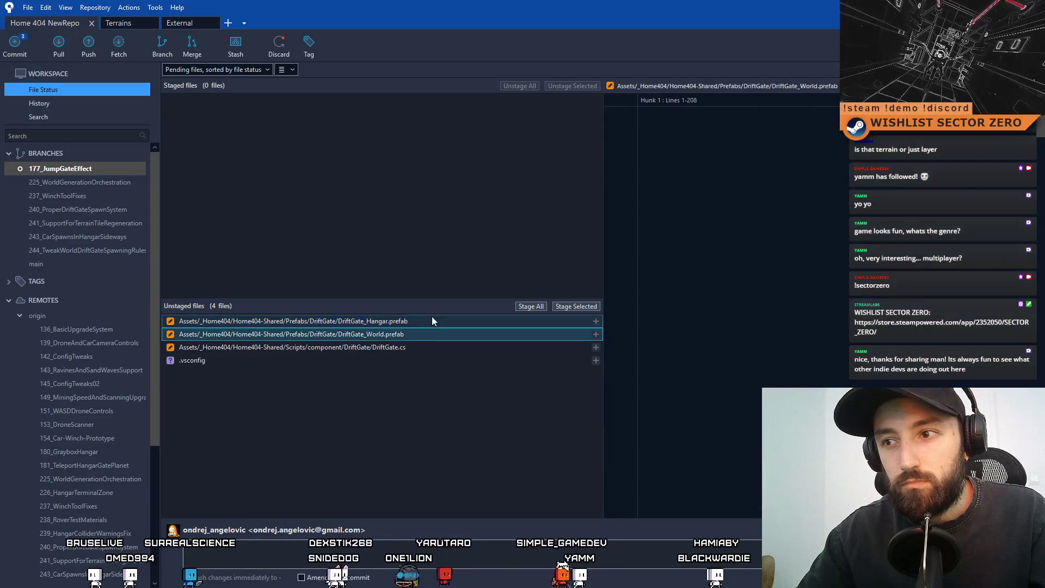
left_click(405, 334)
left_click(419, 318)
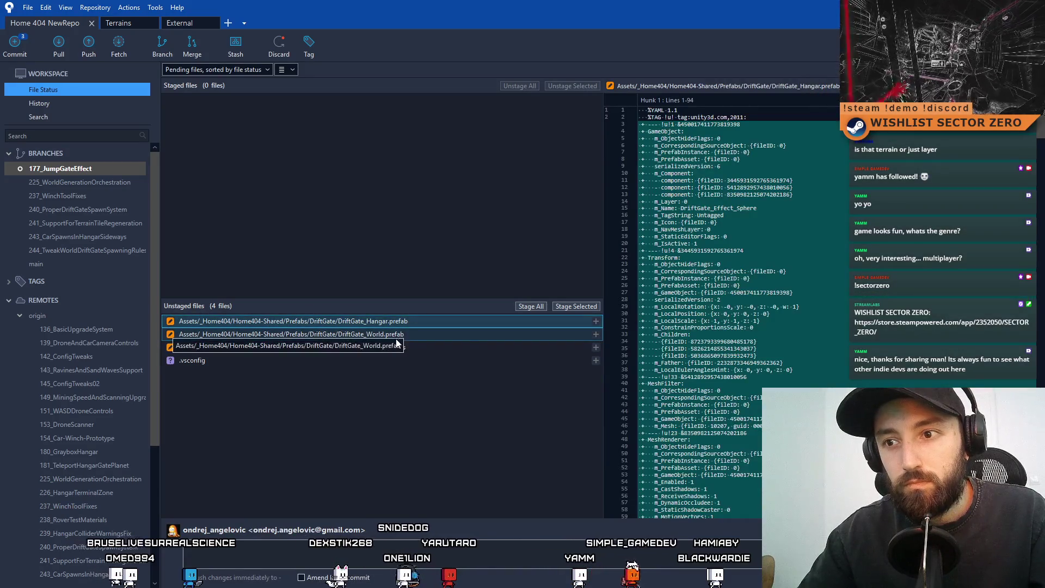
left_click(452, 334, "shift")
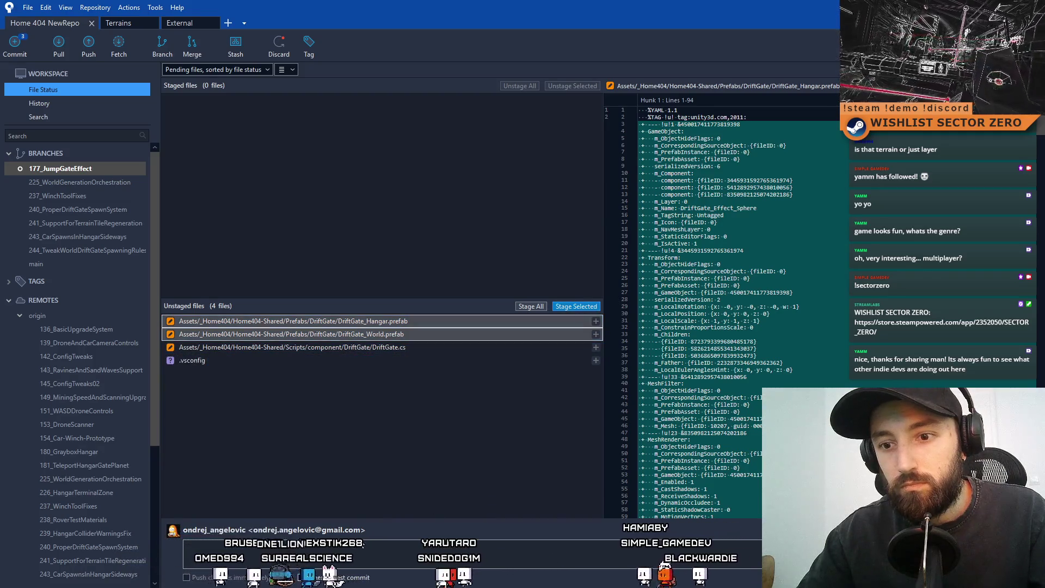
left_click(576, 306)
- Commit both DriftGate prefabs with a 'Modified drift gate effe…both drift gate prefabs' message, skipping the submodule check
left_click(351, 551)
type("Modif")
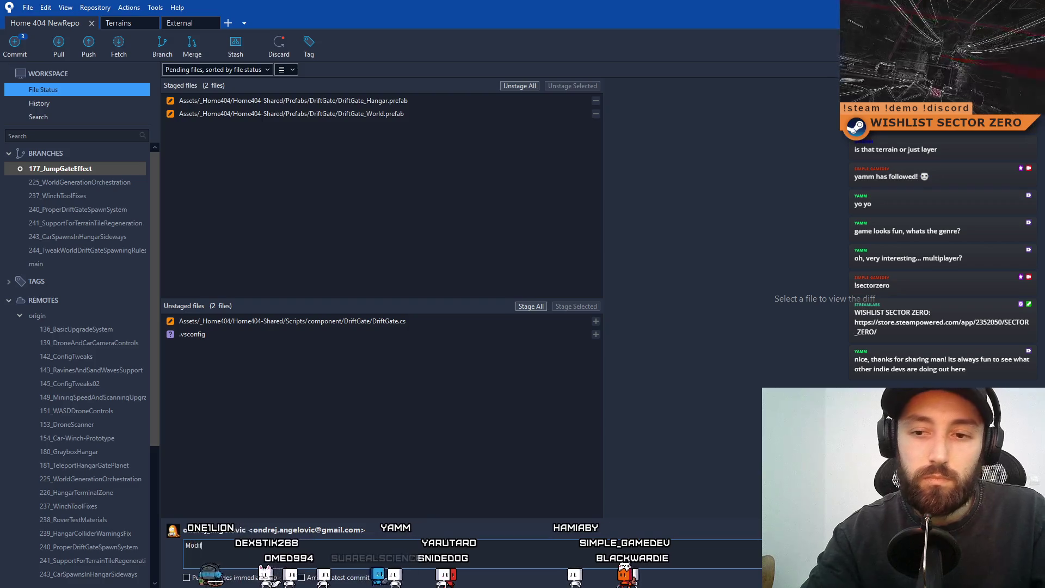
type("ied drift ga")
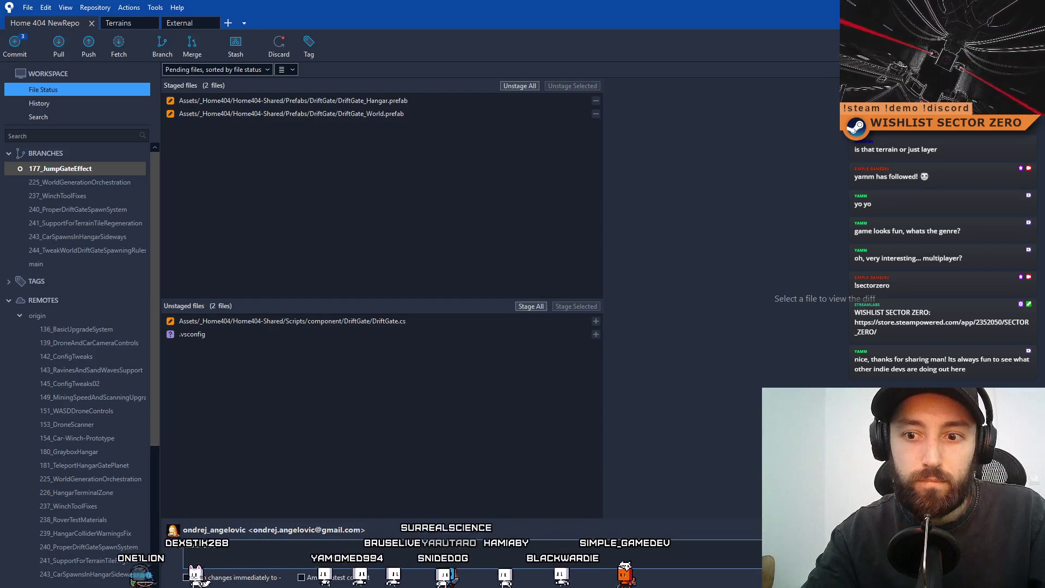
type("te effect object in")
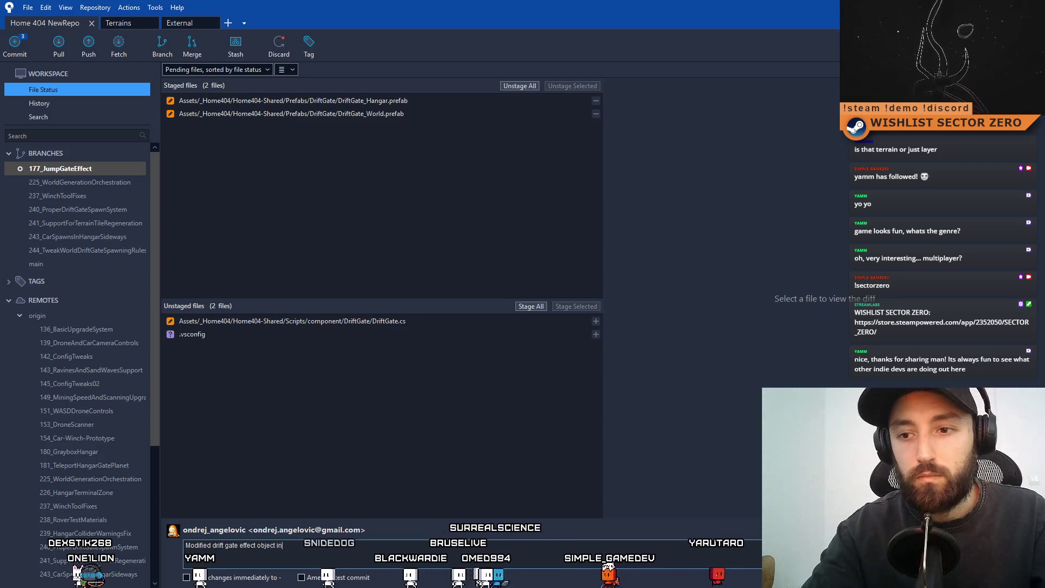
type(" both drift")
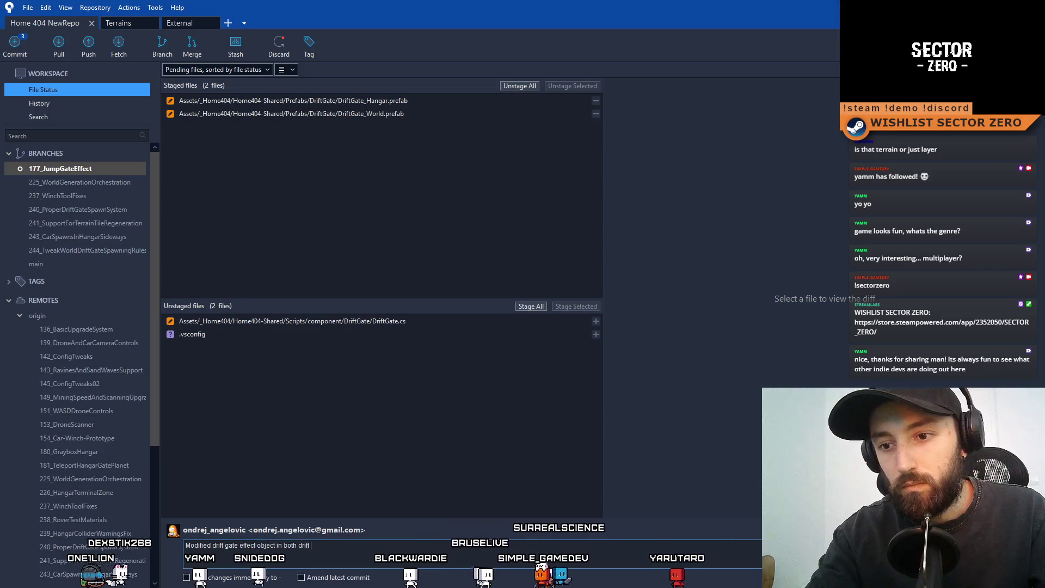
type(" gate prefabs")
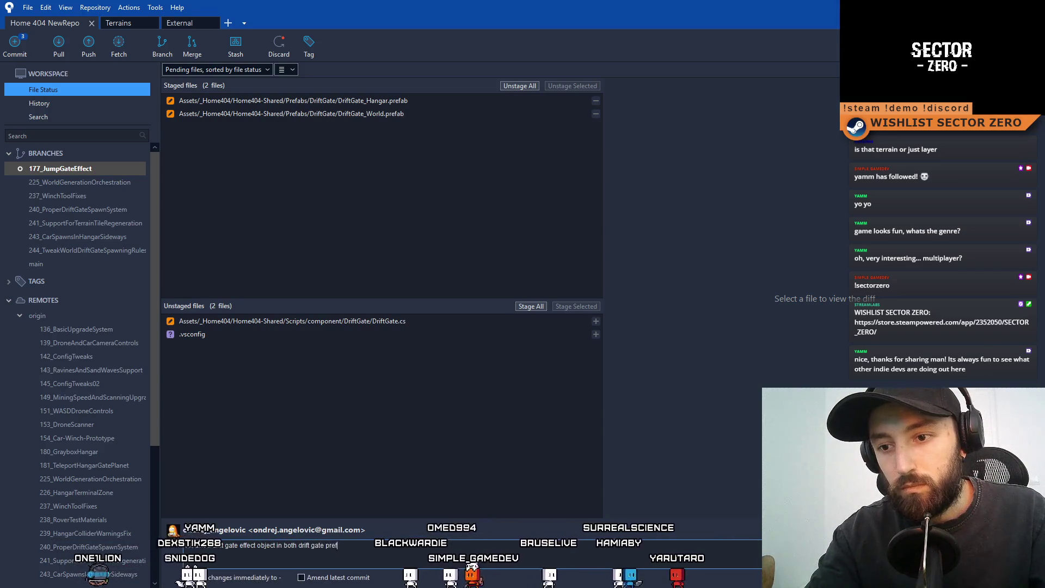
key("ctrl+Return")
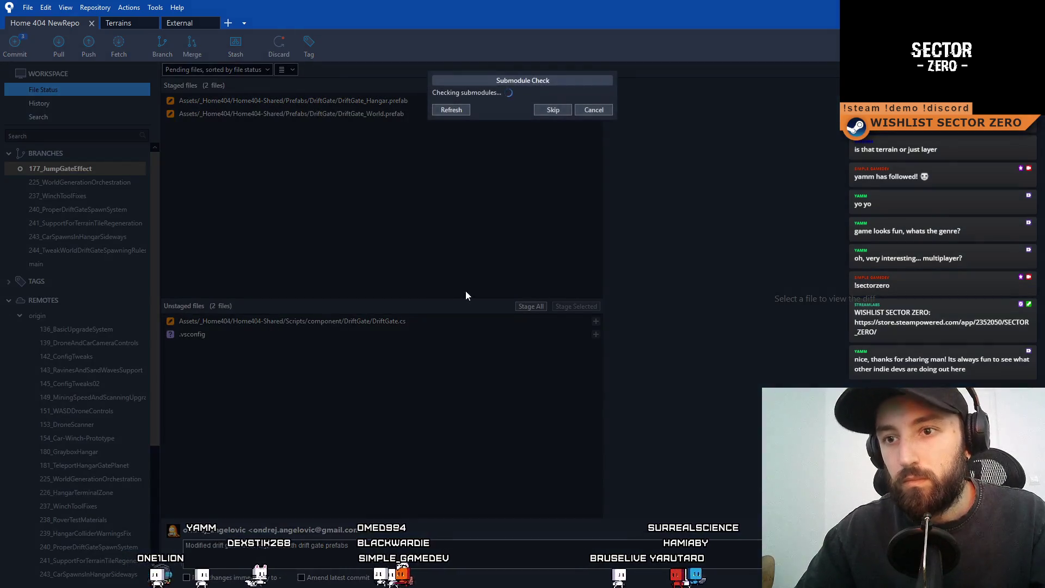
left_click(548, 172)
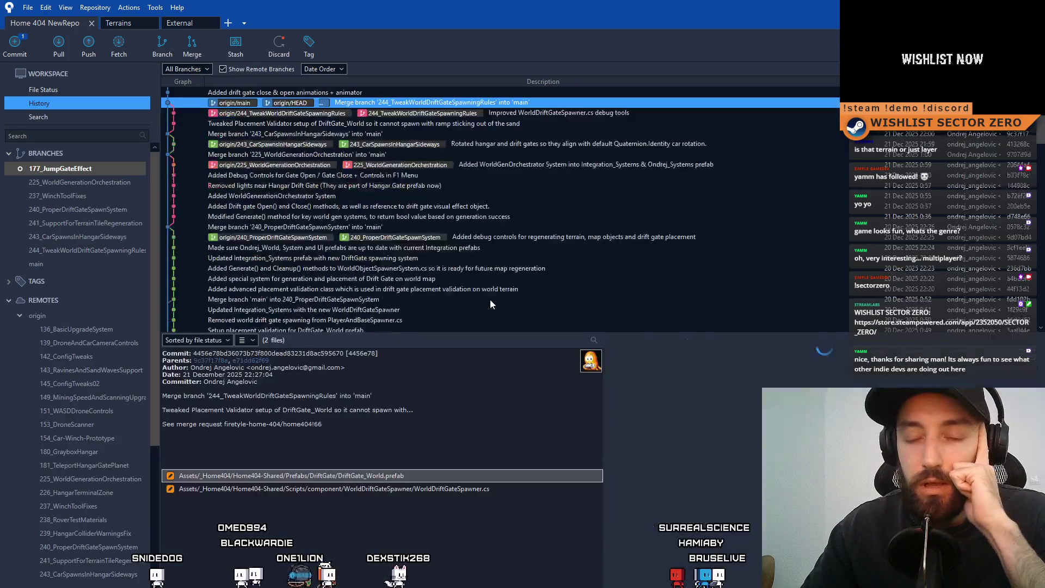
left_click(63, 93)
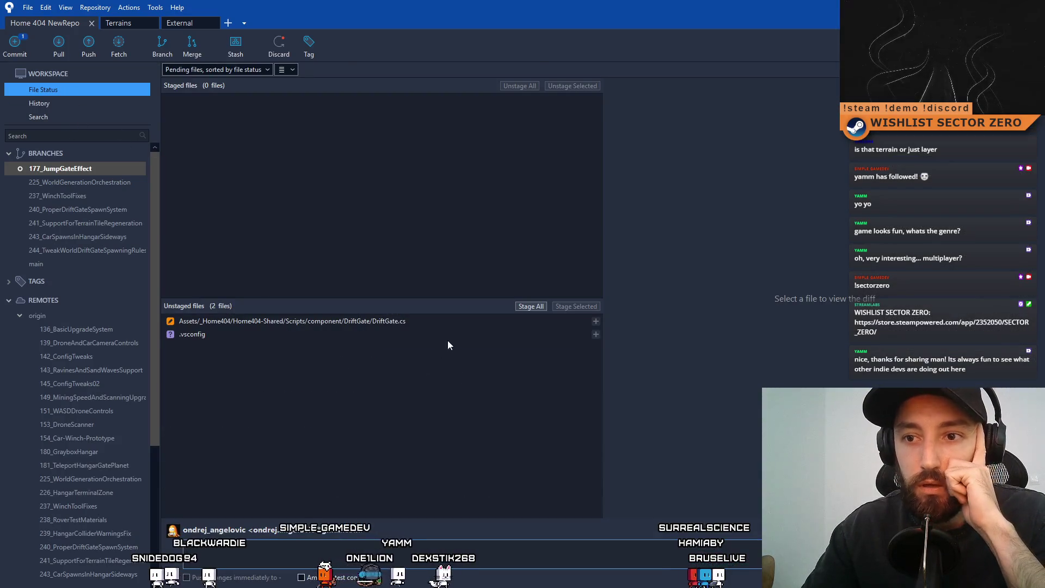
- Review the DriftGate.cs diff and write a commit message: OpenGate and CloseGate now call specific animator states
left_click(444, 325)
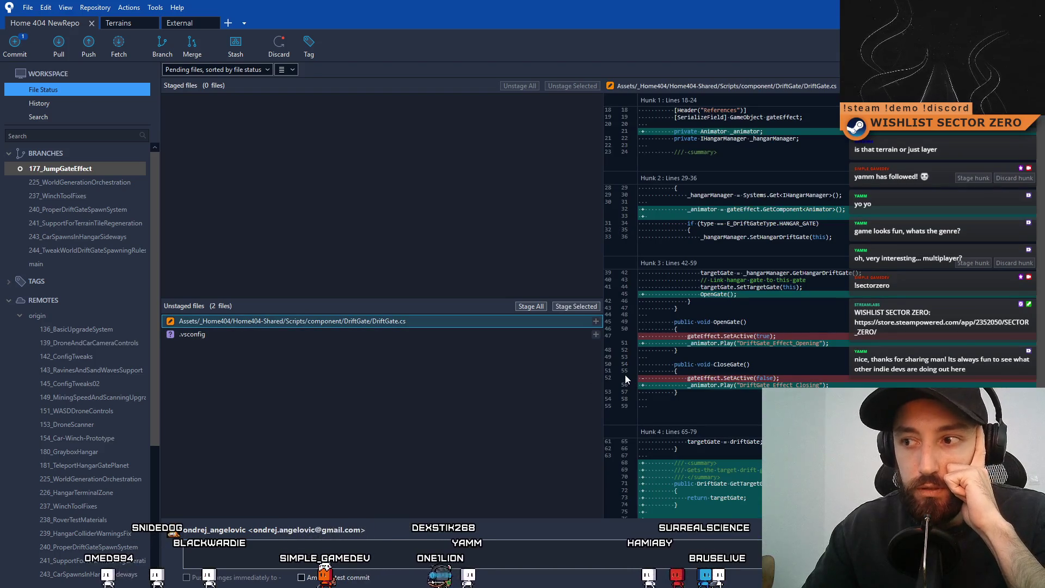
left_click(417, 558)
type("Modified Drift")
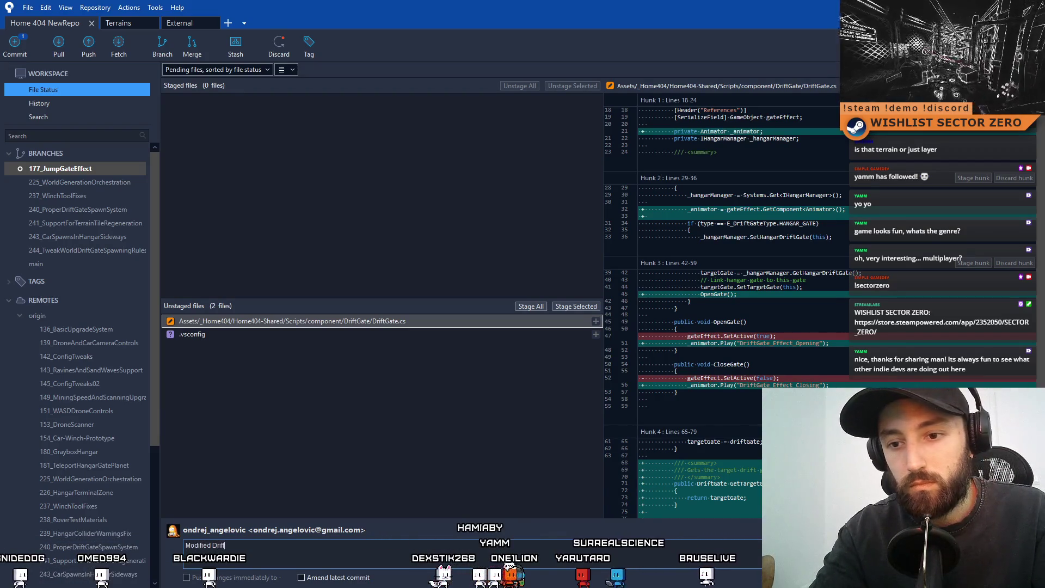
type("Gate.cs so")
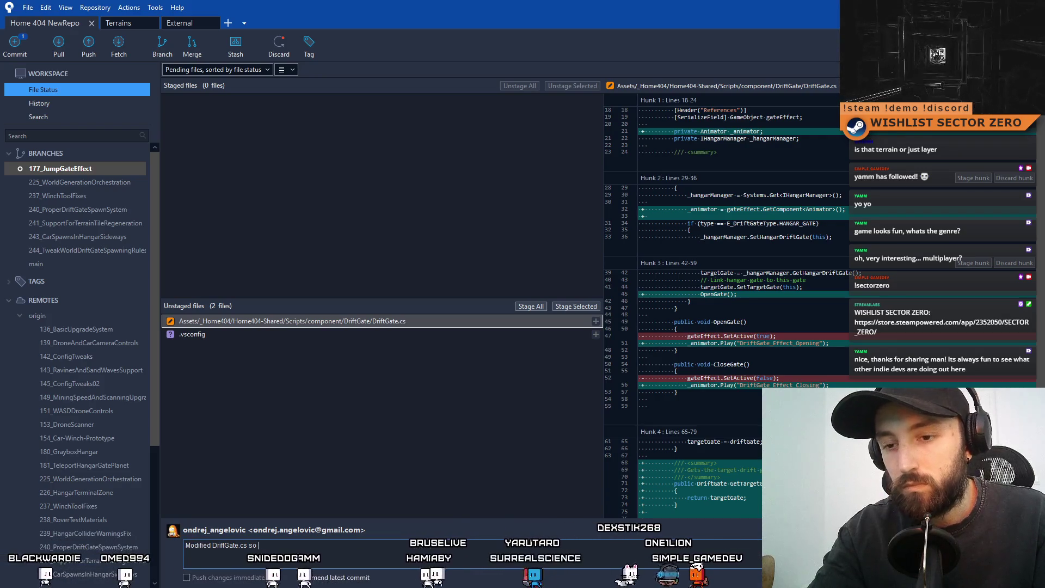
type(".cs so OpenGate and CloseGate methods call specific ani")
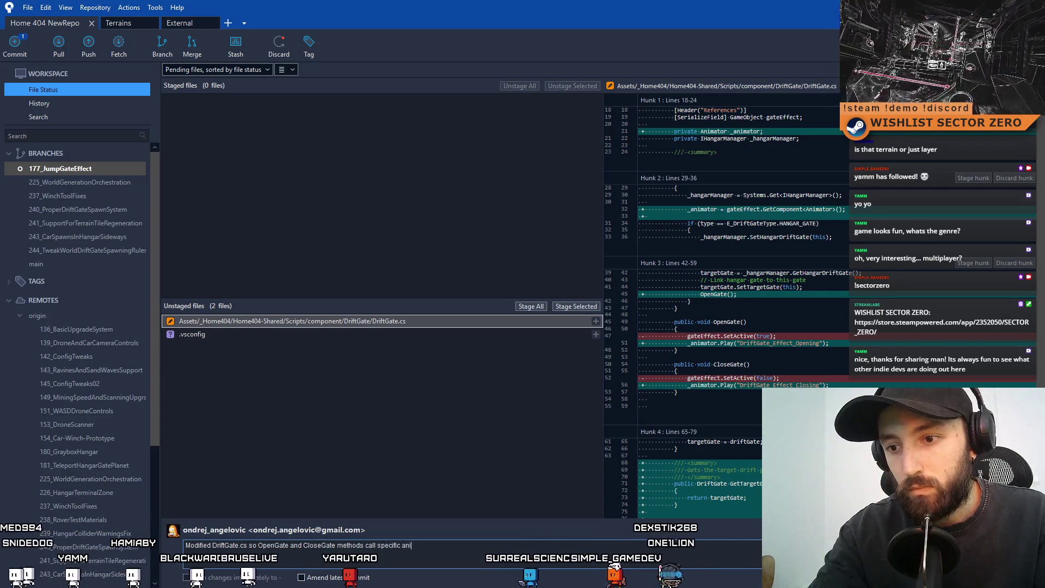
type("r states")
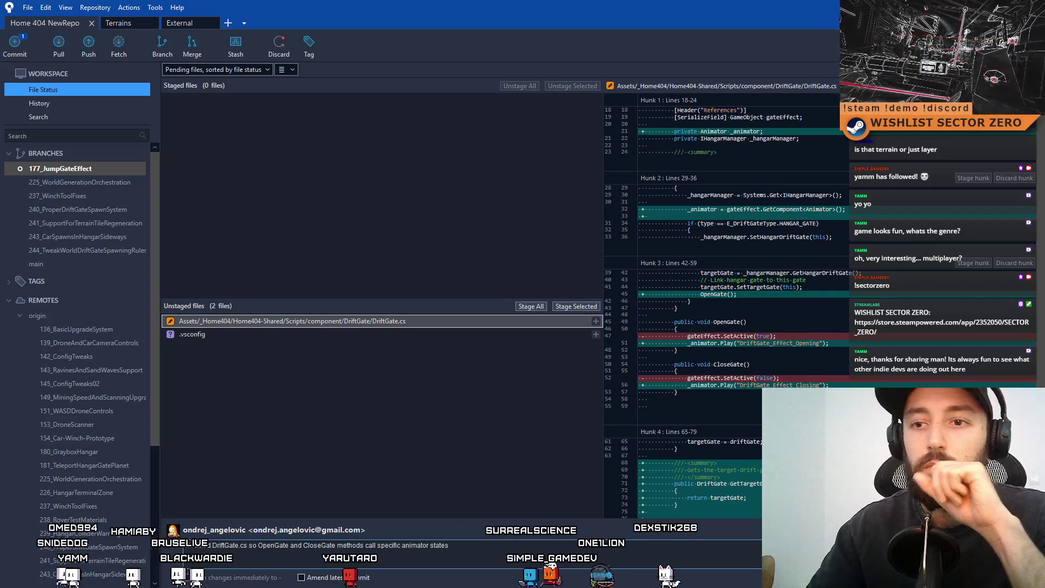
- Stage DriftGate.cs and commit it, skipping the submodule check
left_click(575, 306)
key("ctrl+Return")
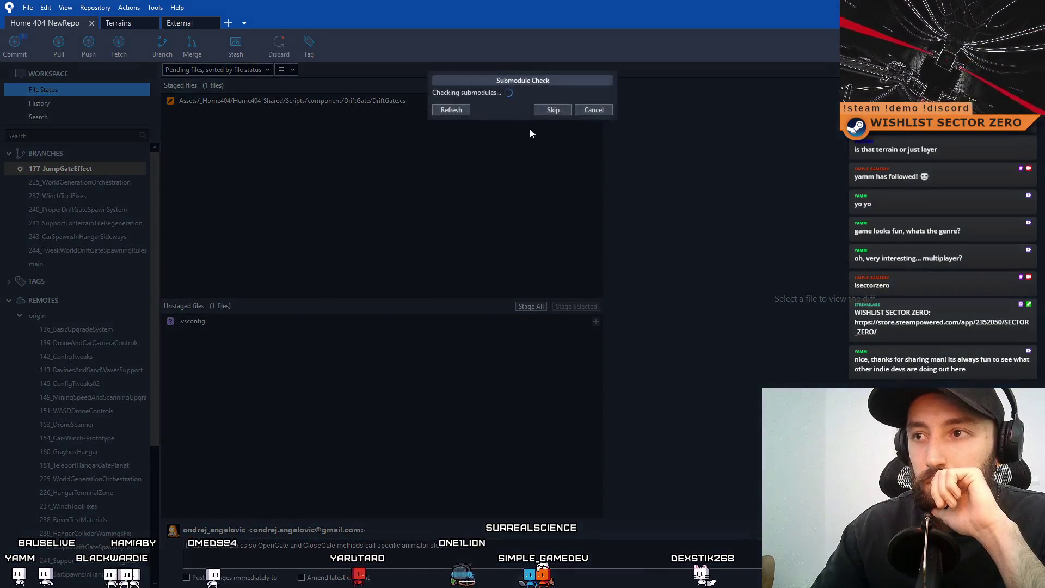
left_click(555, 174)
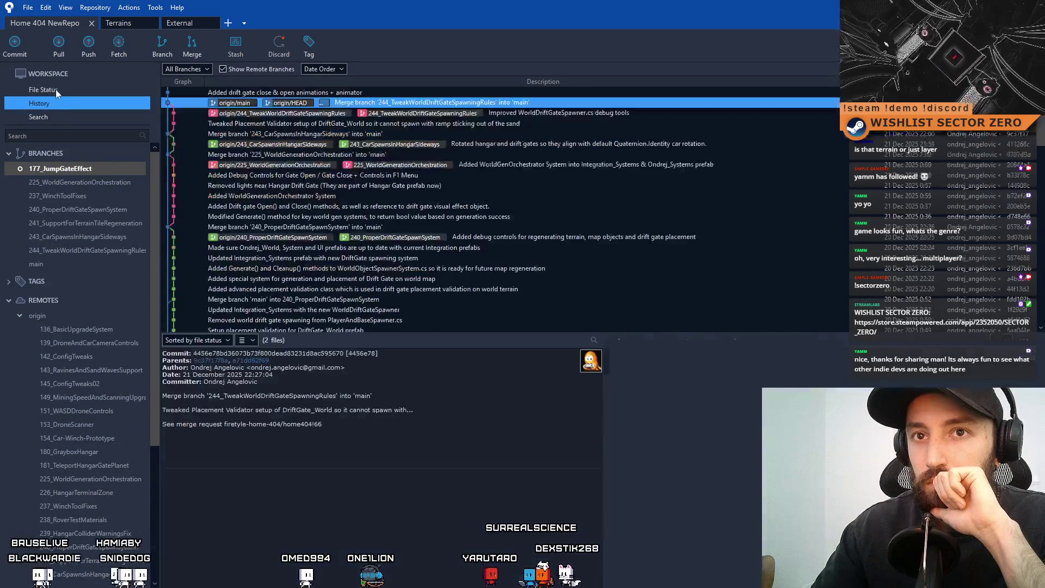
- Remove the untracked .vsconfig file from the pending changes
left_click(59, 89)
left_click(220, 322)
right_click(248, 322)
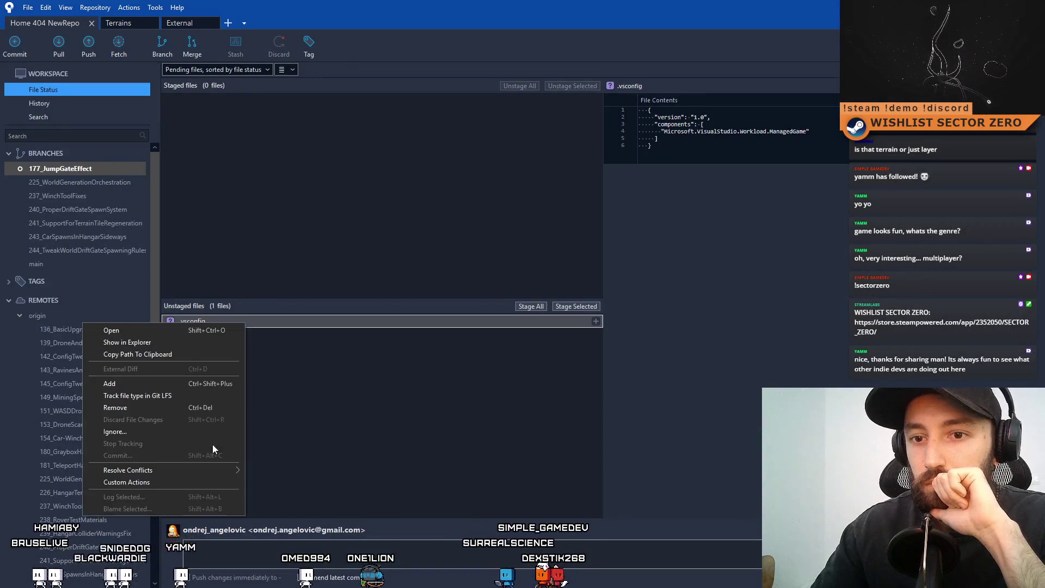
left_click(147, 408)
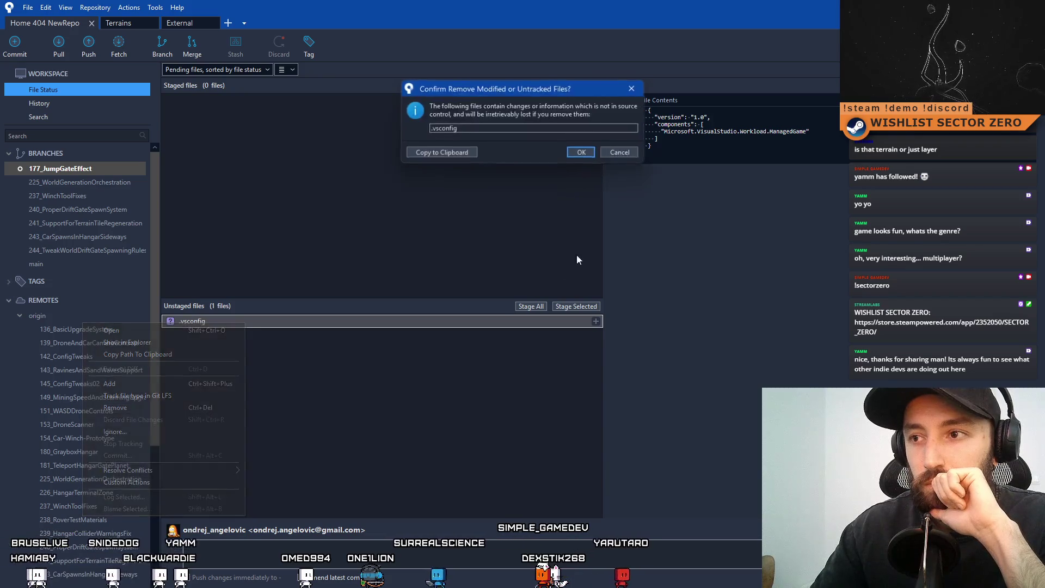
left_click(582, 152)
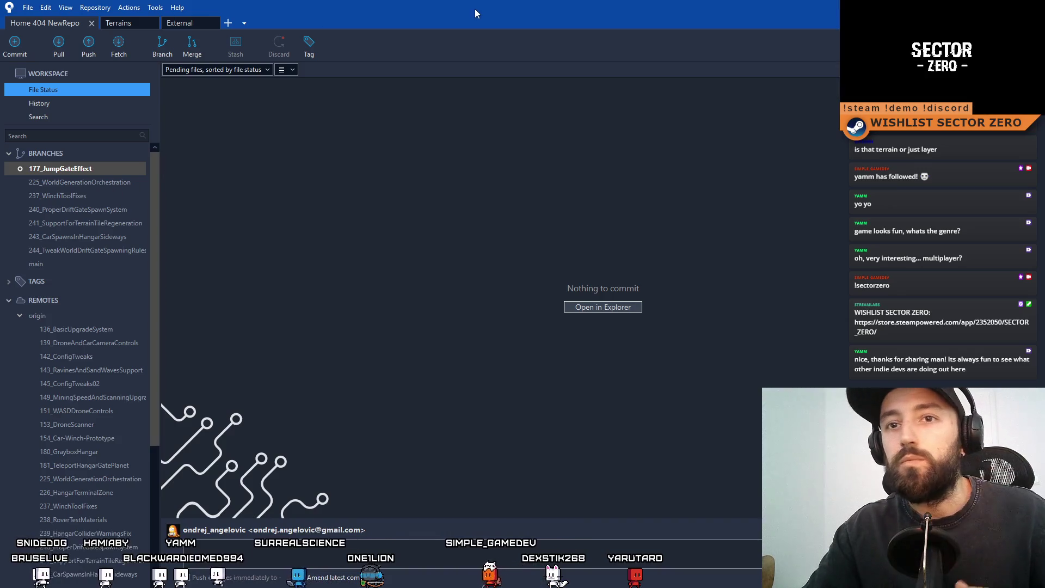
- Push the 177_JumpGateEffect branch to origin
left_click(92, 49)
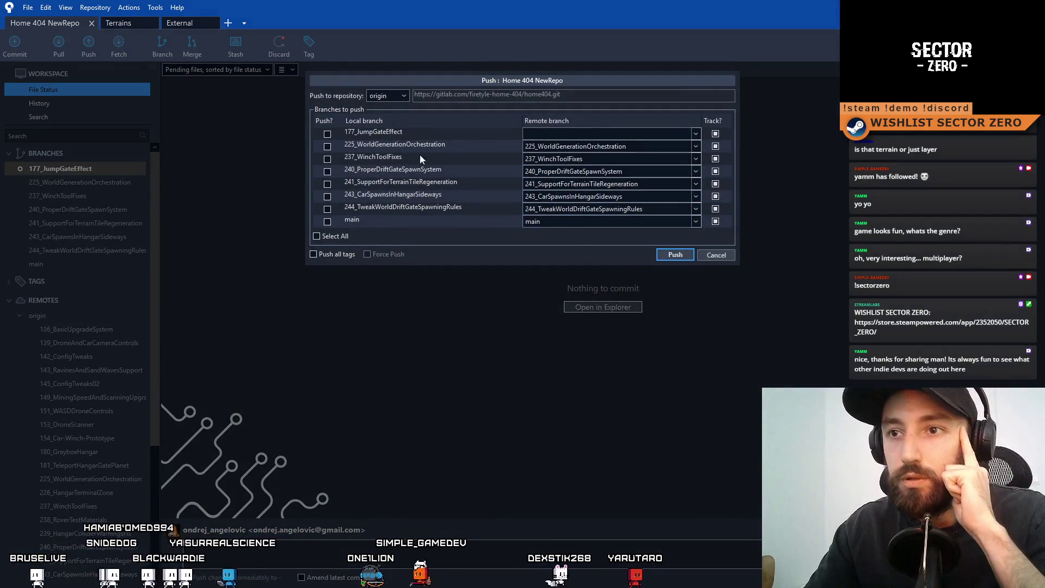
left_click(327, 134)
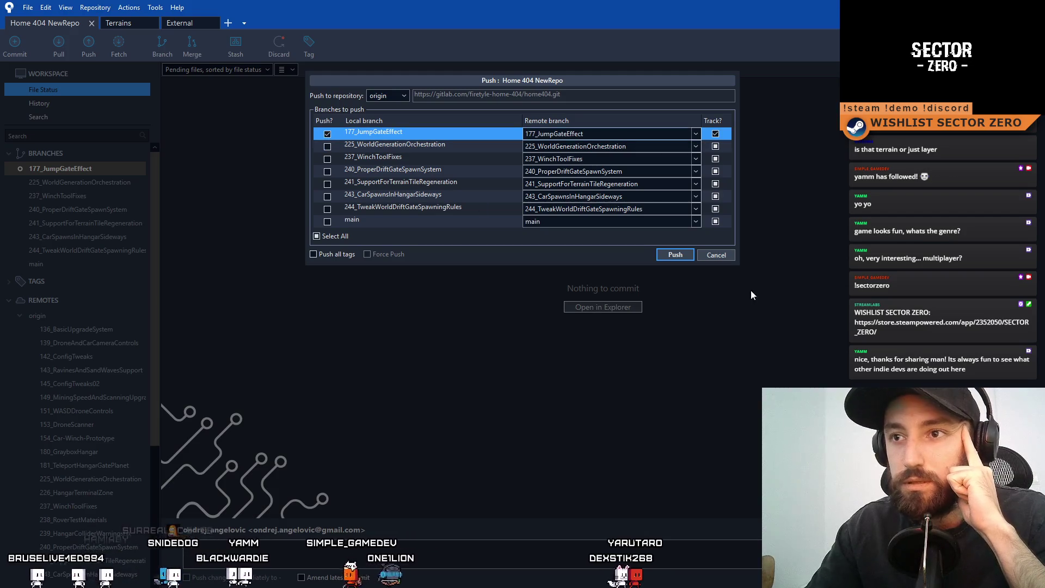
left_click(685, 255)
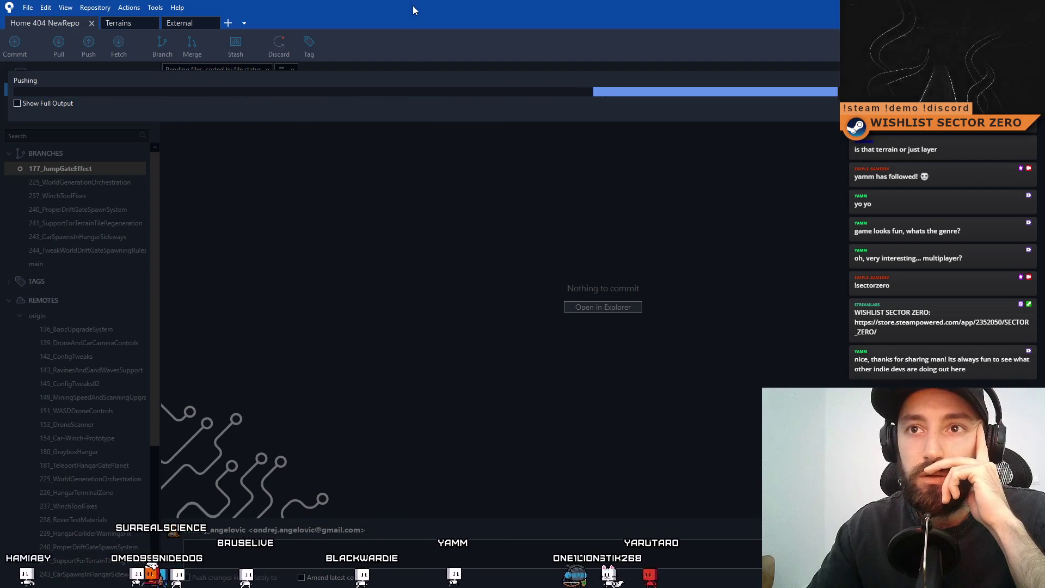
- Check out the local main branch and pull origin/main into it
key("super+d")
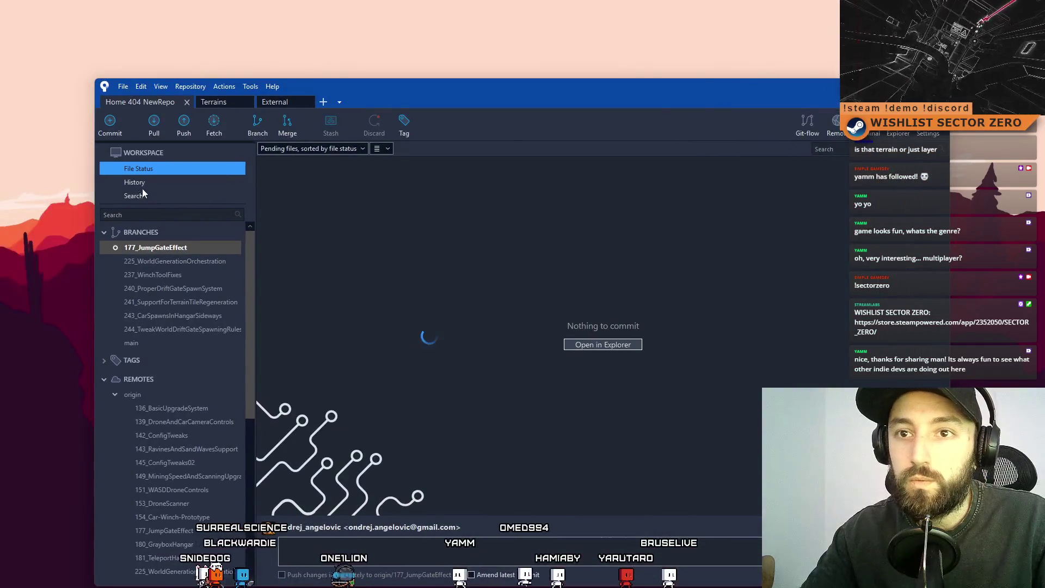
double_click(158, 343)
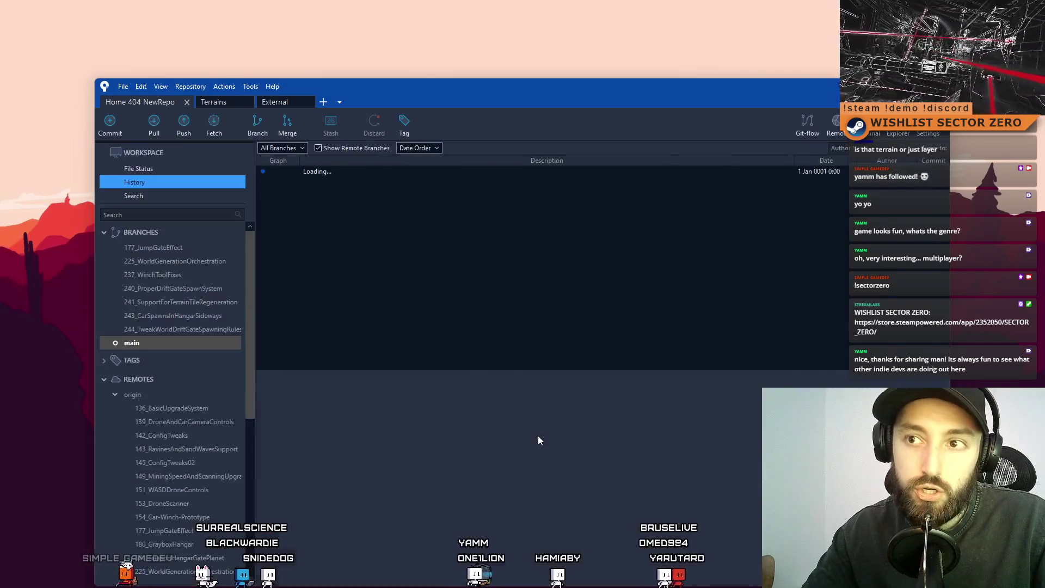
left_click(153, 129)
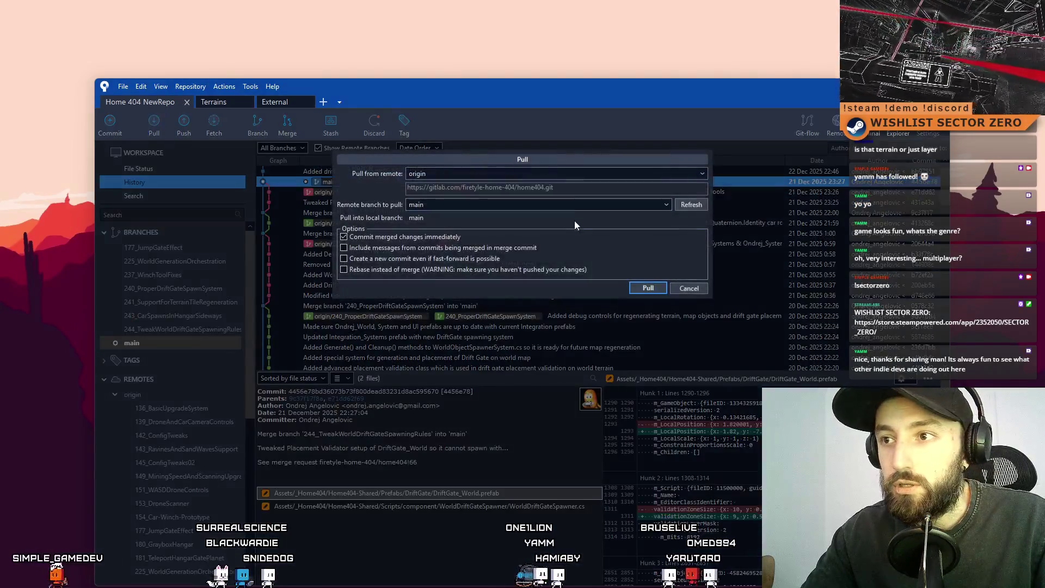
left_click(649, 289)
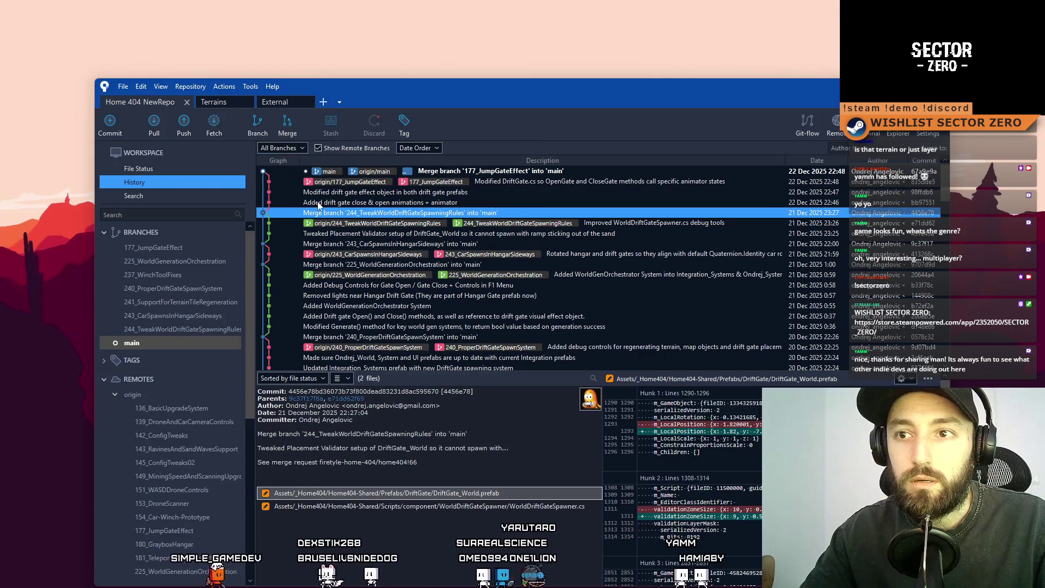
- Inspect the files in the 'Merge branch 177_JumpGateEffect into main' commit, then move Sourcetree aside
left_click(639, 173)
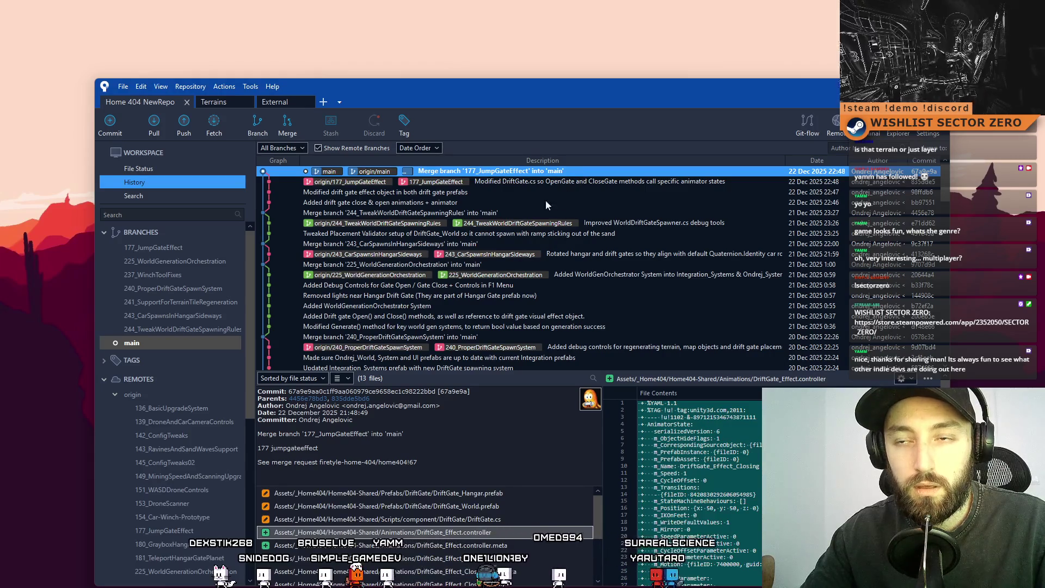
left_click_drag(568, 86, 517, 73)
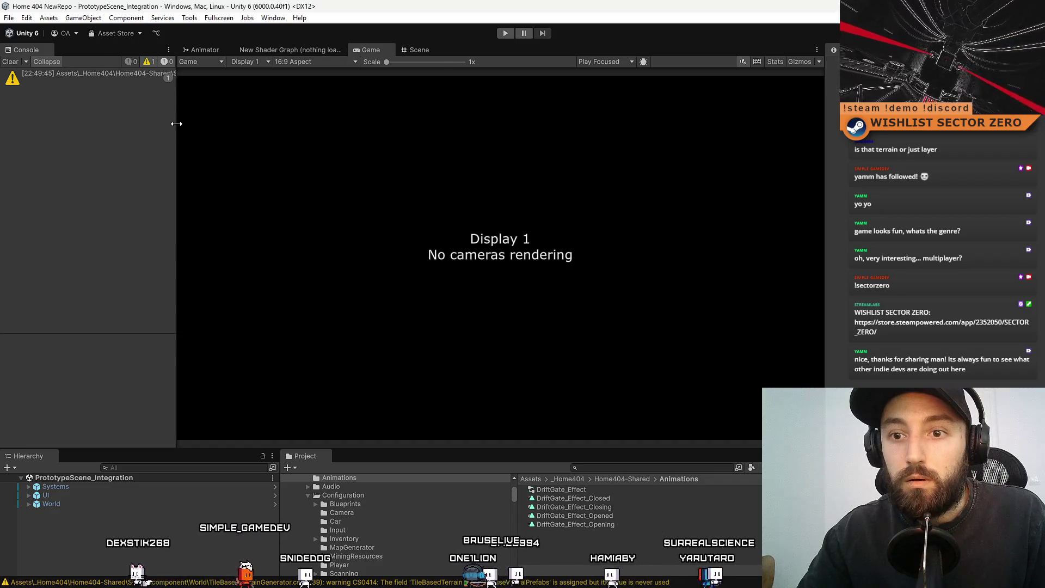
- Widen the Console panel, clear its warnings, and narrow it again to enlarge the Game view
mouse_move(176, 121)
left_mouse_down()
mouse_move(237, 150)
mouse_move(168, 154)
mouse_move(266, 159)
mouse_move(160, 208)
left_mouse_up()
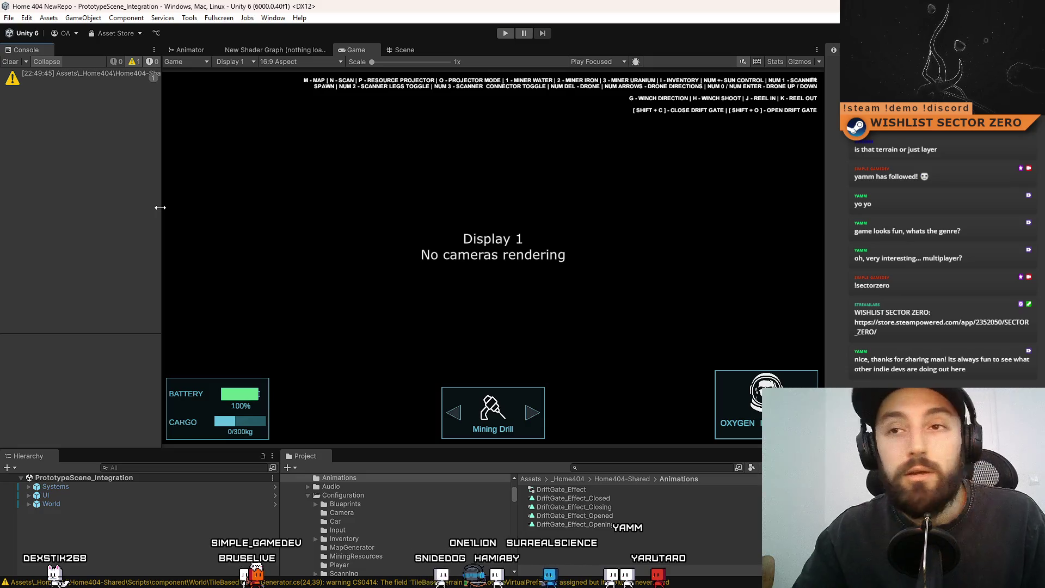
mouse_move(160, 207)
left_mouse_down()
mouse_move(222, 217)
mouse_move(211, 229)
left_mouse_up()
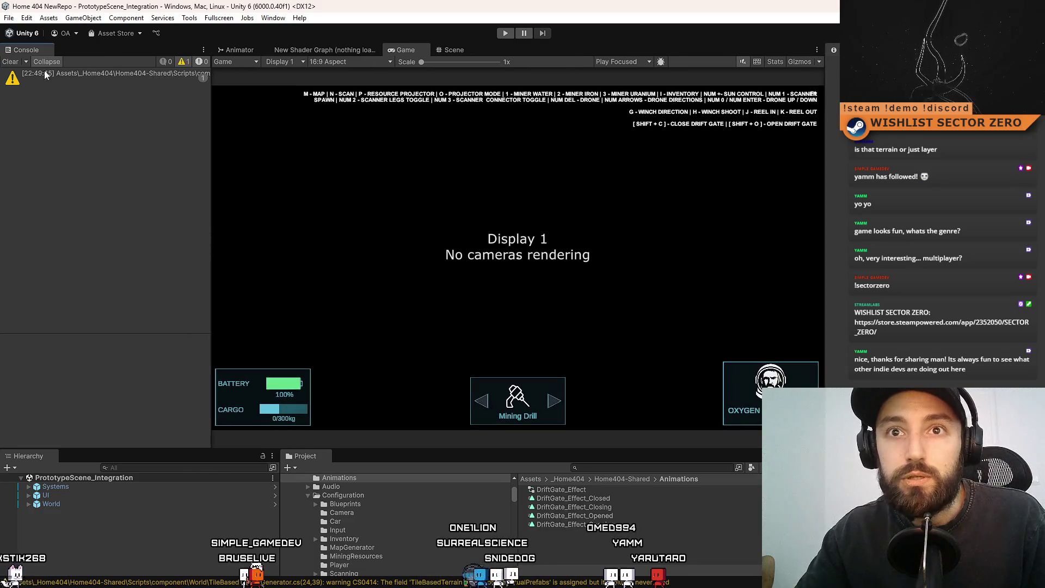
left_click(10, 62)
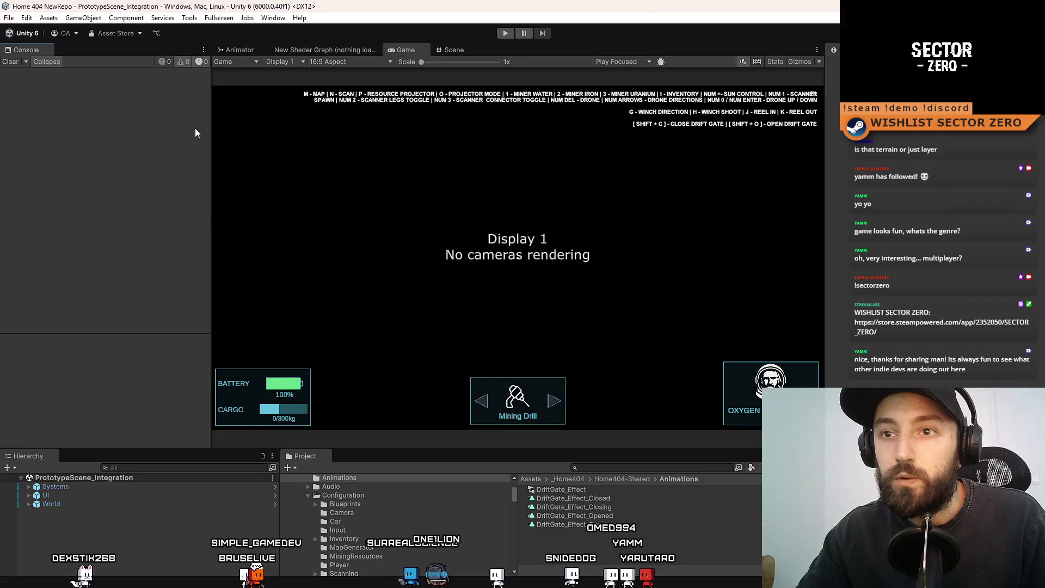
left_click_drag(211, 121, 201, 121)
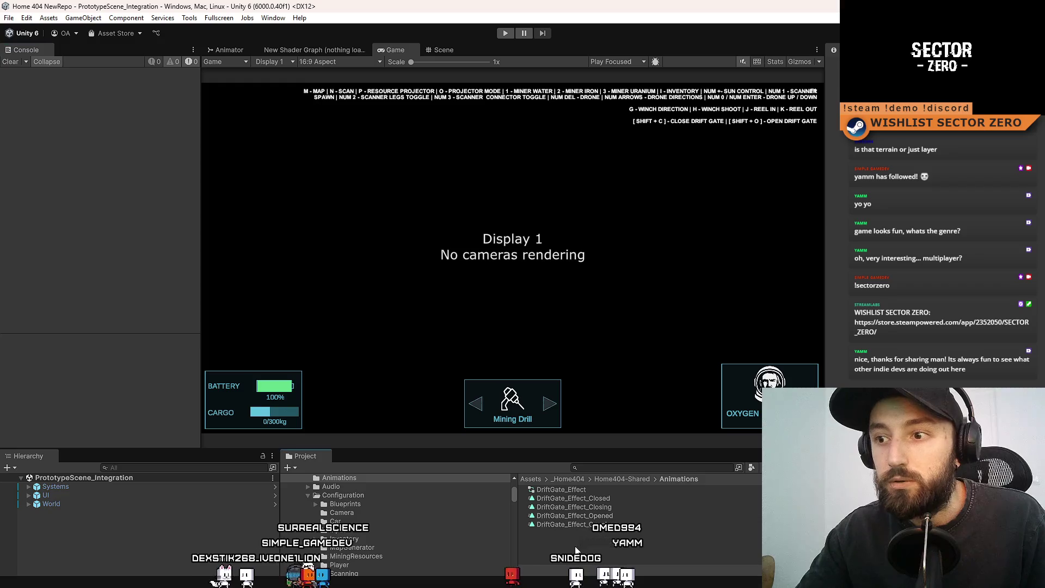
- Glance at the Scene view, return to the Game view, and start play mode
left_click(437, 49)
left_click(394, 47)
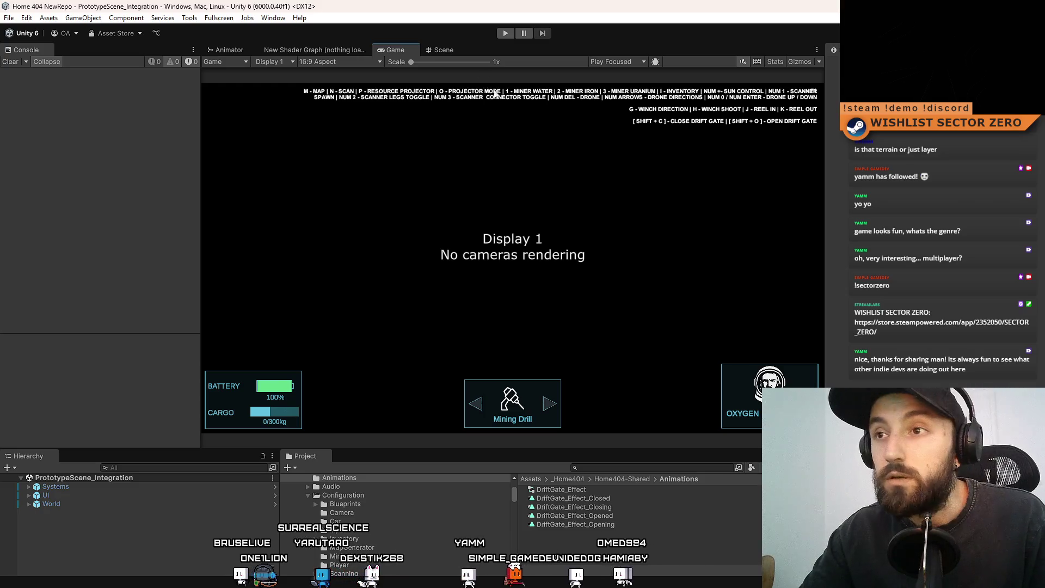
left_click(441, 49)
left_click(394, 49)
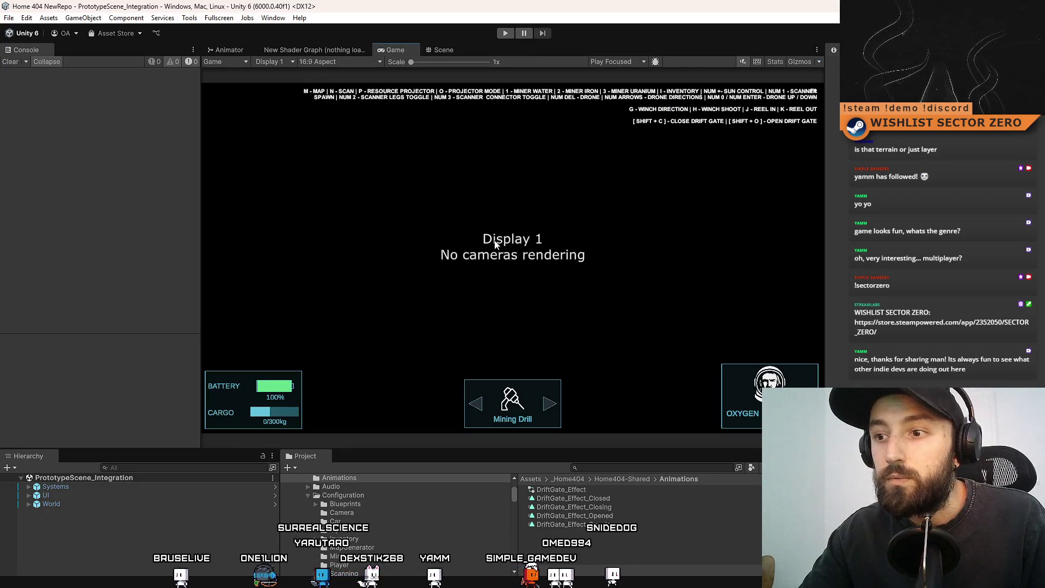
left_click(506, 34)
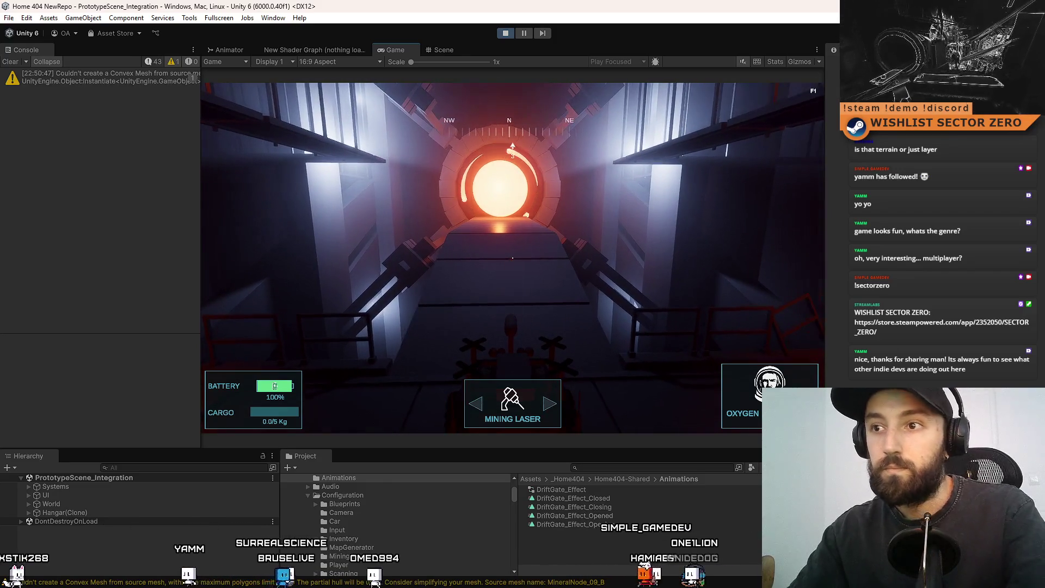
- Drive the rover fullscreen up the ramp and through the drift gate, then stop play mode
key("F10")
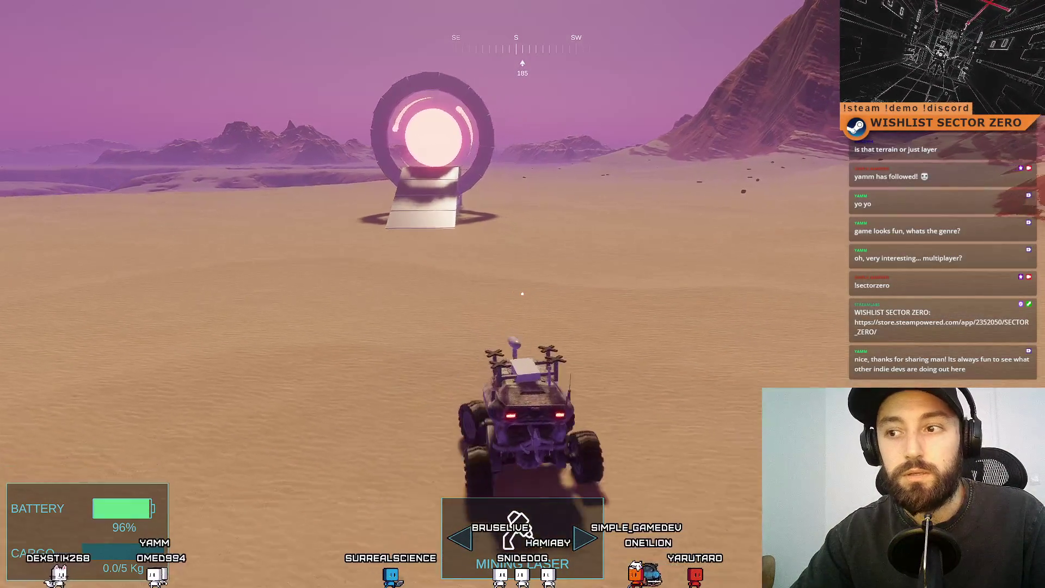
key("w")
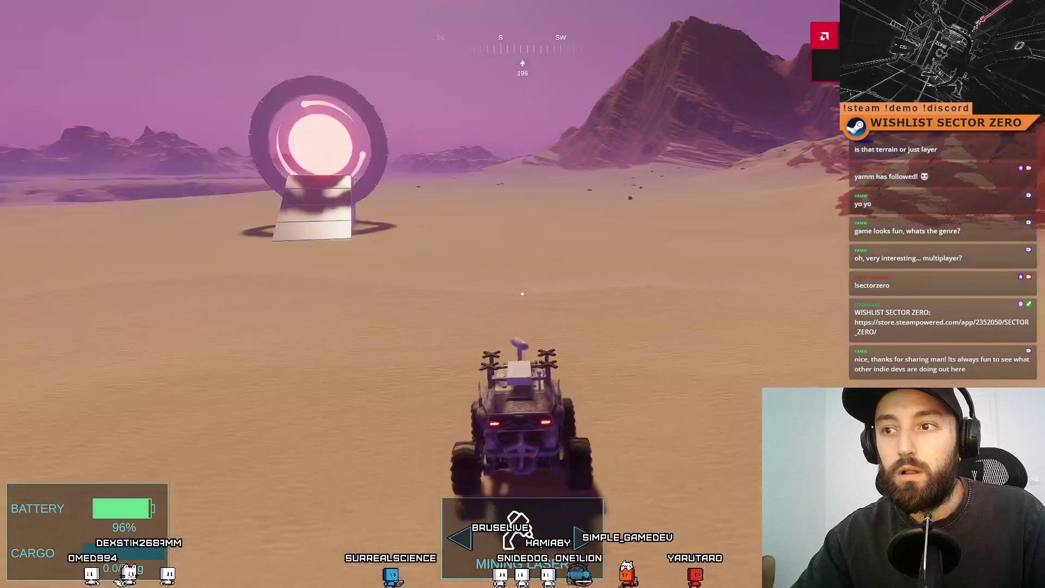
key("w")
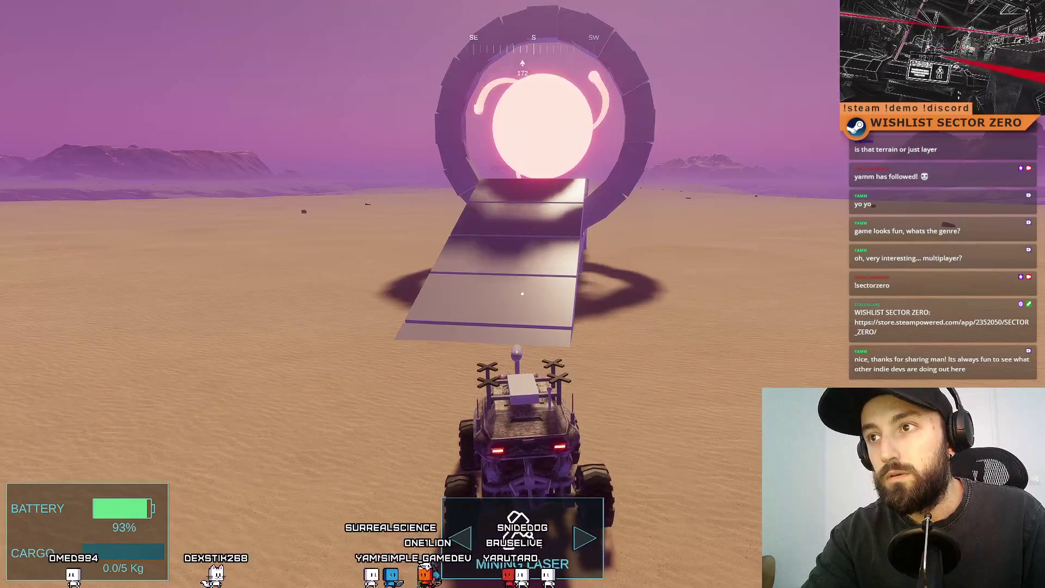
key("w")
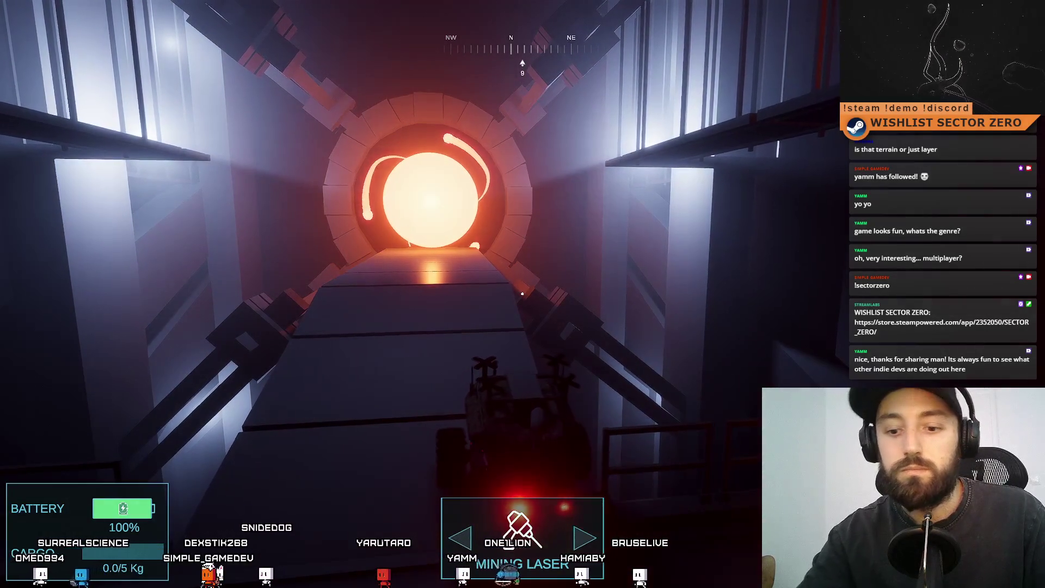
key("F11")
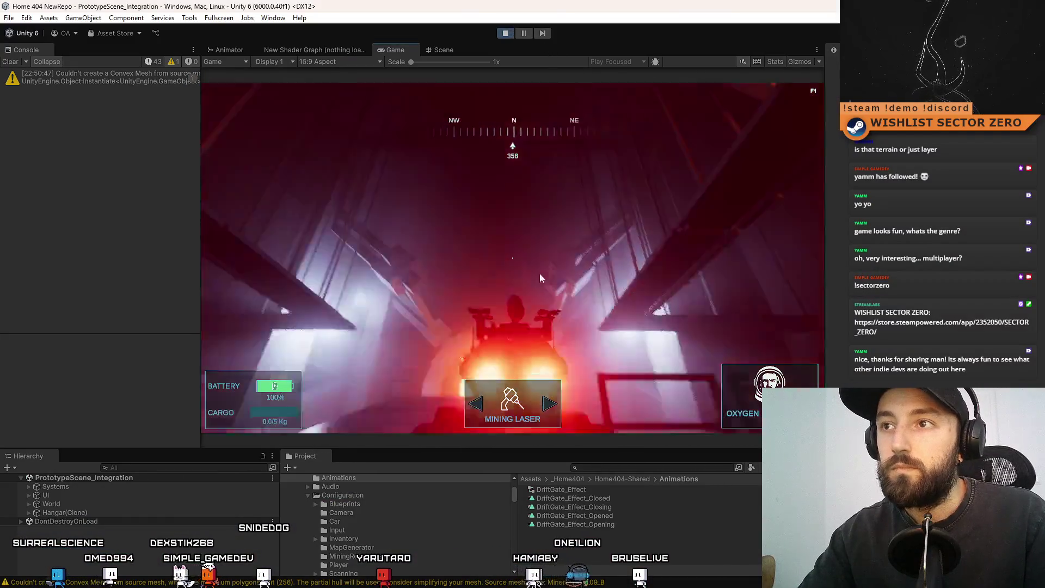
left_click(505, 32)
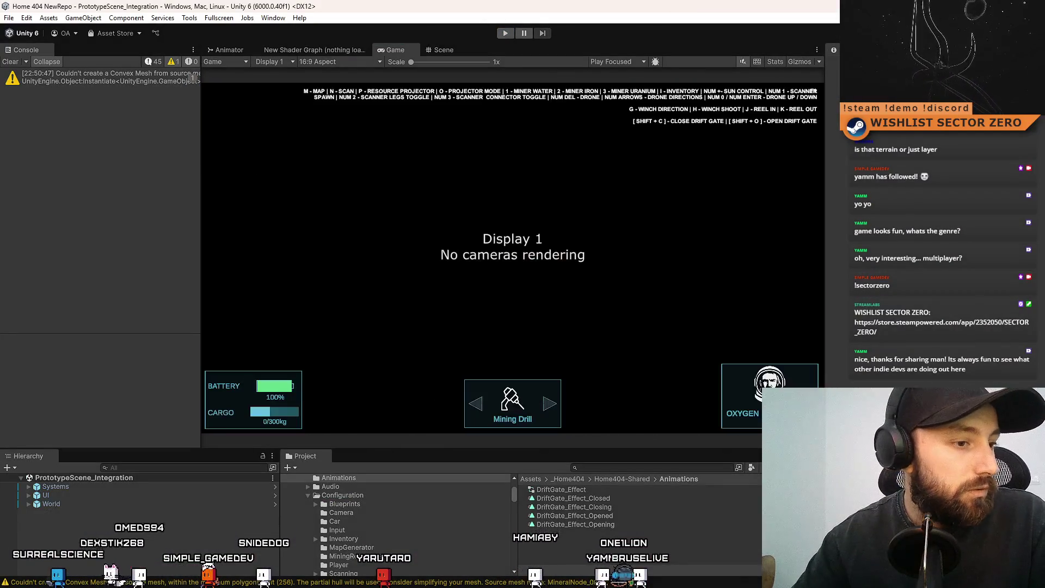
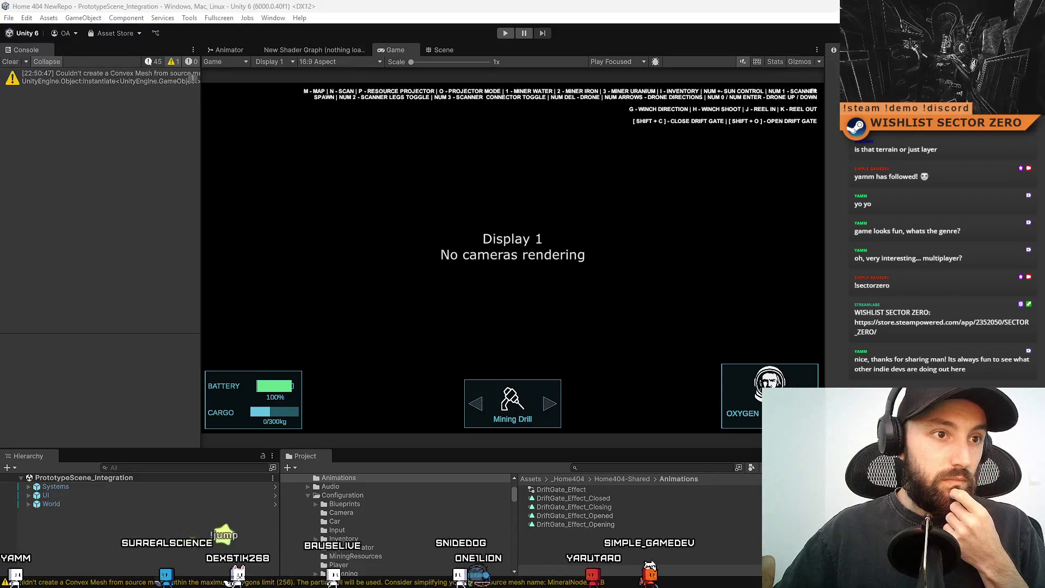
- Bring the browser showing the Better Editor Deluxe Bundle page forward and maximize it
key("alt+Tab")
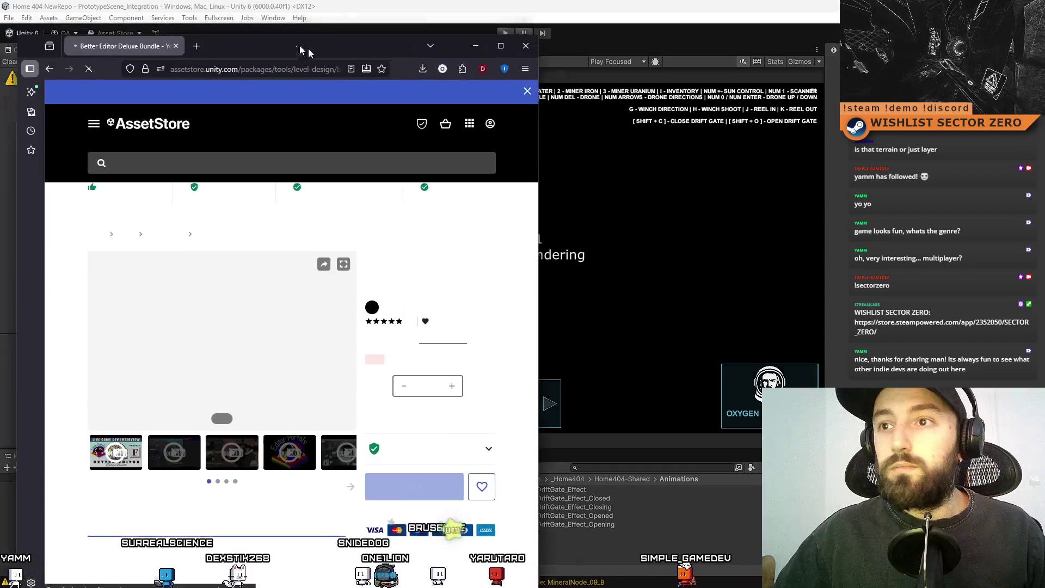
left_click_drag(308, 48, 471, 76)
double_click(471, 76)
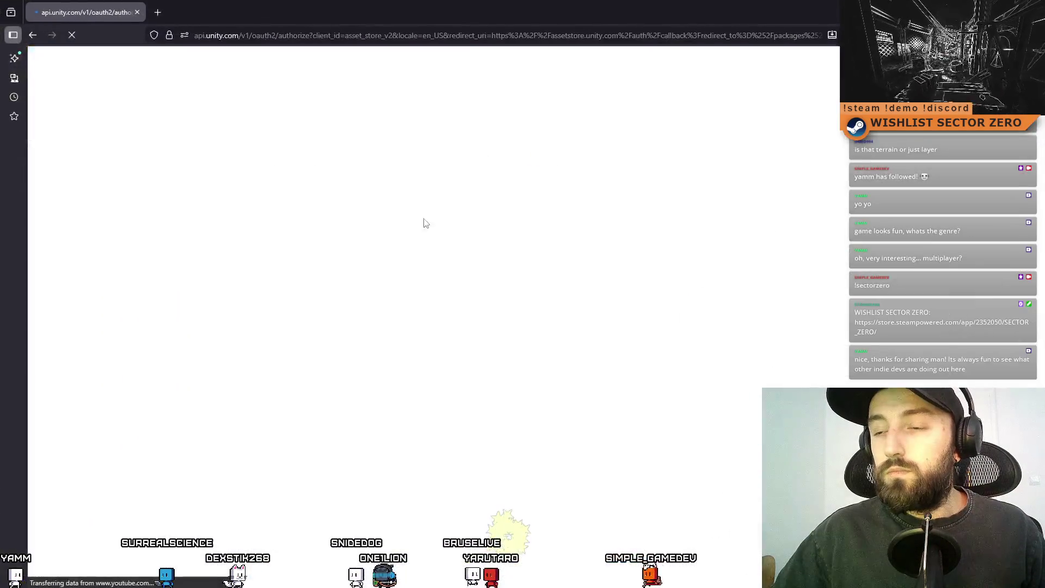
double_click(283, 5)
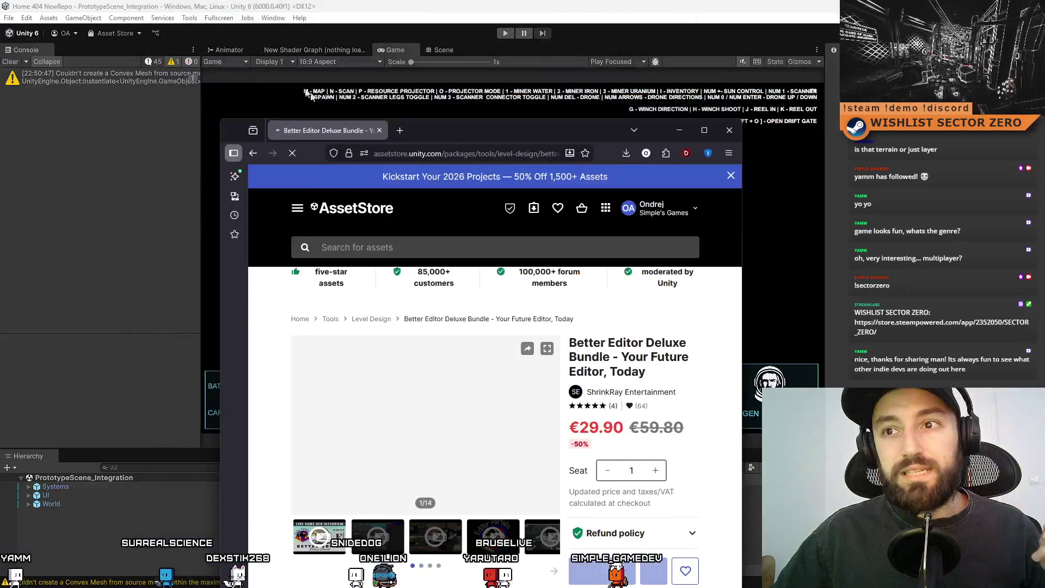
double_click(415, 86)
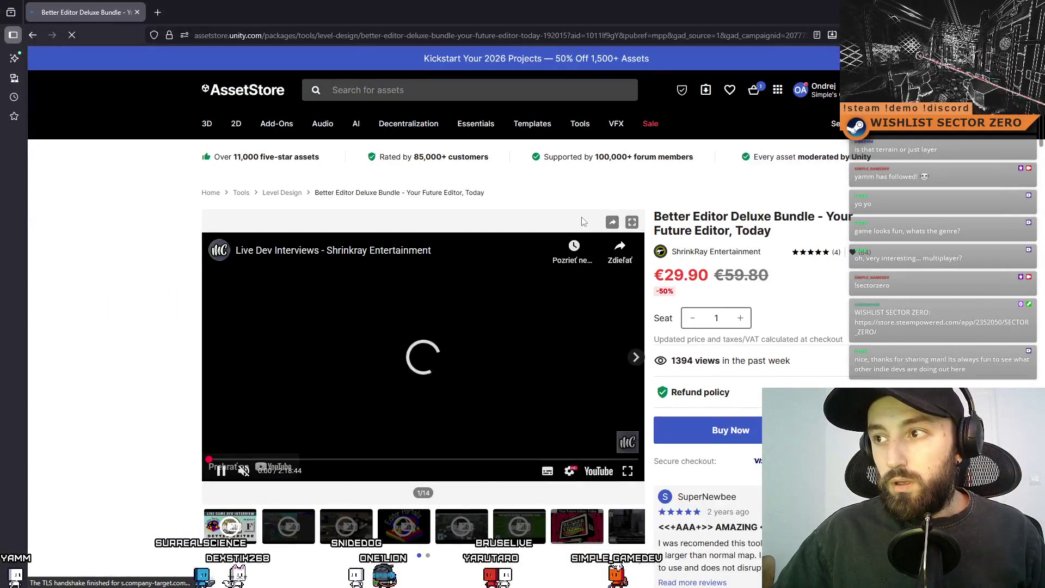
- Put focus in the Asset Store search box, dismissing the recent searches list
left_click(474, 89)
left_click(746, 145)
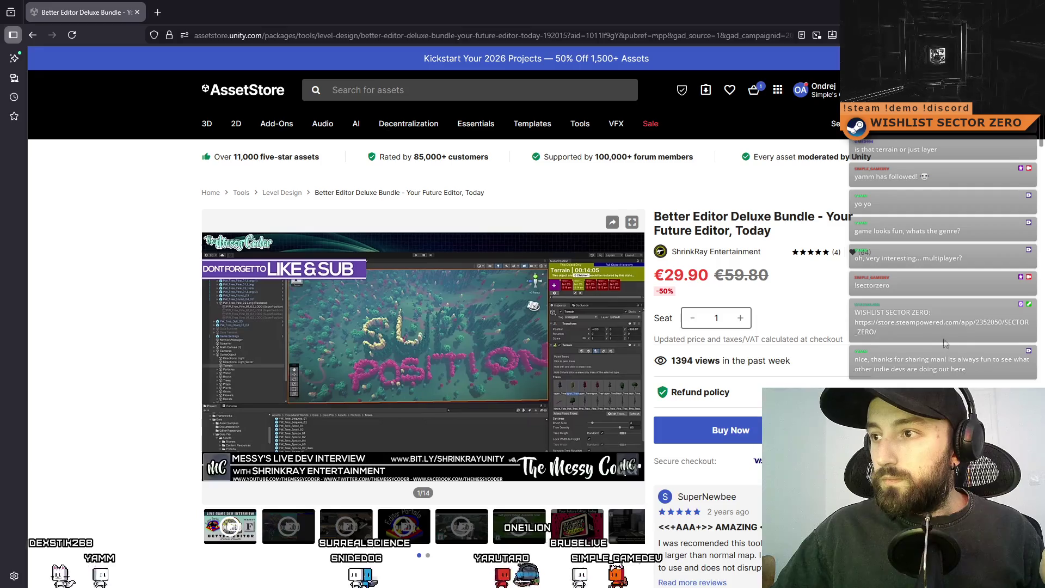
left_click(470, 86)
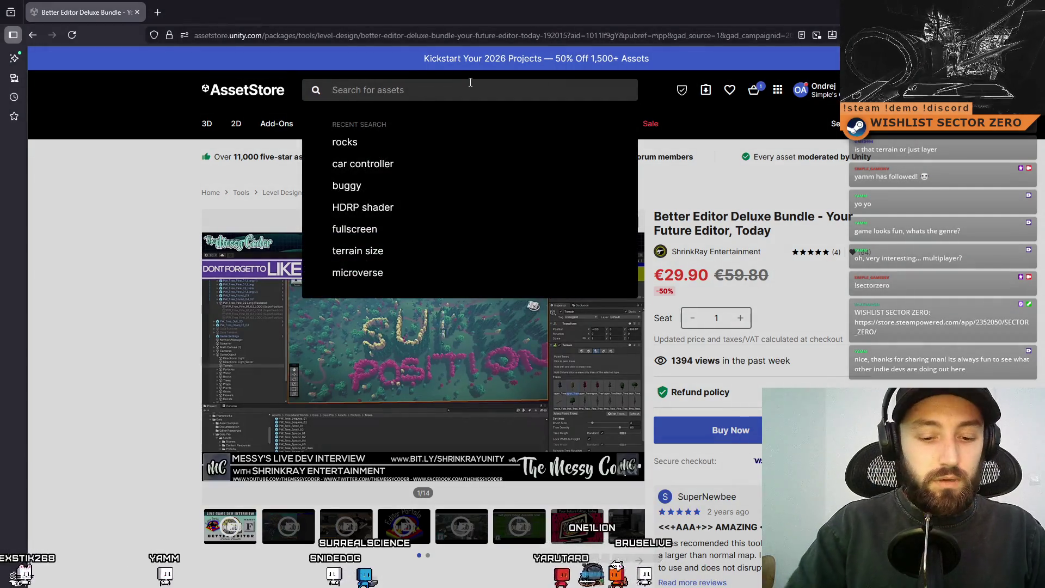
- Search the Asset Store for 'rock asset'
type("rock ")
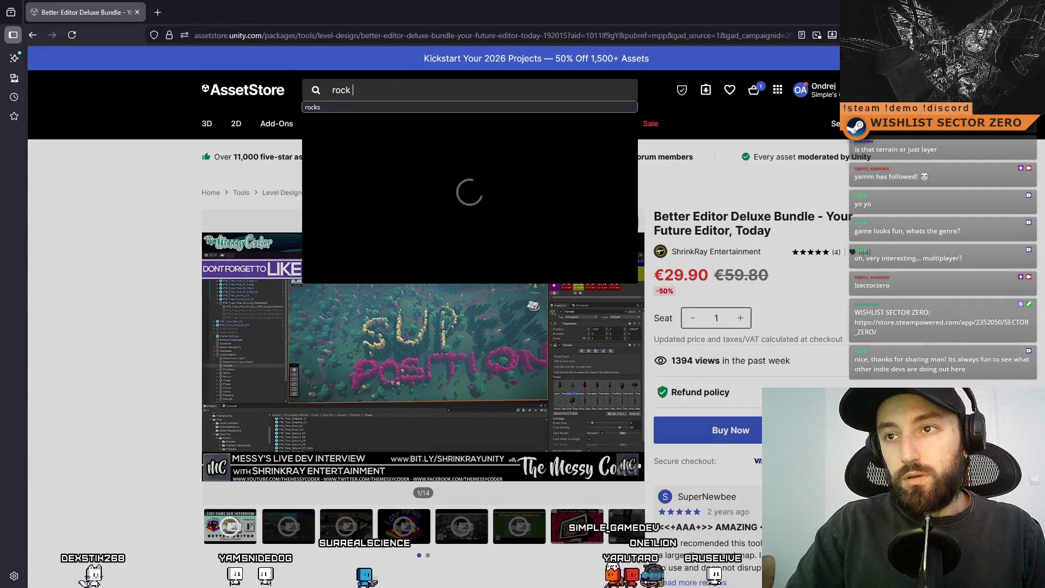
type("asset")
key("Return")
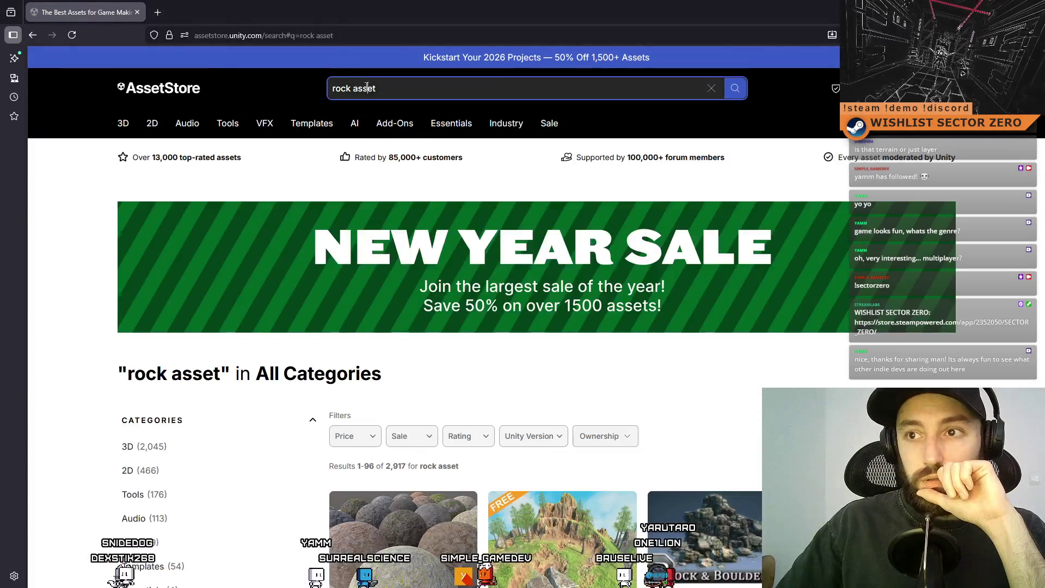
left_click(393, 85)
scroll(608, 369, "down", 5)
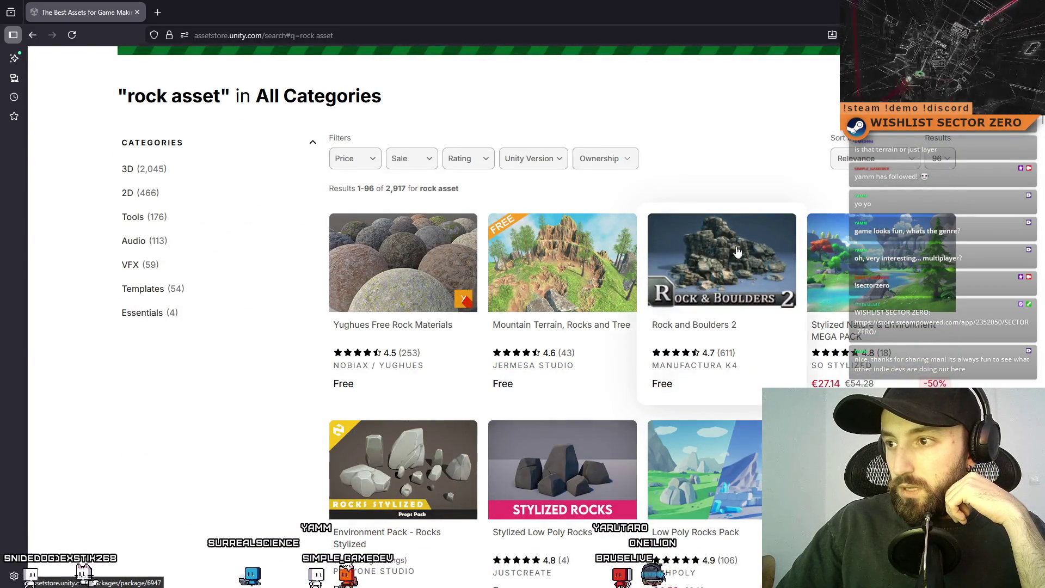
- Open Rock and Boulders 2 and Stylized Low Poly Rocks in background tabs
middle_click(706, 275)
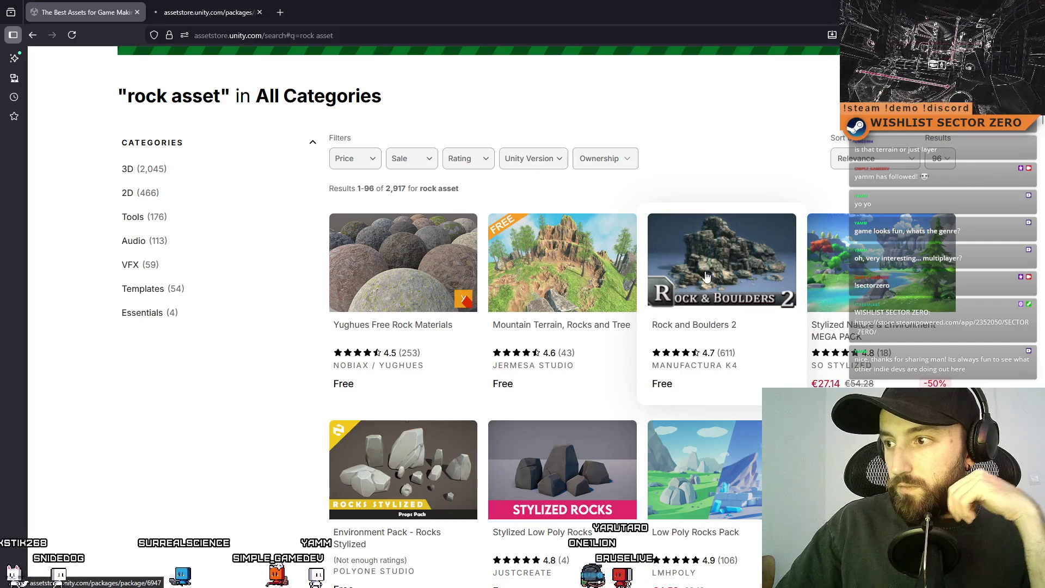
scroll(706, 276, "down", 2)
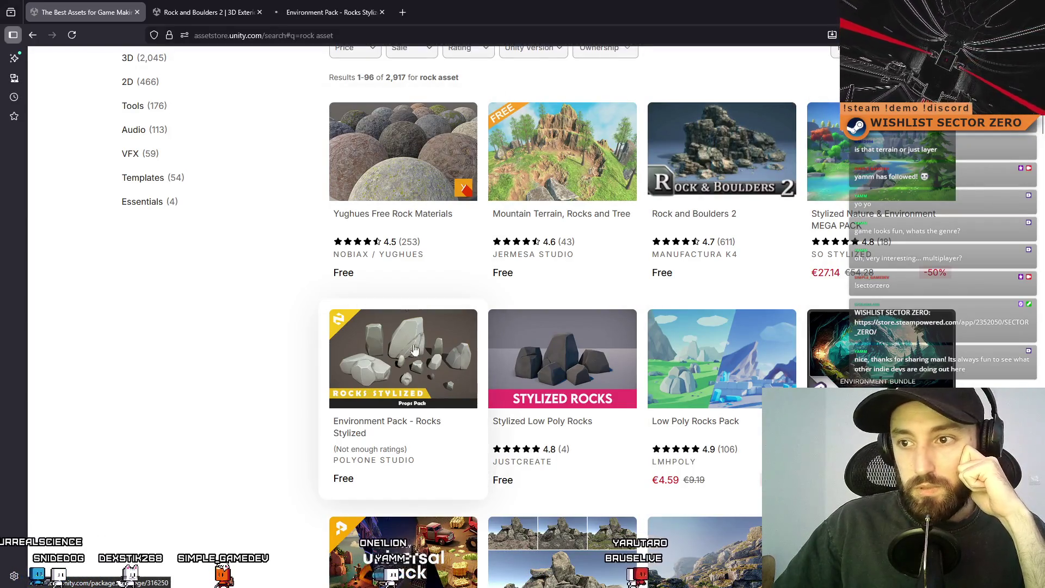
scroll(596, 287, "down", 1)
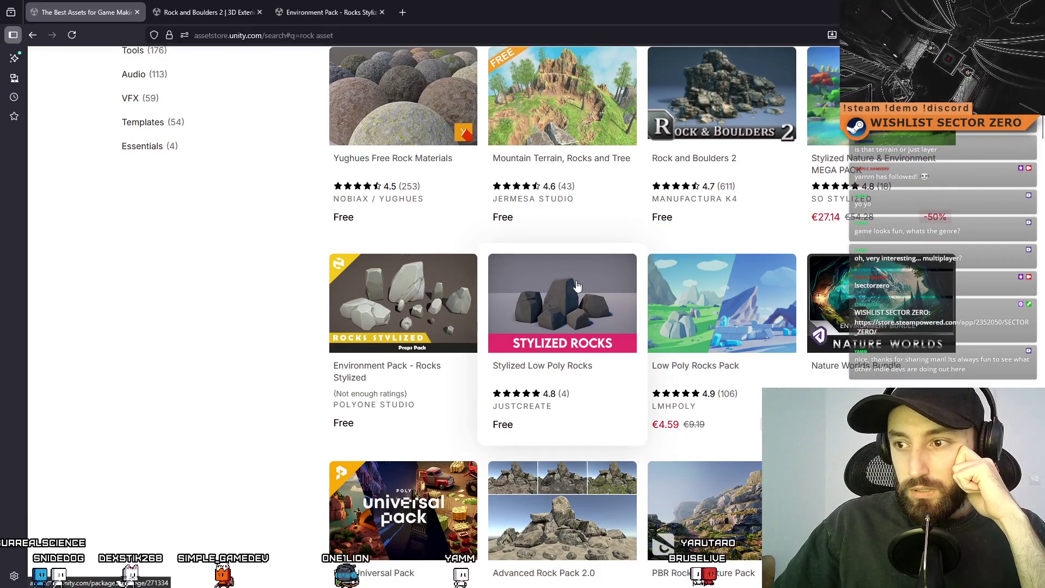
middle_click(596, 287)
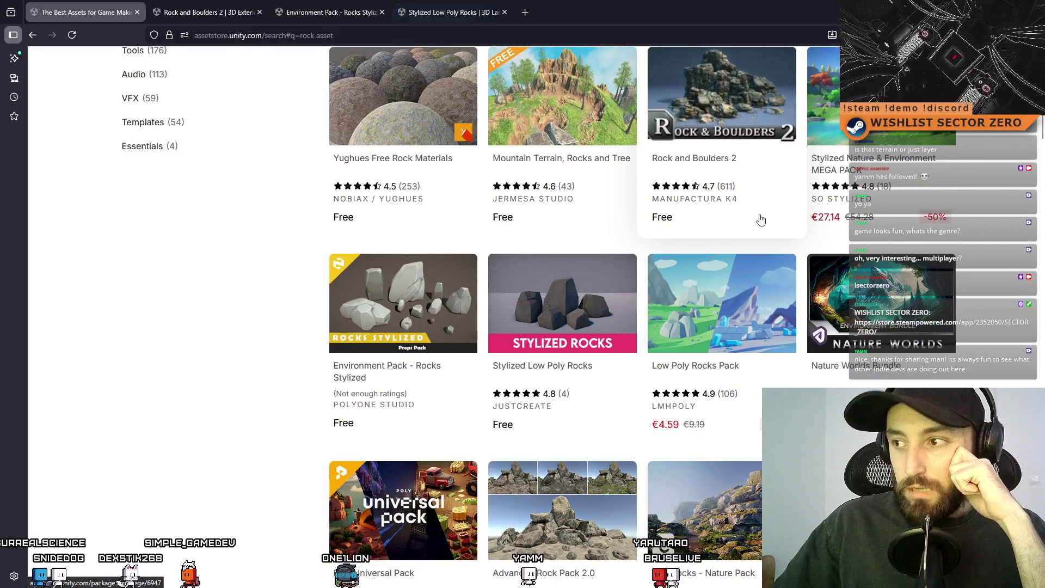
scroll(761, 219, "down", 3)
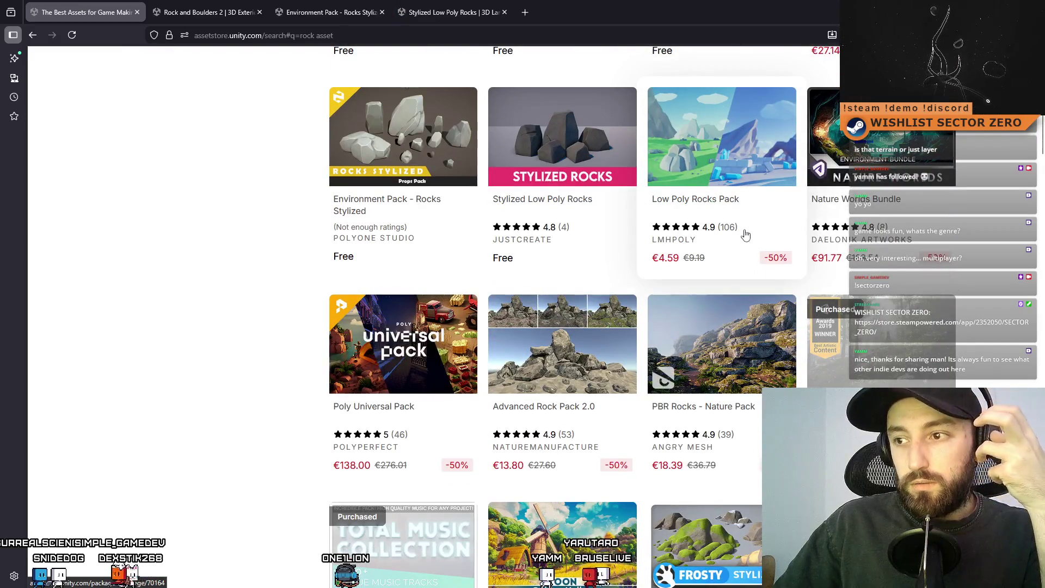
scroll(605, 319, "down", 2)
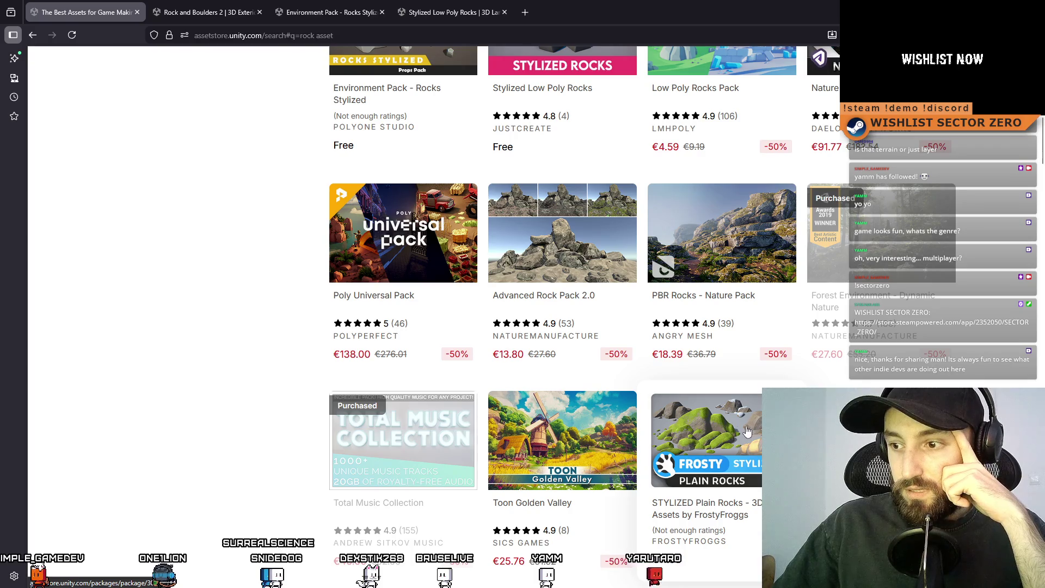
- Open PBR Rocks - Nature Pack and Epic RPG World Collection in background tabs
middle_click(718, 258)
scroll(717, 294, "down", 5)
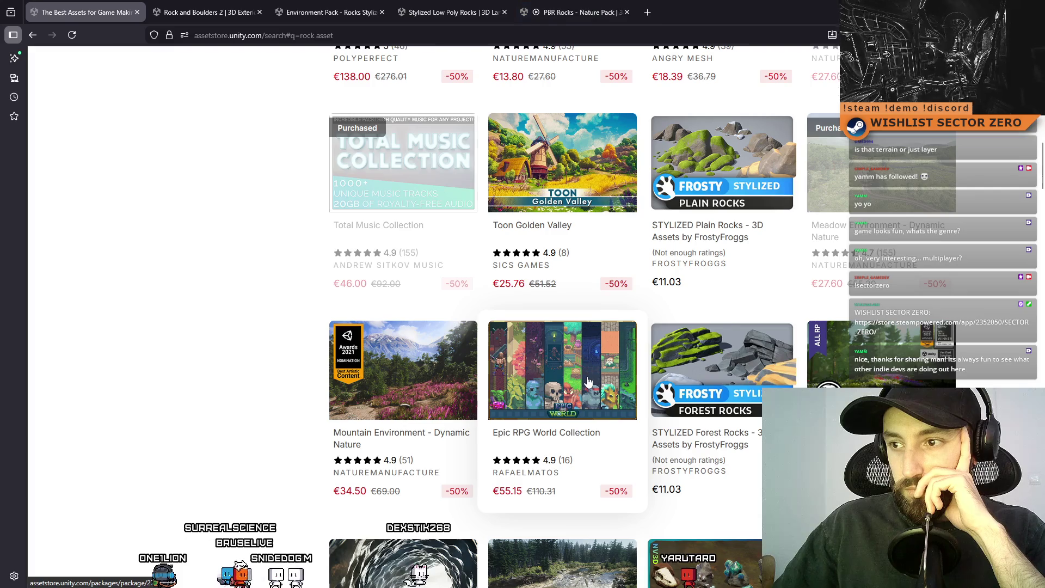
scroll(580, 192, "down", 4)
middle_click(581, 172)
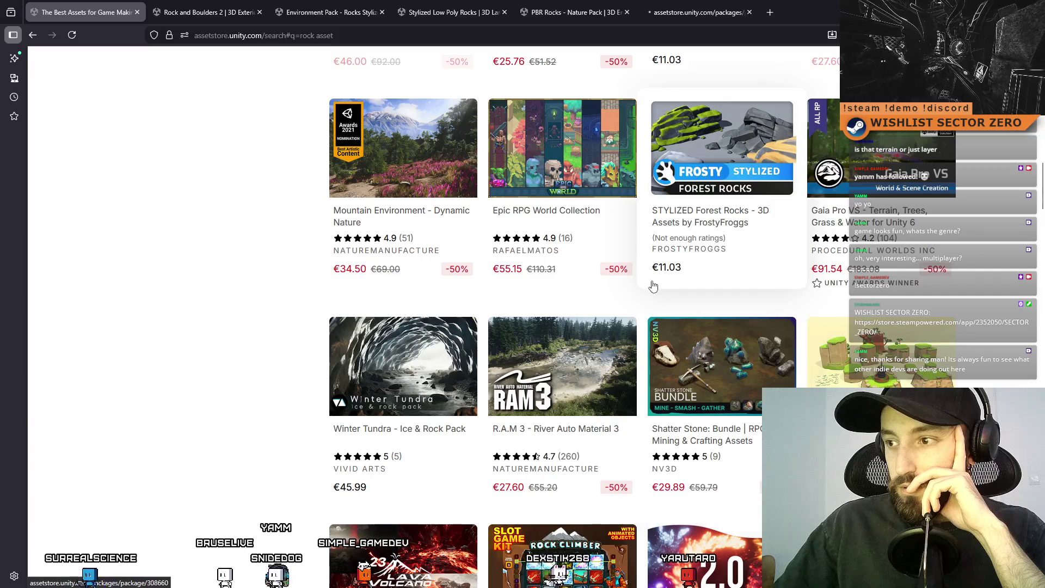
scroll(650, 282, "up", 9)
scroll(643, 406, "down", 8)
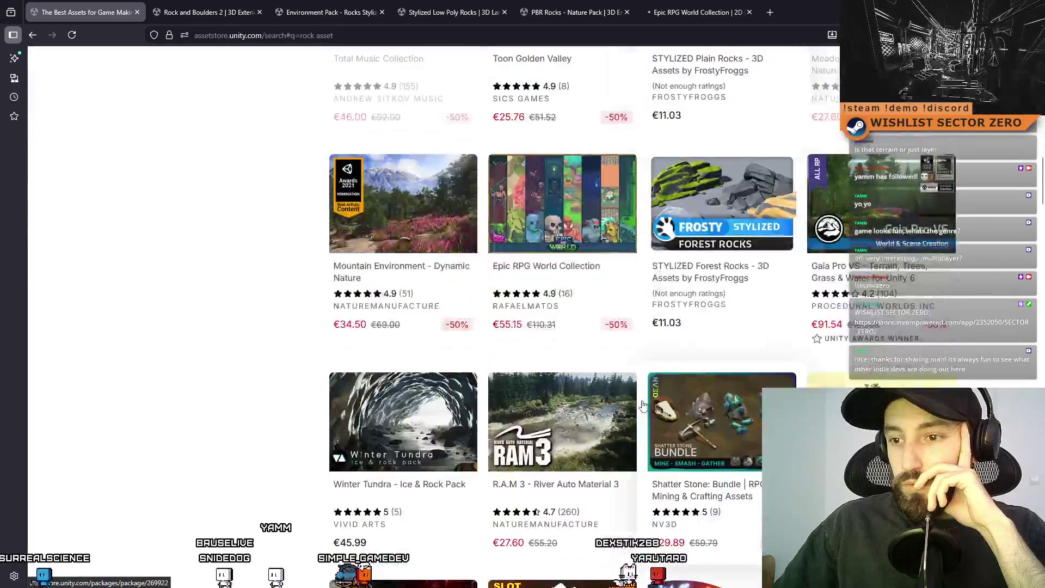
scroll(643, 405, "up", 20)
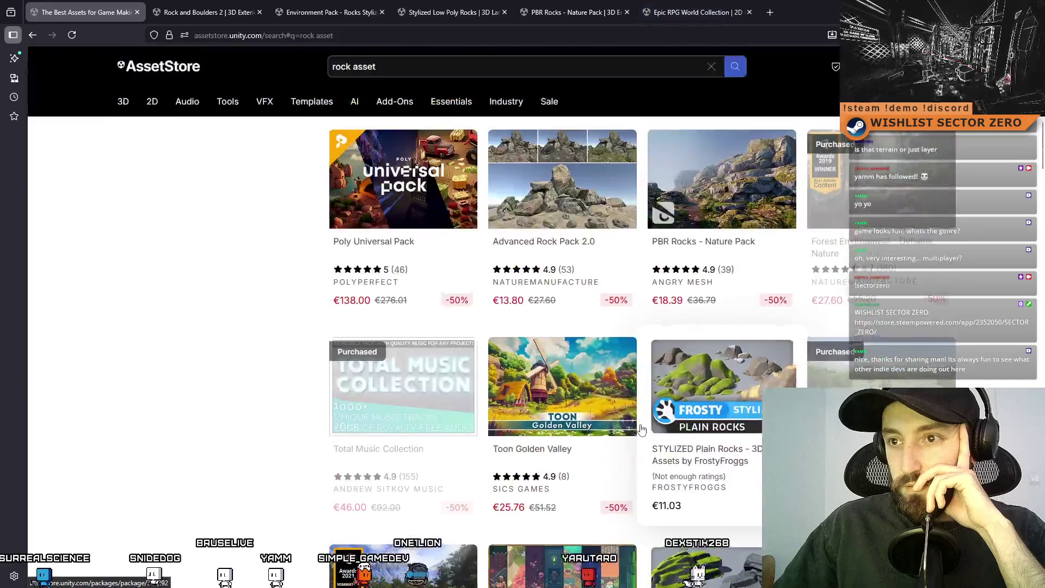
scroll(490, 311, "down", 2)
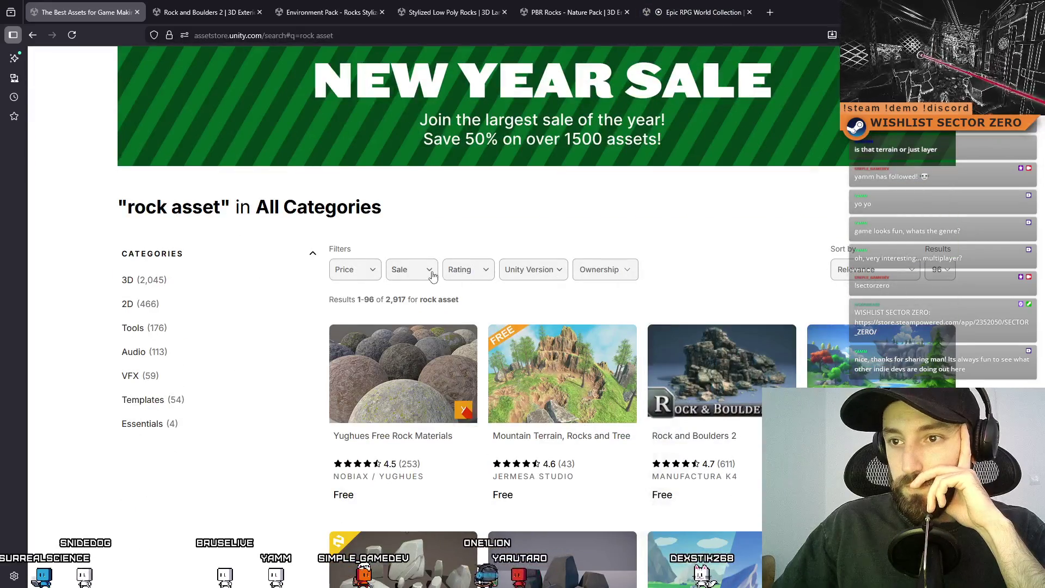
- Filter the rock asset results by price to Free only
left_click(361, 278)
left_click(342, 299)
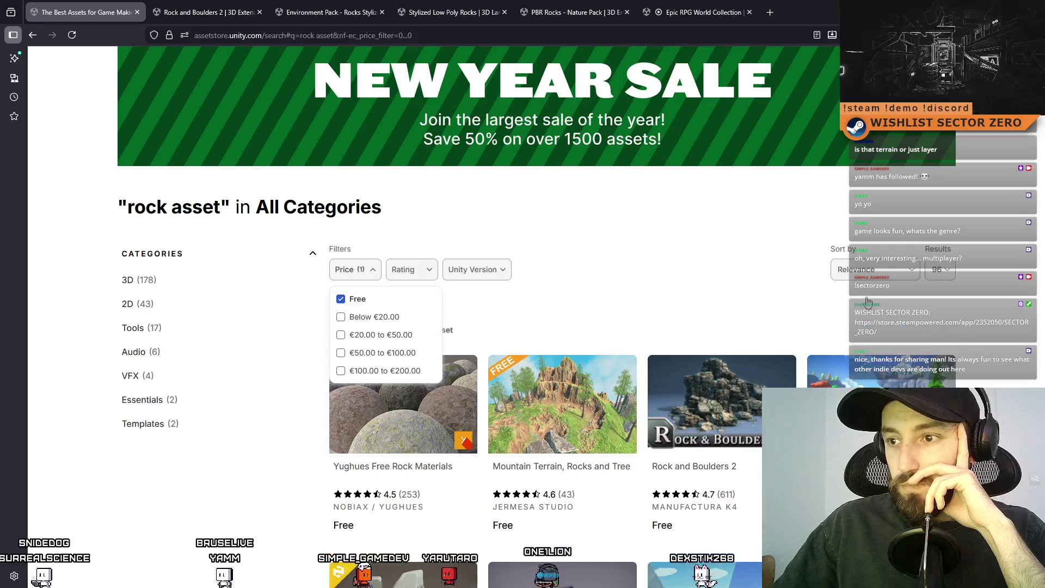
left_click(760, 303)
- Open Customizable Rocks and Cliffs PBR - Sample in a background tab and keep browsing results
scroll(729, 311, "down", 5)
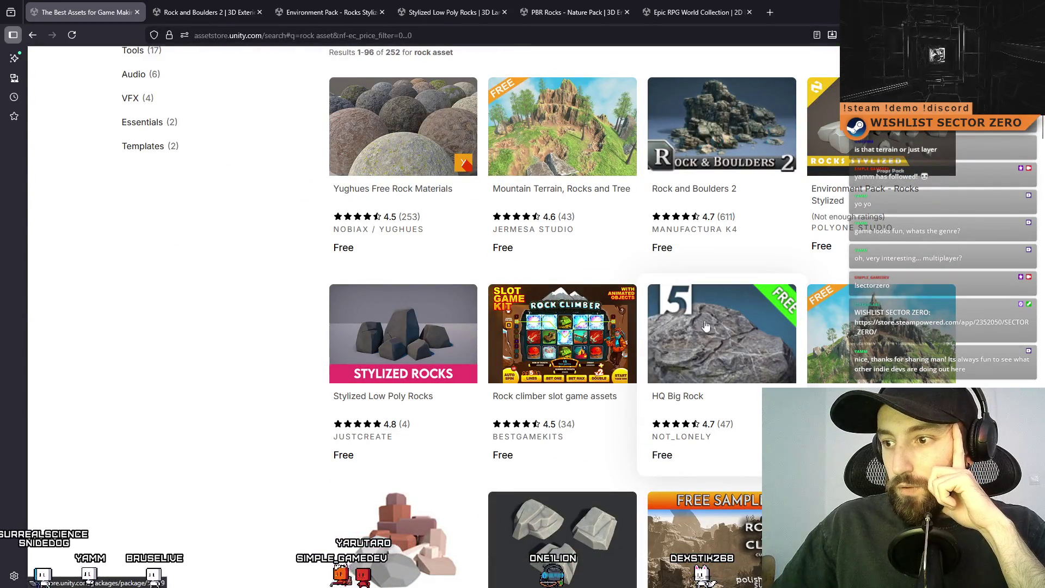
scroll(733, 378, "down", 5)
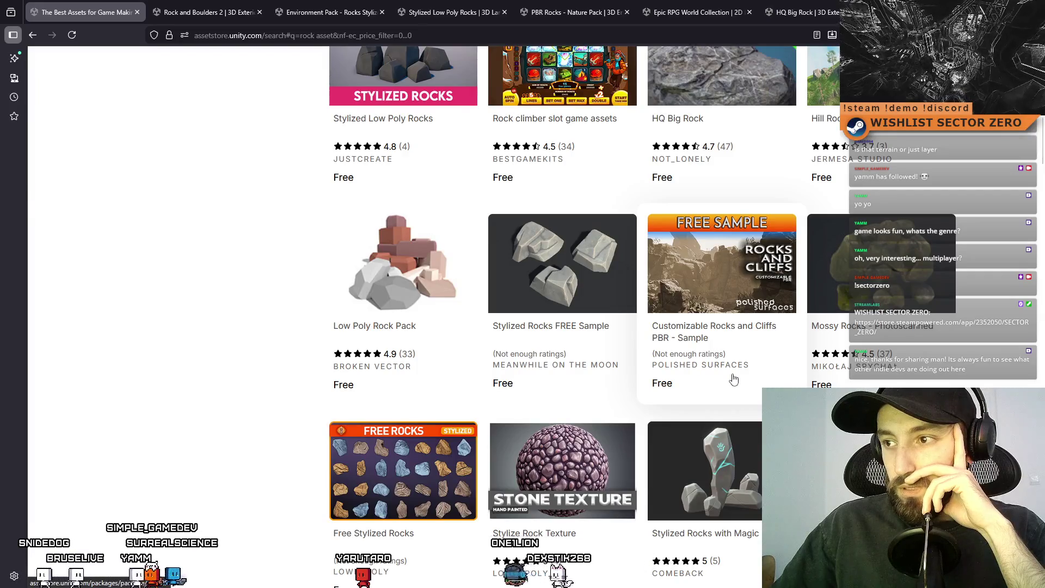
middle_click(735, 280)
scroll(798, 348, "down", 3)
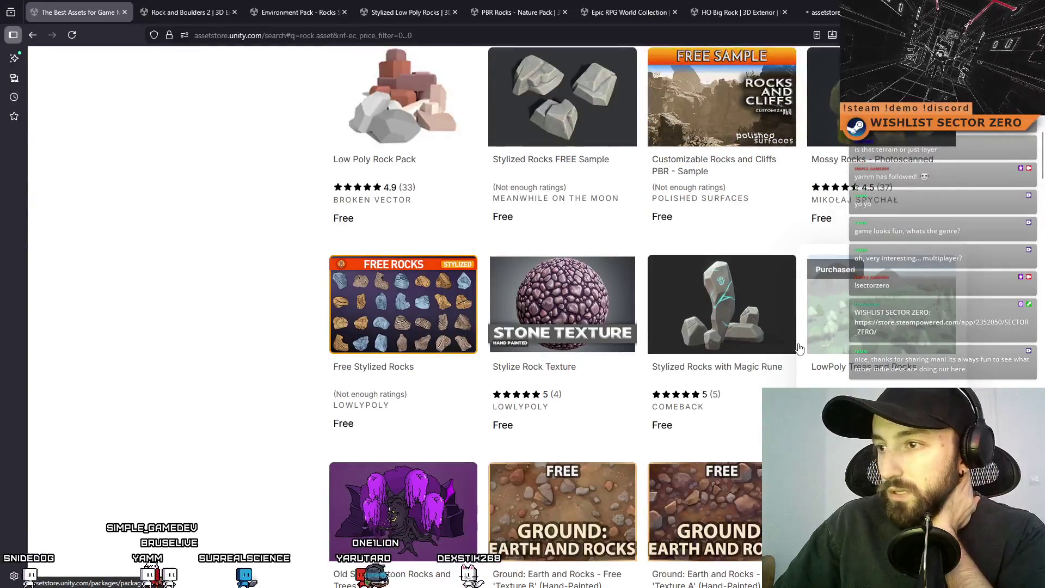
scroll(799, 348, "down", 3)
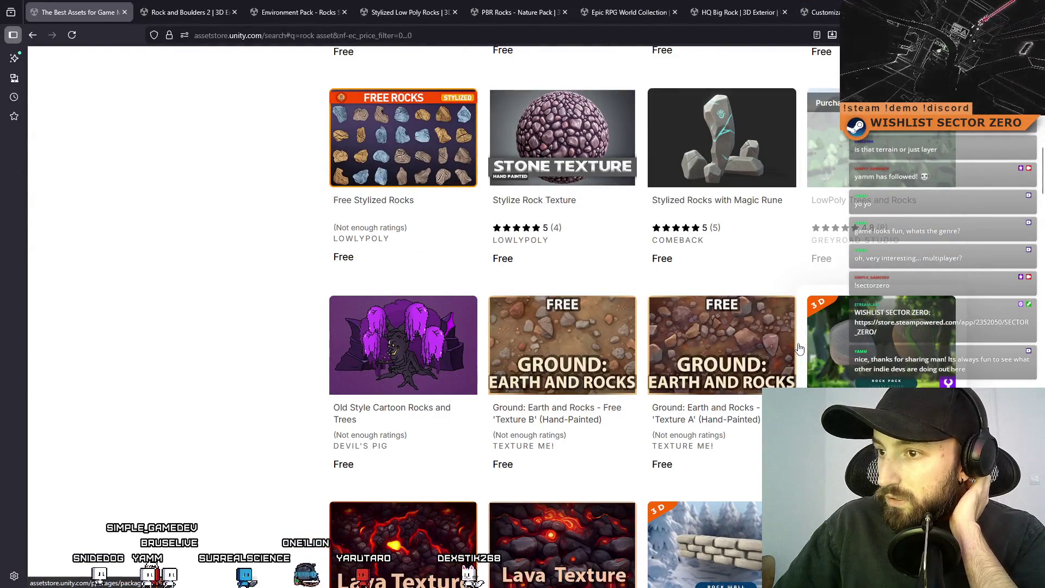
scroll(798, 349, "down", 4)
scroll(799, 348, "down", 12)
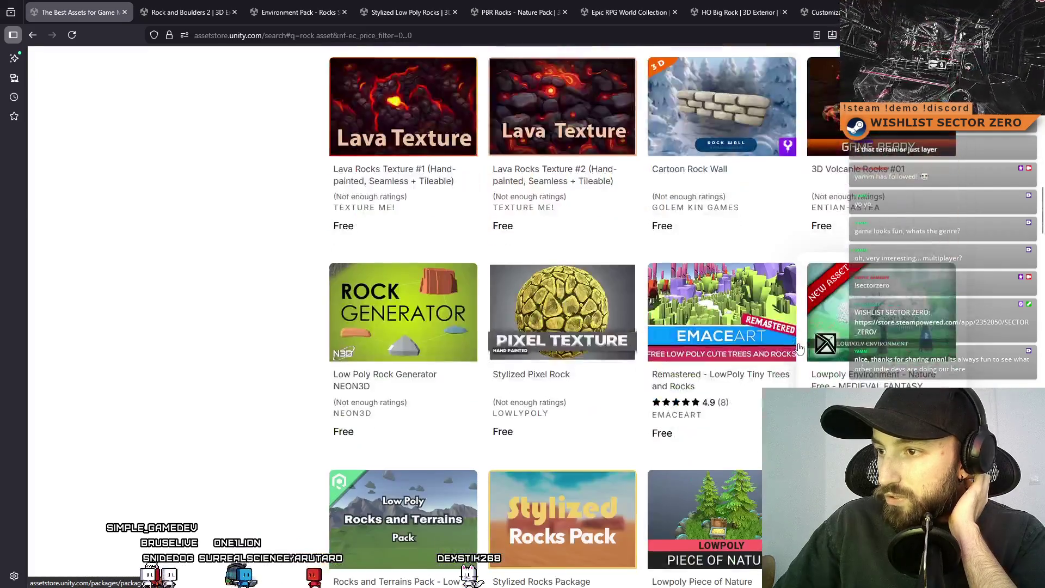
scroll(799, 348, "down", 5)
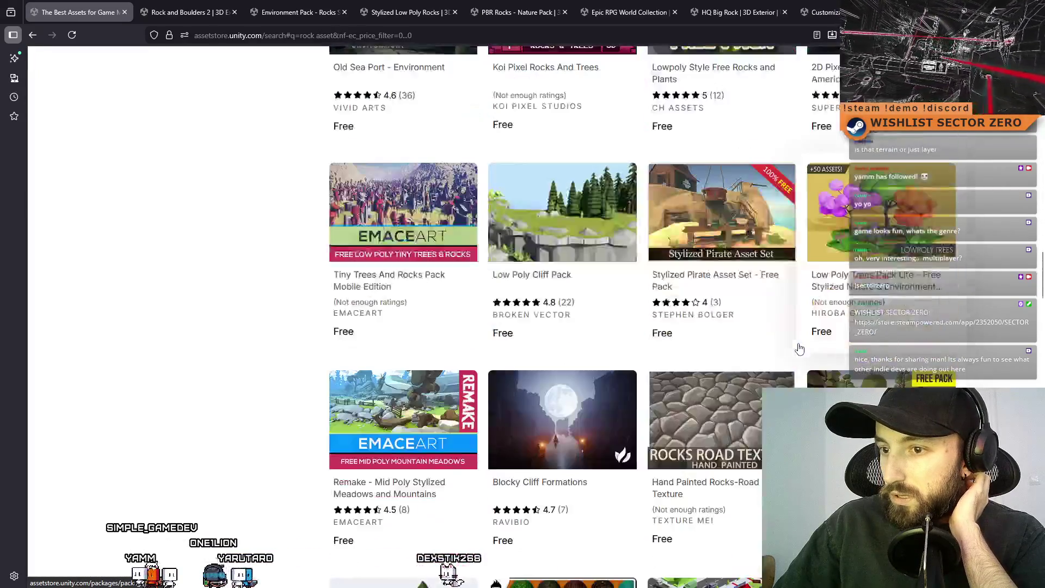
scroll(799, 348, "down", 8)
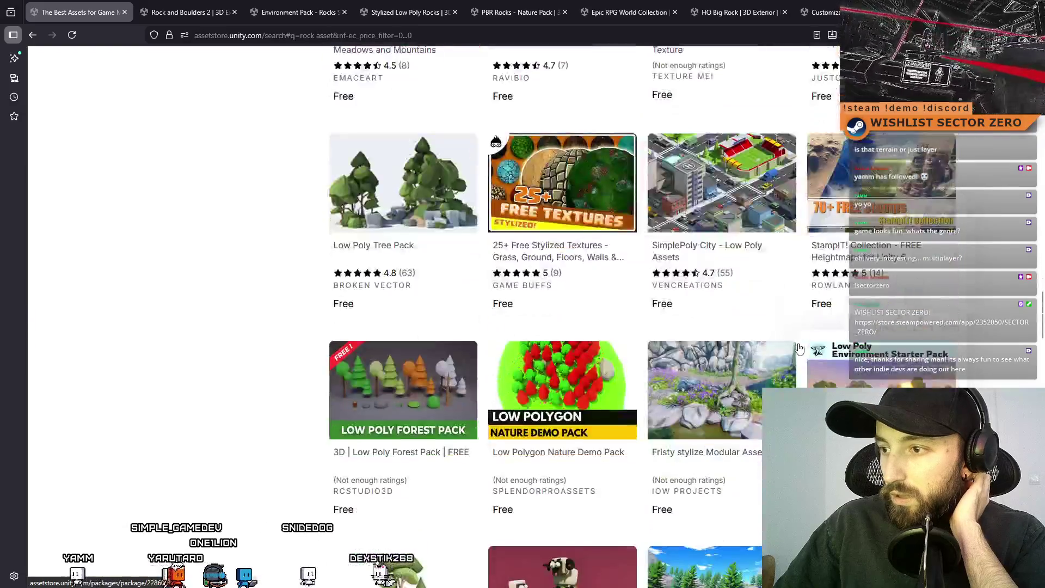
- View the Texture Customization preview on the Rock and Boulders 2 page
left_click(188, 12)
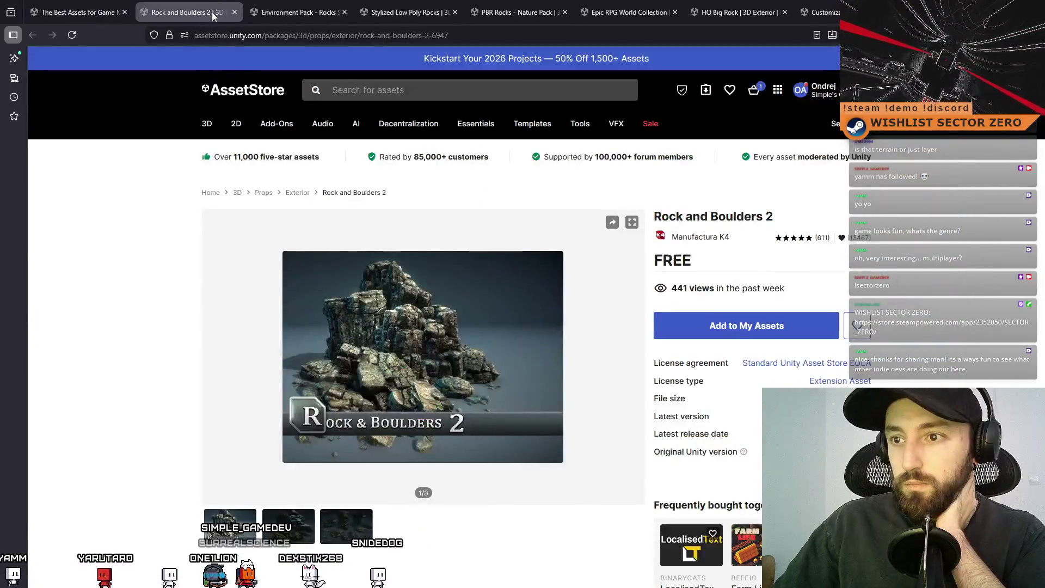
scroll(396, 402, "down", 2)
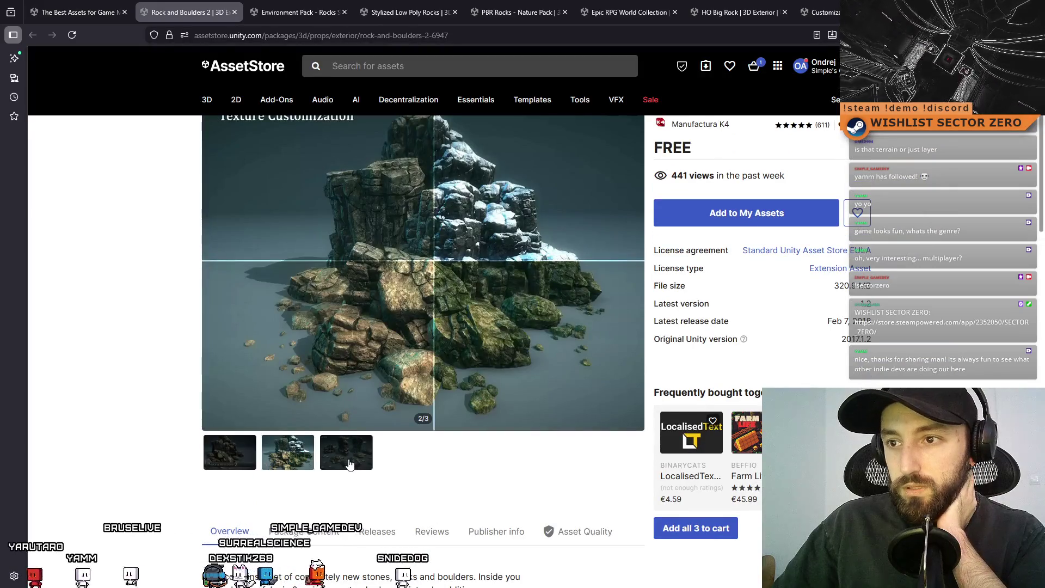
scroll(530, 416, "up", 3)
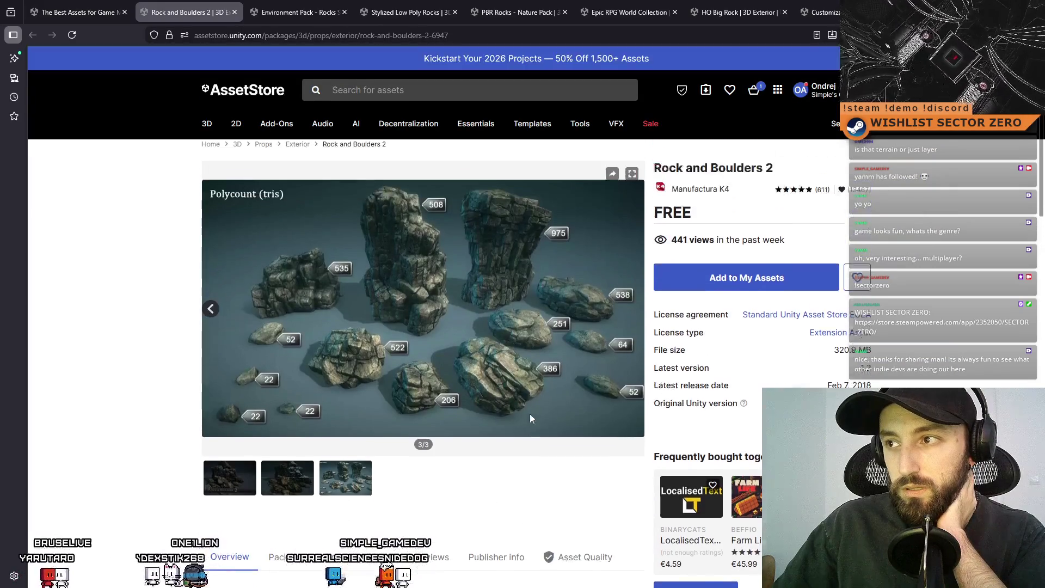
left_click(286, 525)
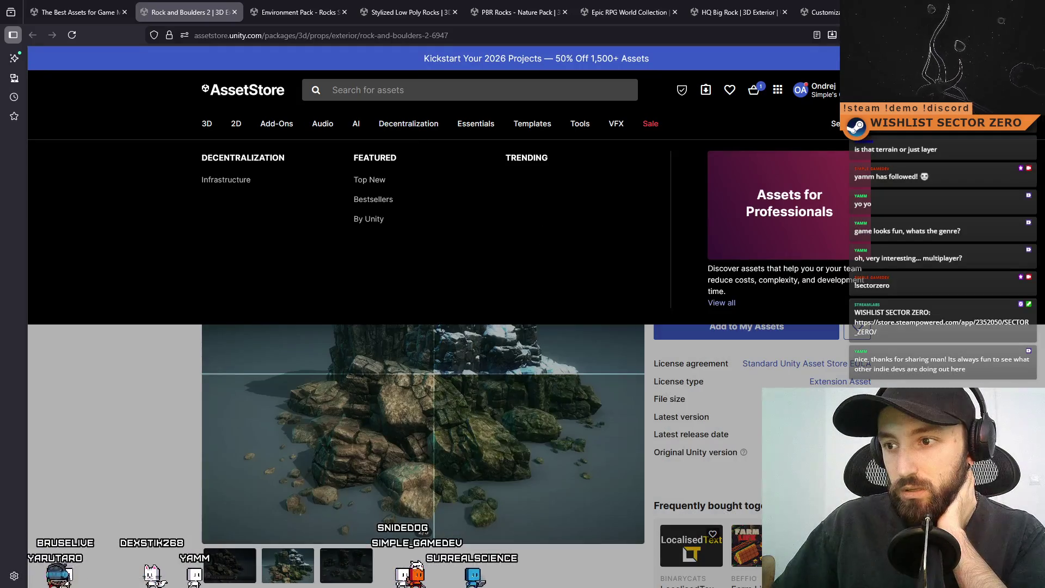
scroll(881, 344, "down", 3)
scroll(881, 343, "up", 4)
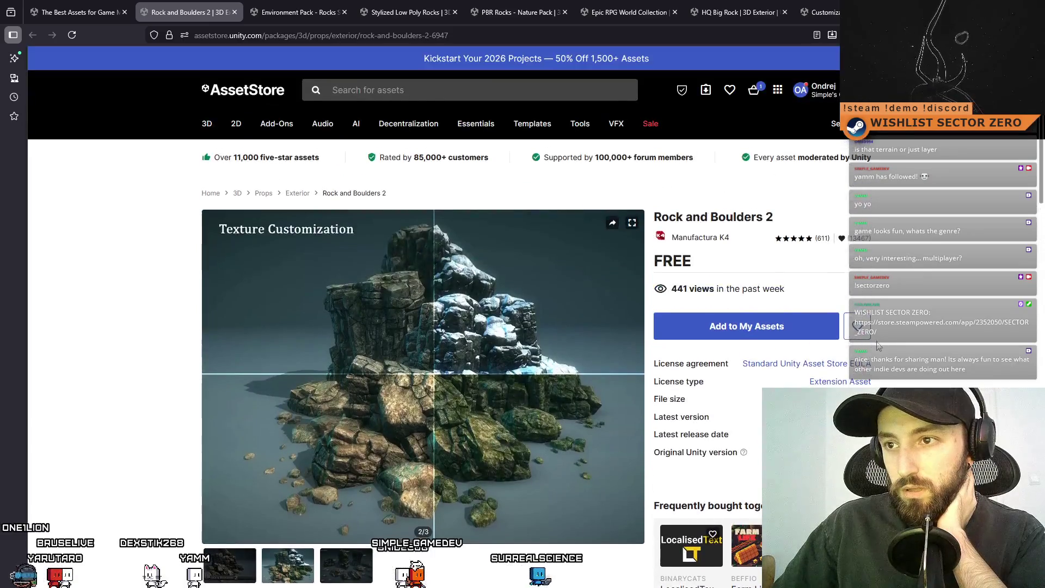
- Check Environment Pack and Stylized Low Poly Rocks, then page through the PBR Rocks - Nature Pack gallery
left_click(271, 5)
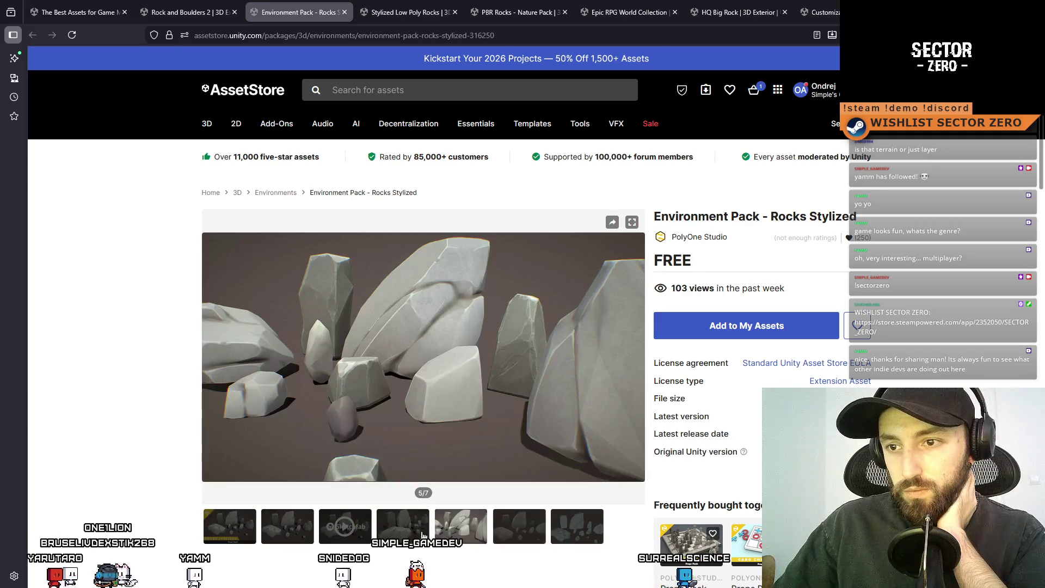
left_click(400, 12)
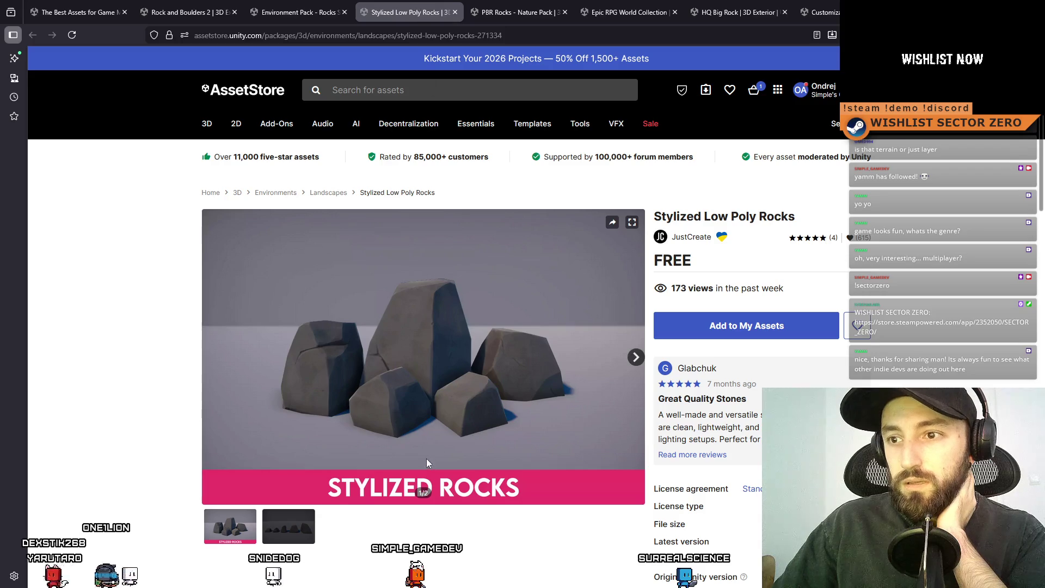
left_click(542, 5)
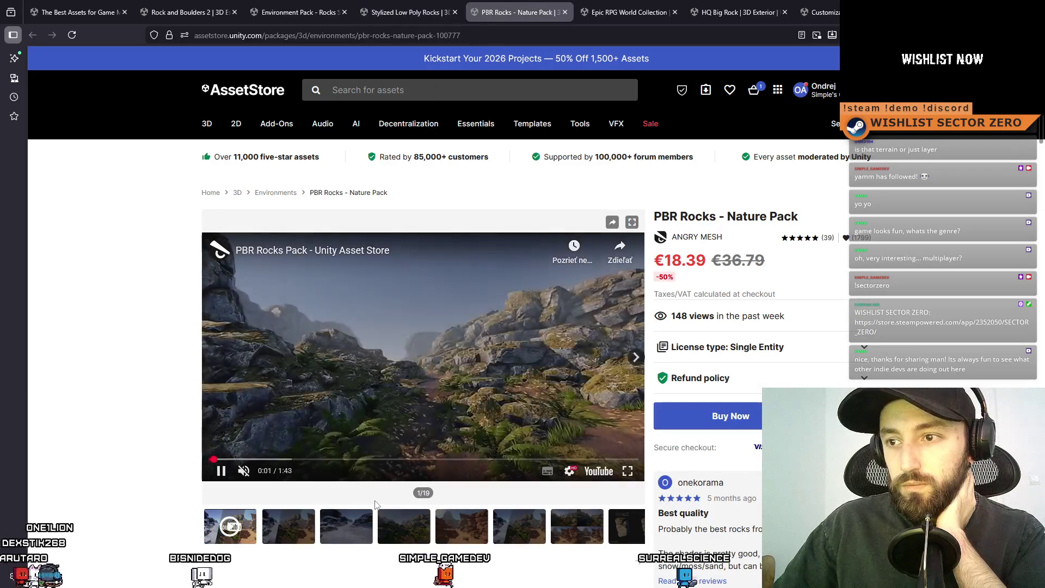
left_click(292, 527)
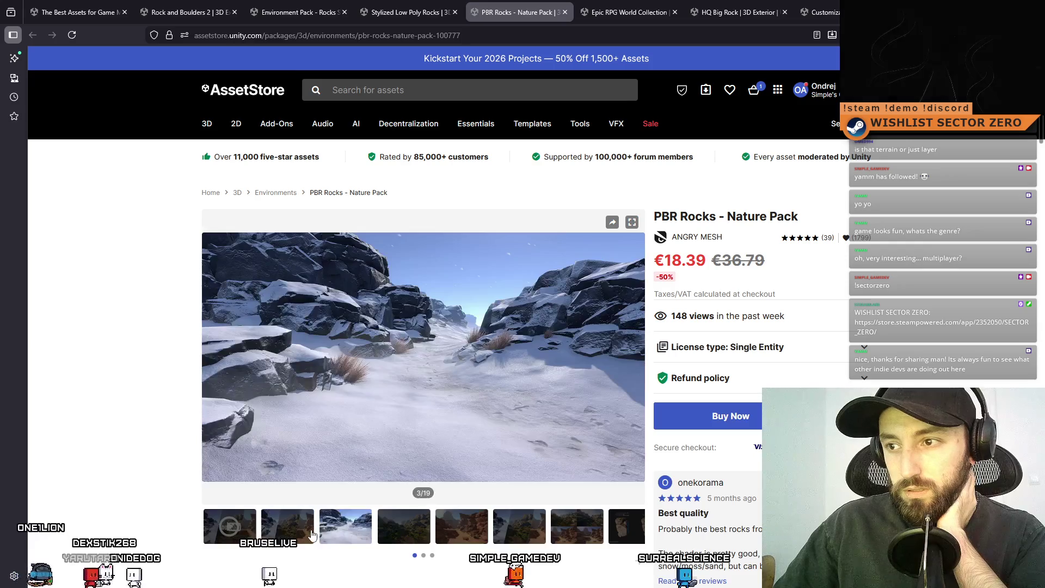
left_click(384, 532)
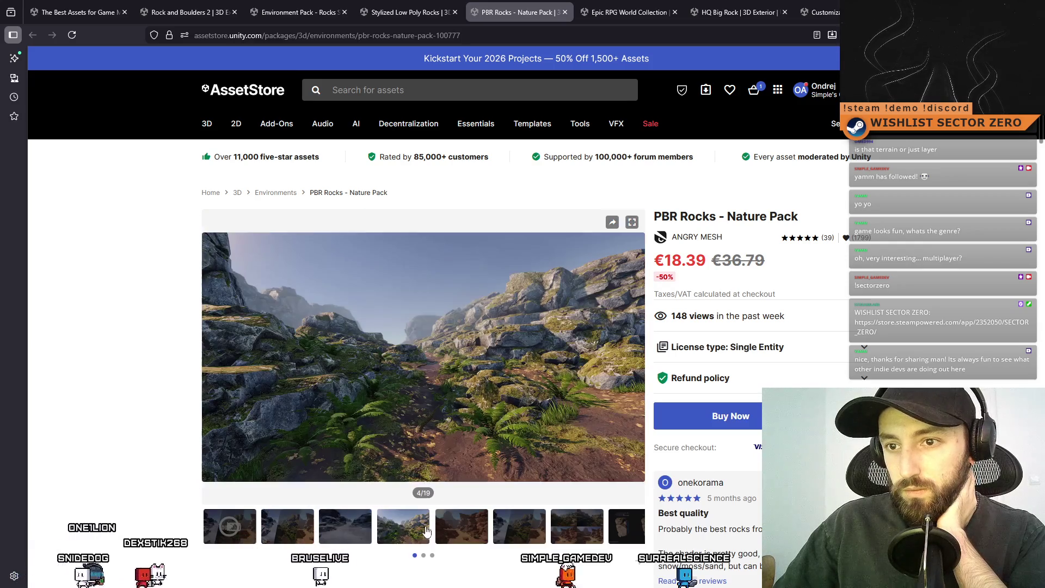
left_click(461, 527)
left_click(537, 531)
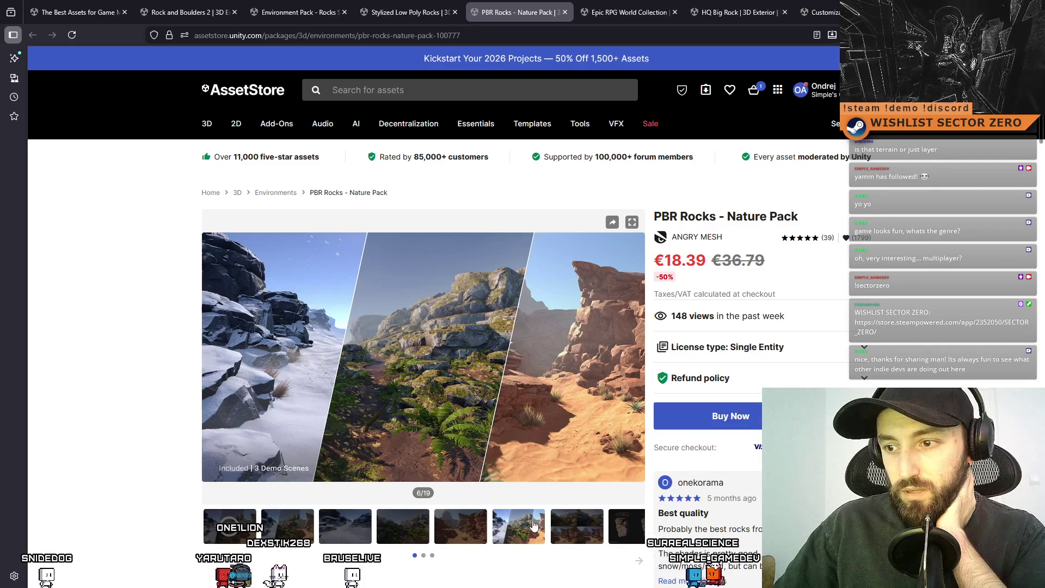
left_click(568, 531)
left_click(634, 533)
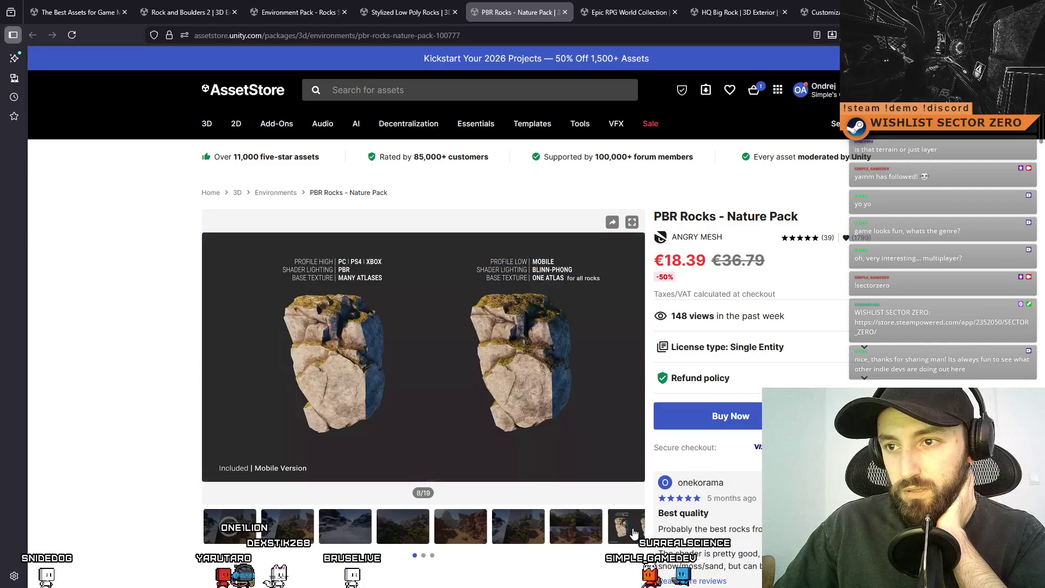
- Browse the Epic RPG World Collection gallery images and its video
left_click(609, 7)
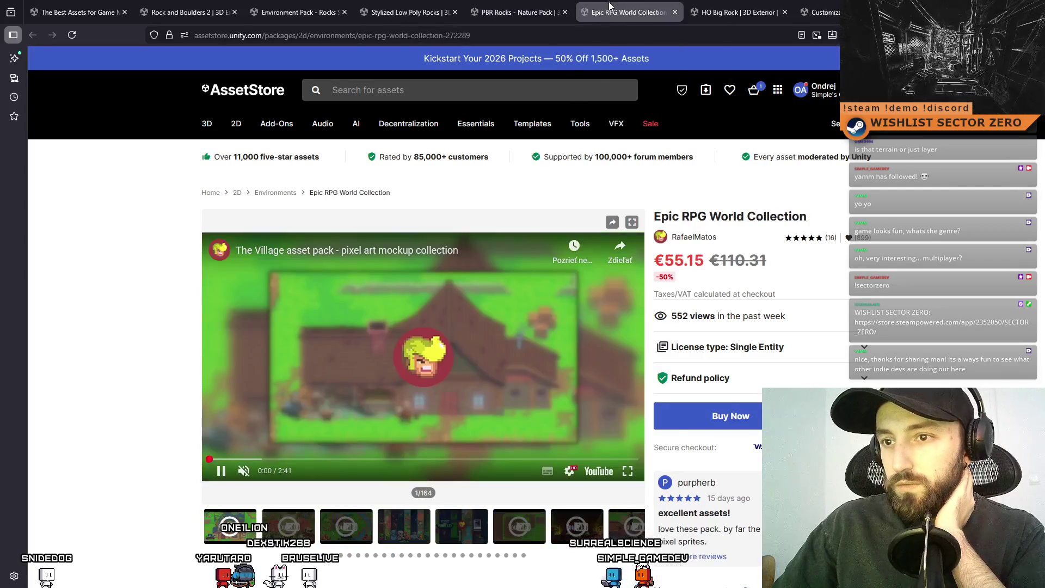
left_click(413, 536)
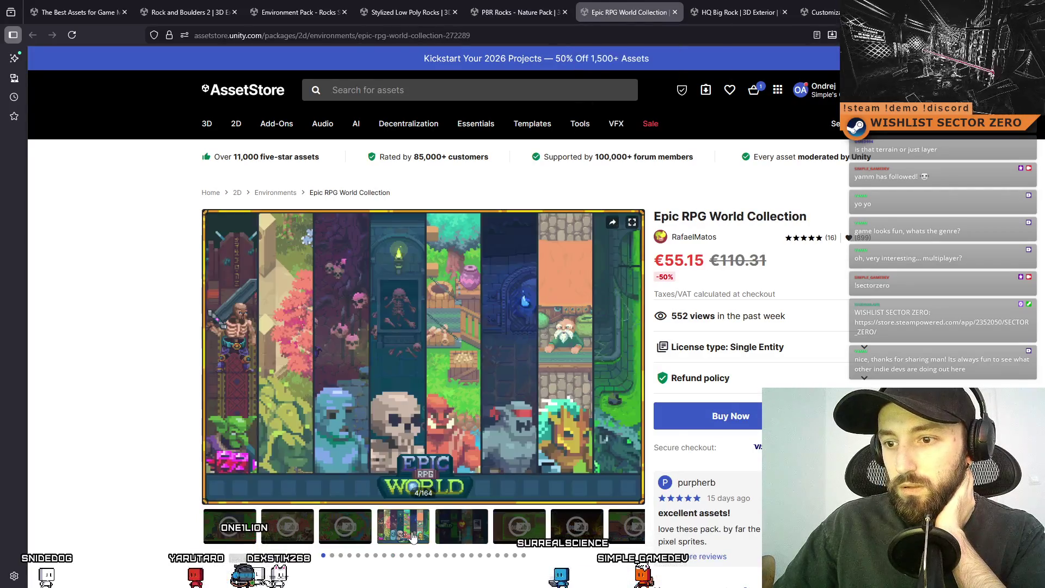
left_click(443, 536)
left_click(340, 536)
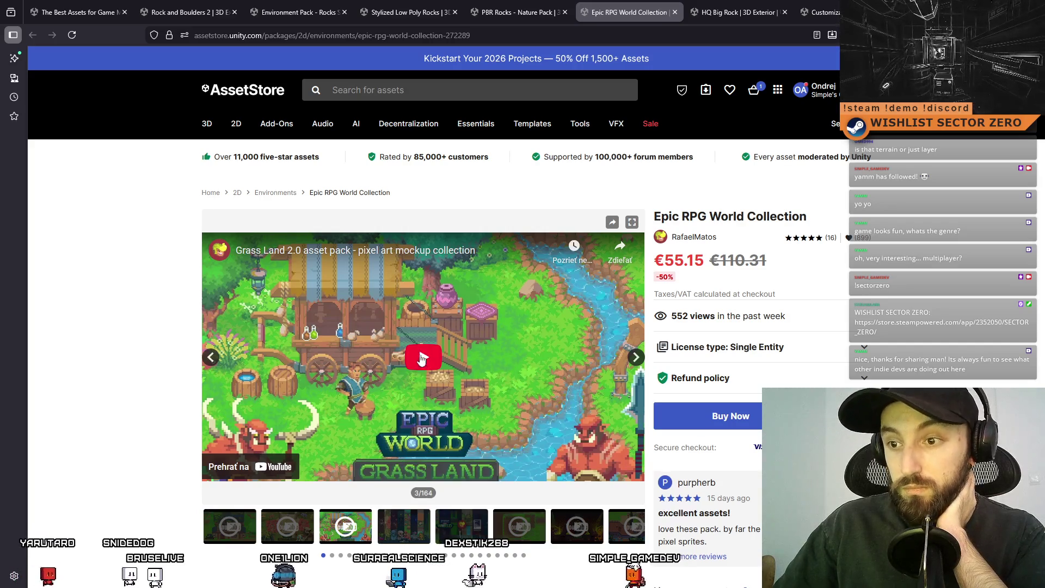
left_click(635, 359)
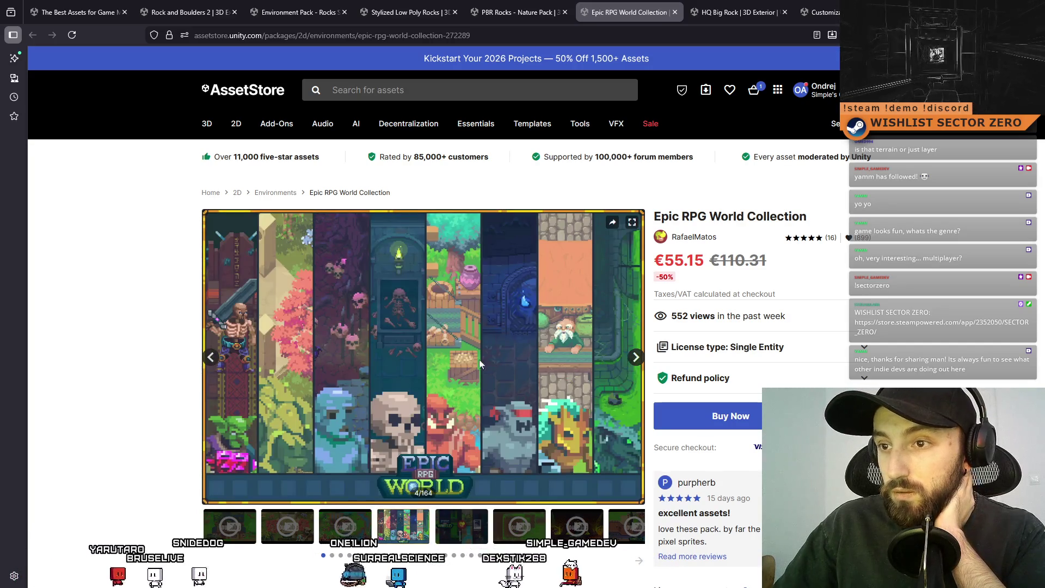
- Step through the HQ Big Rock previews up to the wireframe image
left_click(727, 7)
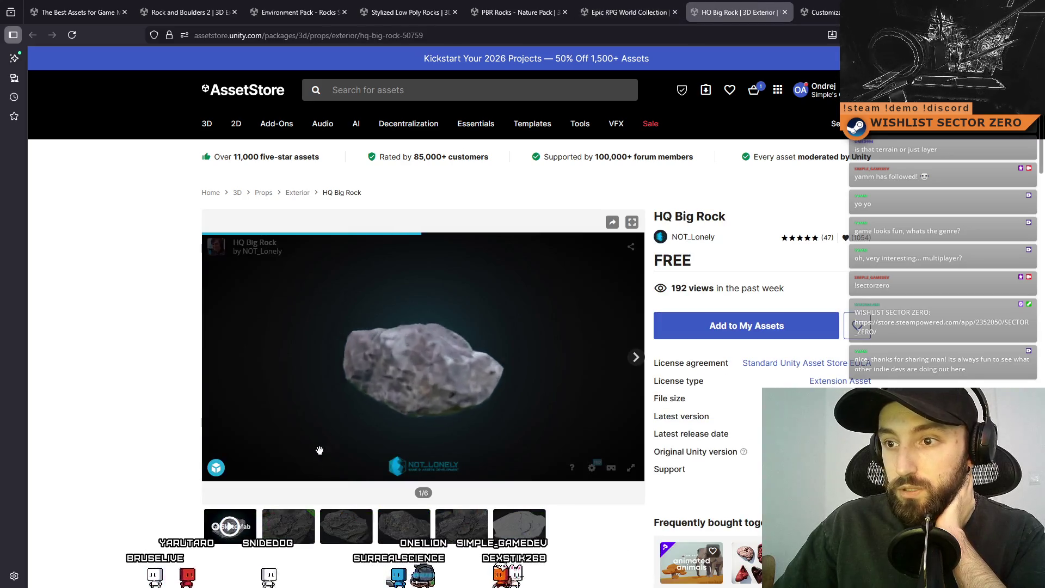
left_click(287, 526)
left_click(343, 530)
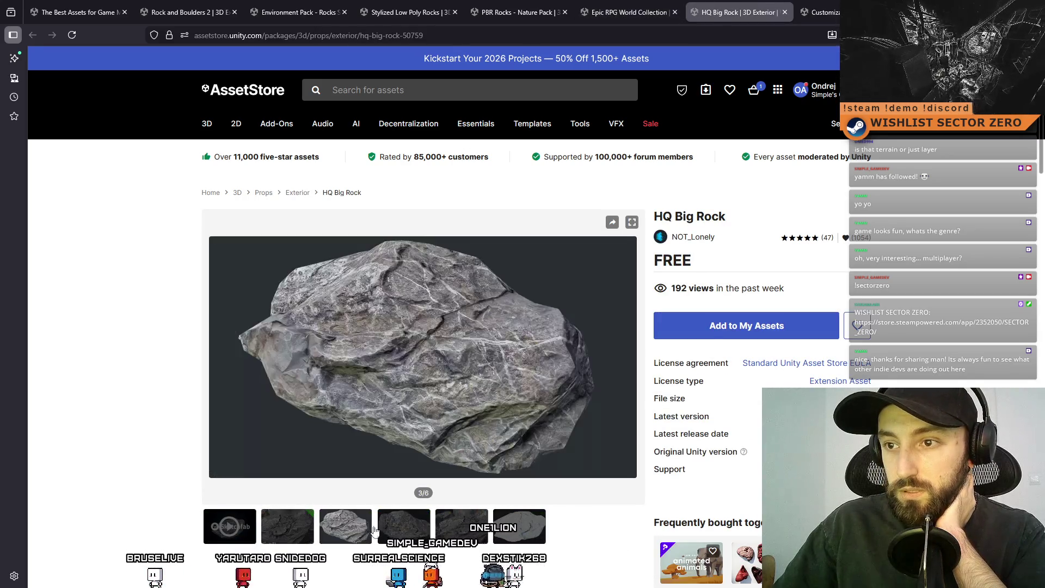
left_click(402, 529)
left_click(451, 531)
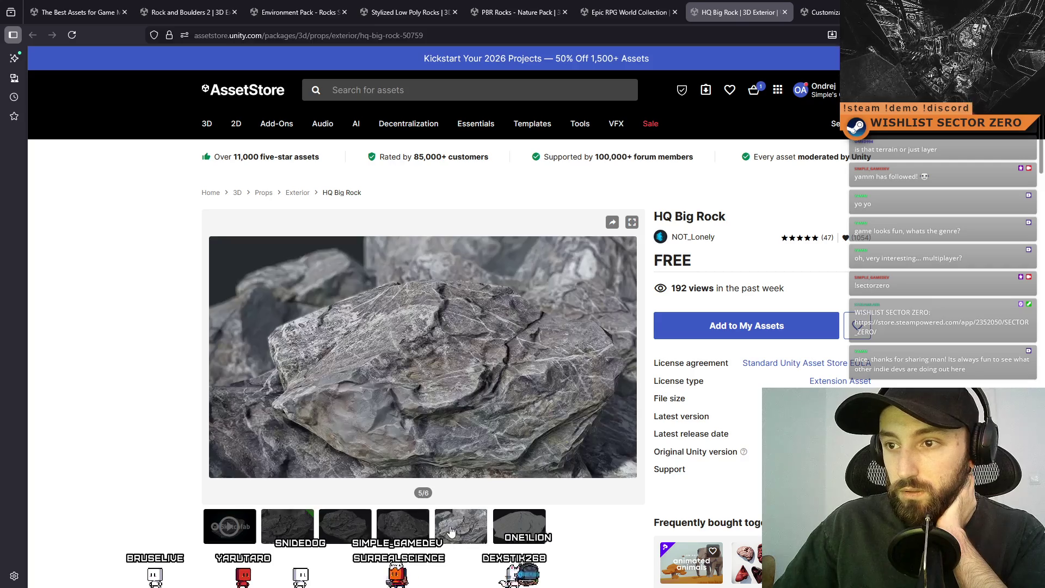
left_click(520, 536)
- Browse the Customizable Rocks and Cliffs gallery to the final rock set, then open Favorites
left_click(816, 6)
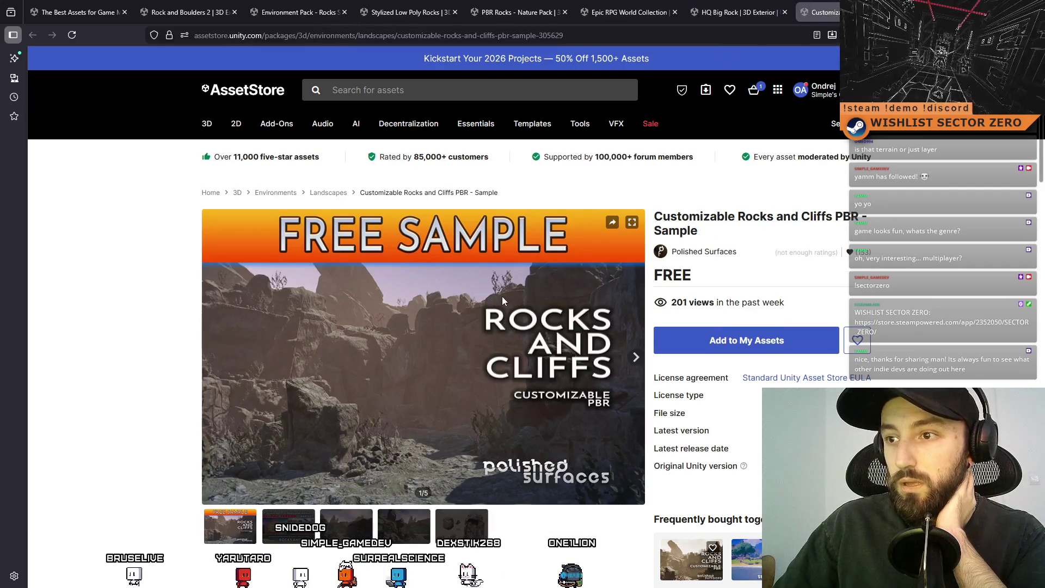
scroll(461, 351, "down", 2)
left_click(345, 462)
left_click(403, 471)
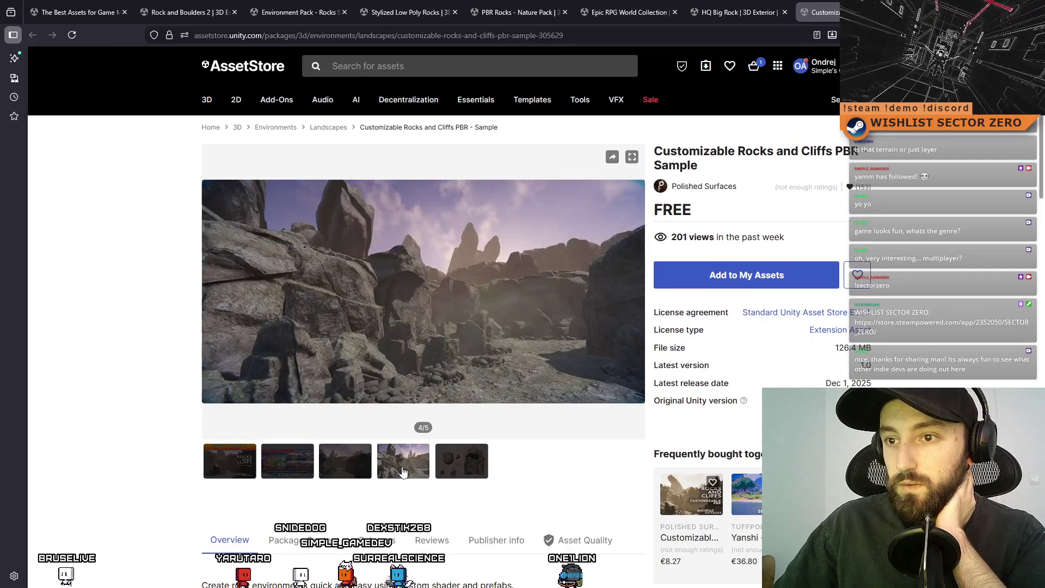
left_click(452, 472)
scroll(722, 130, "up", 2)
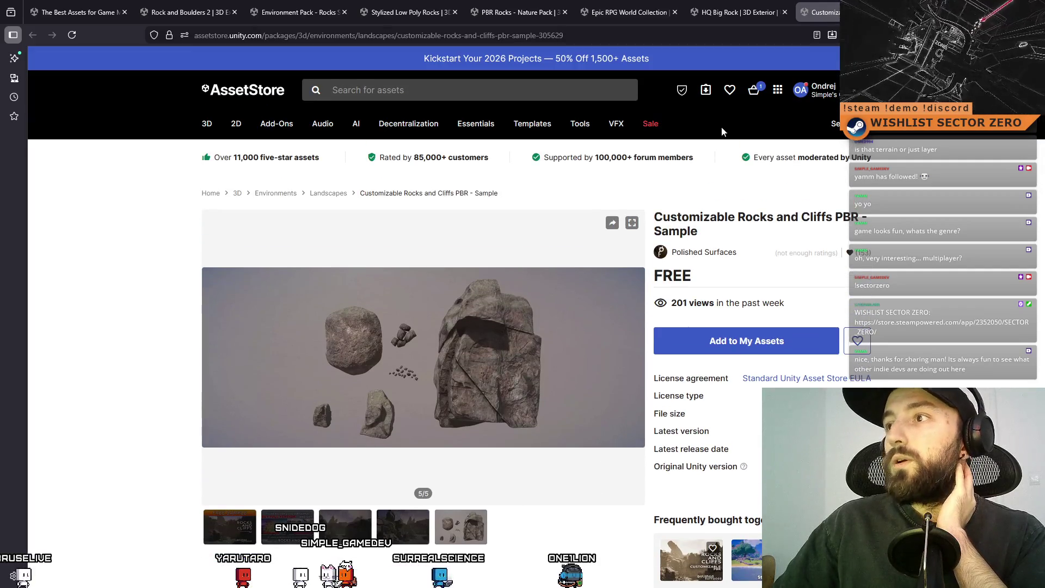
left_click(732, 95)
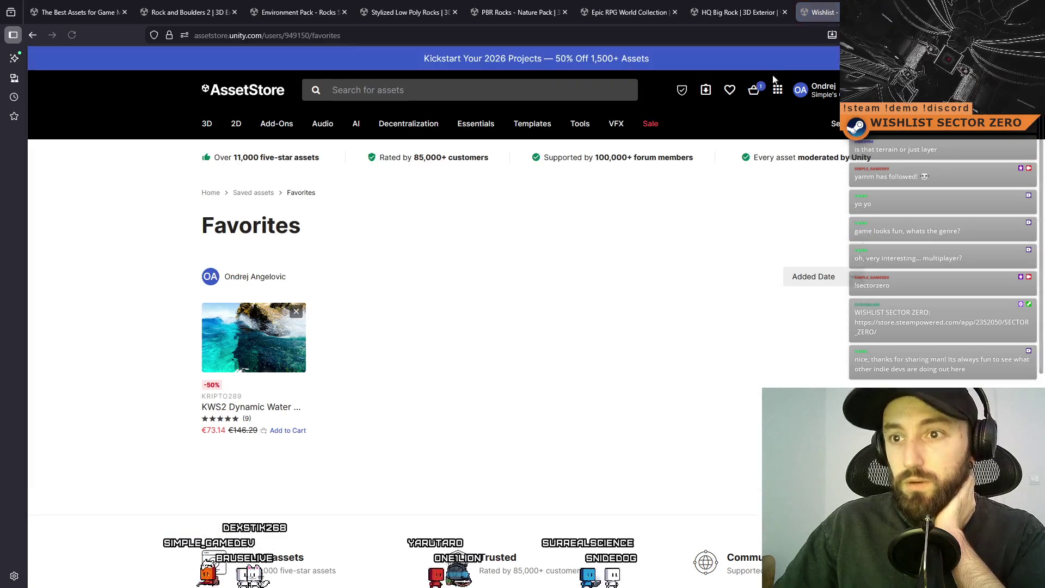
- Revisit the HQ Big Rock through Rock and Boulders 2 product pages in turn
left_click(734, 11)
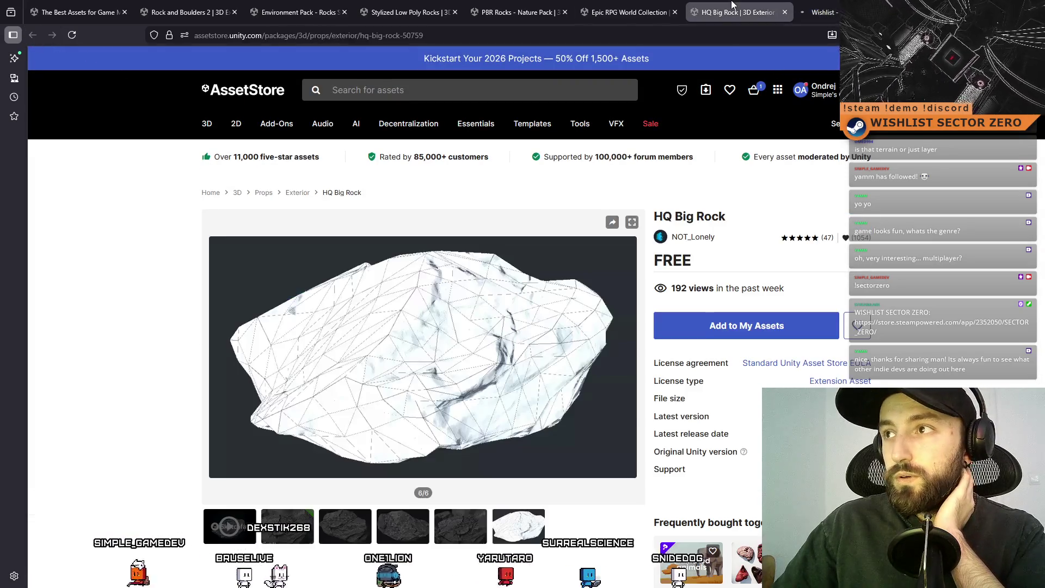
left_click(632, 7)
left_click(536, 7)
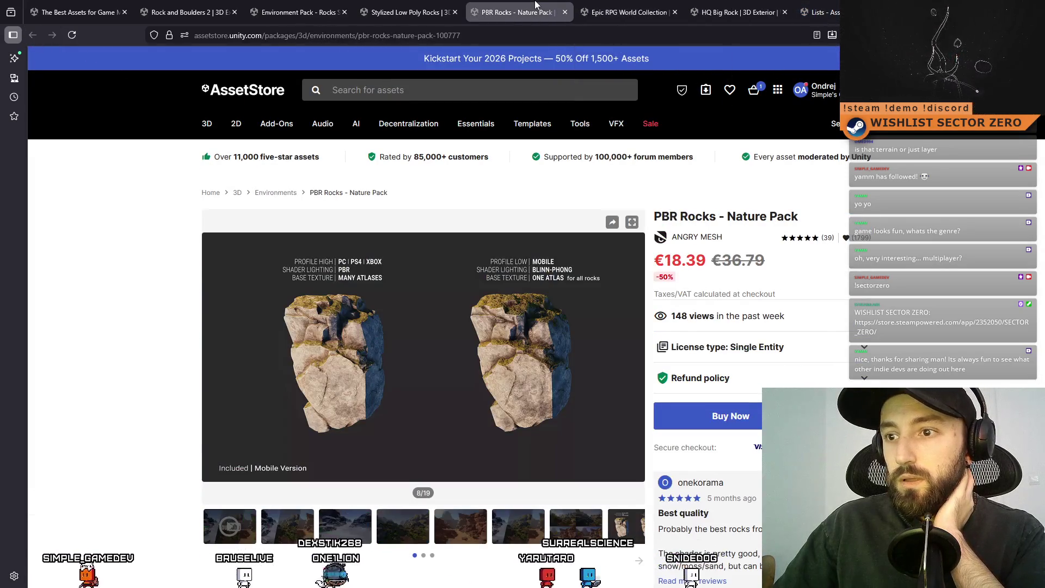
left_click(412, 6)
left_click(347, 7)
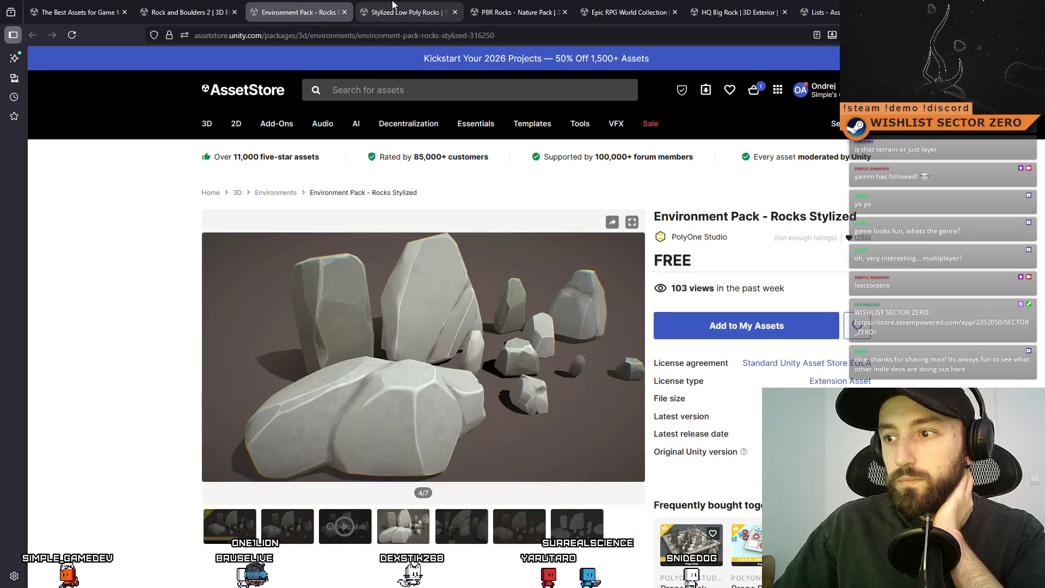
left_click(185, 11)
scroll(474, 282, "down", 5)
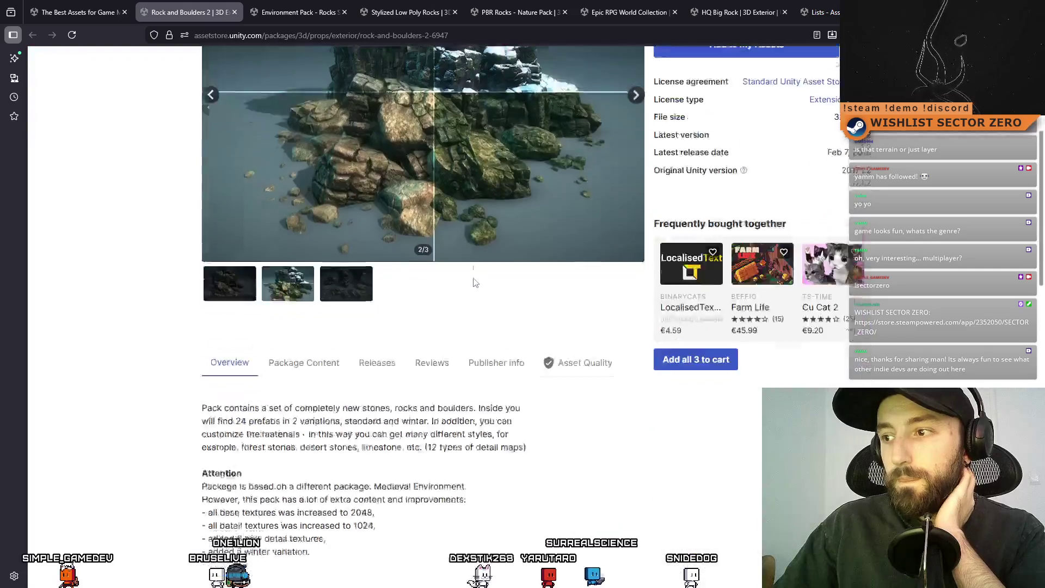
scroll(473, 283, "up", 10)
- Return to the free 'rock asset' search results and scroll through them
left_click(72, 6)
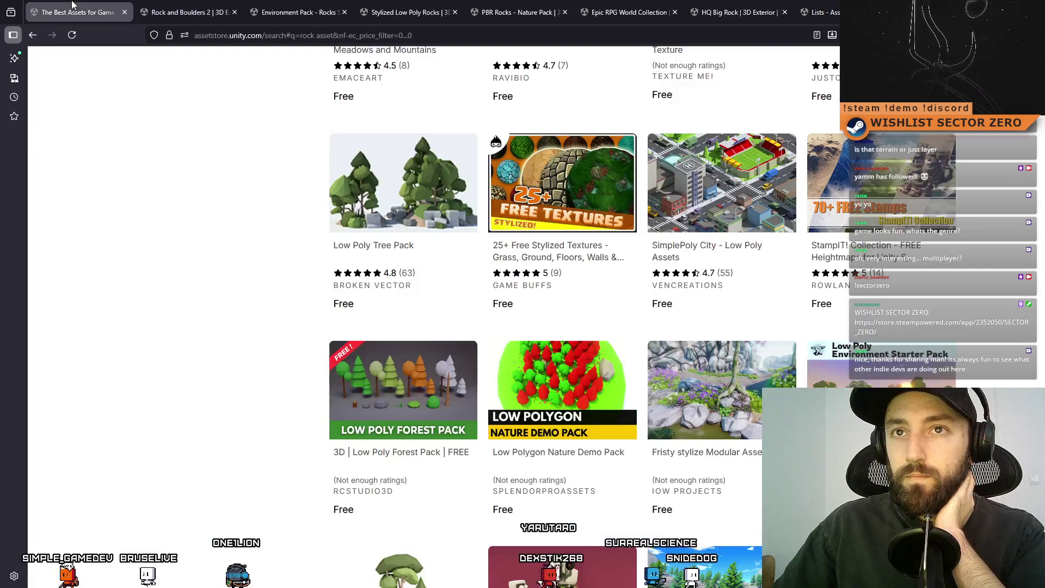
scroll(609, 389, "down", 5)
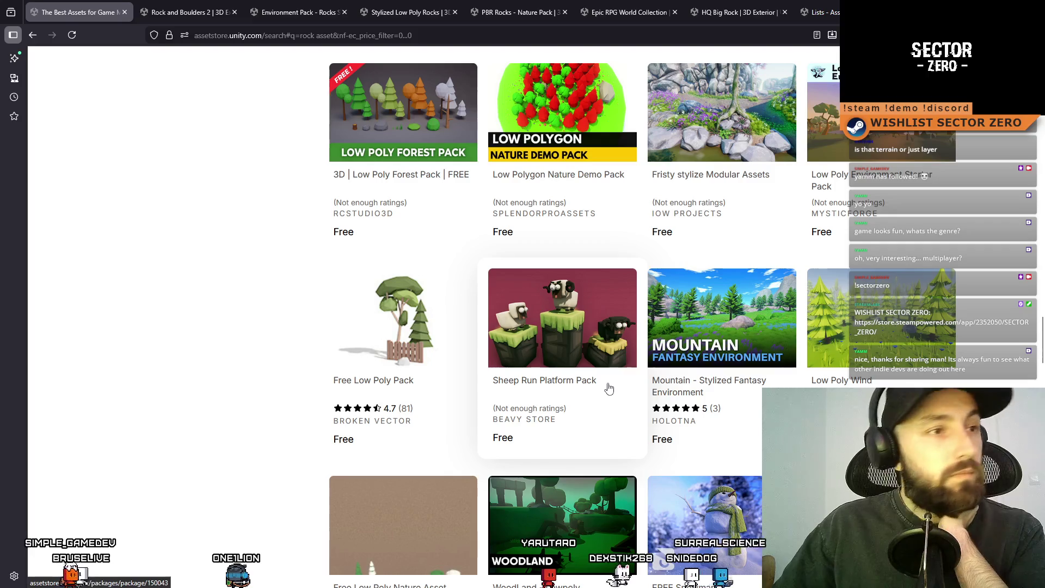
scroll(676, 352, "down", 5)
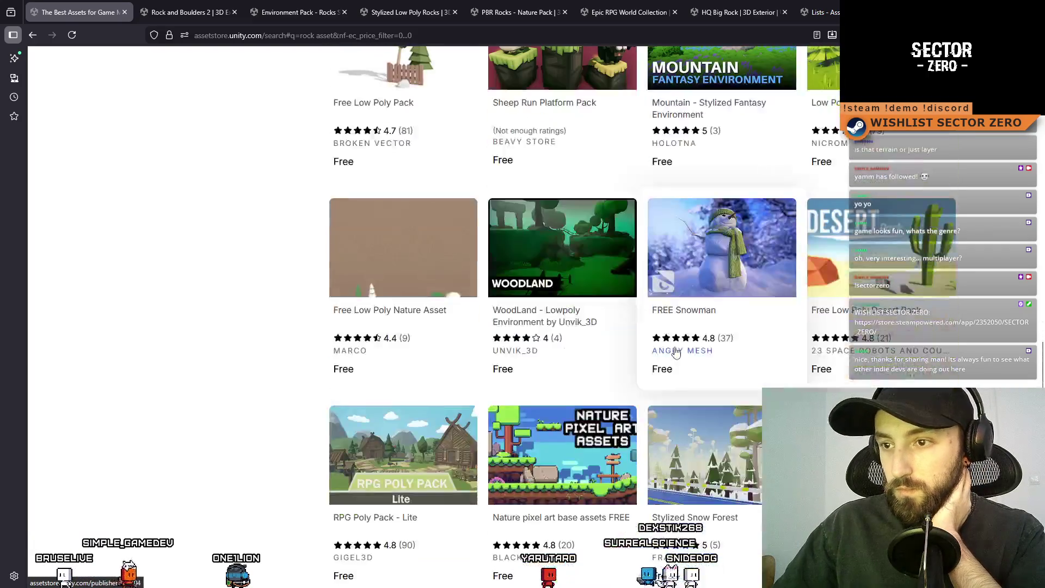
scroll(675, 353, "down", 9)
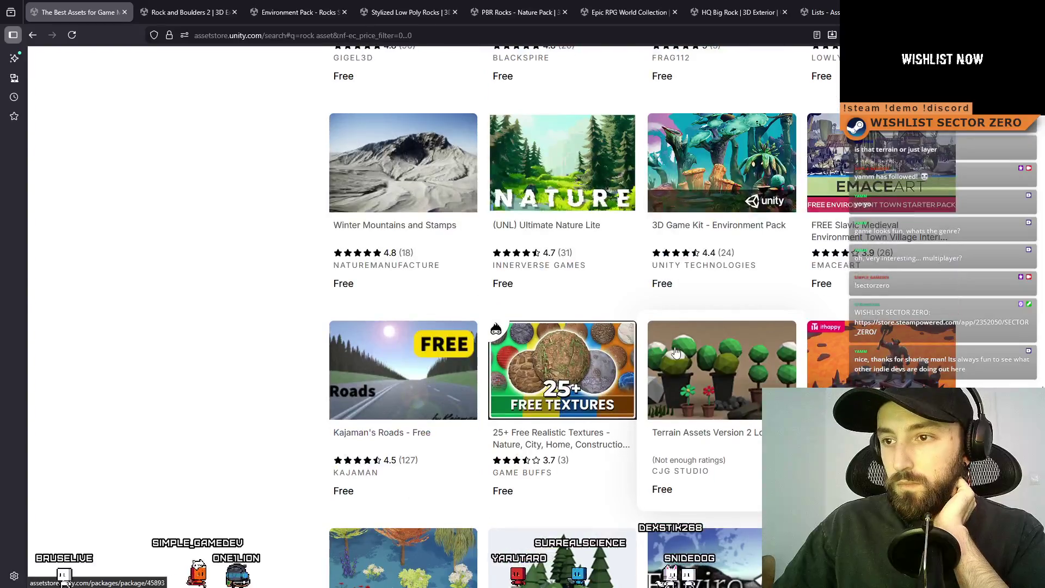
scroll(675, 354, "up", 14)
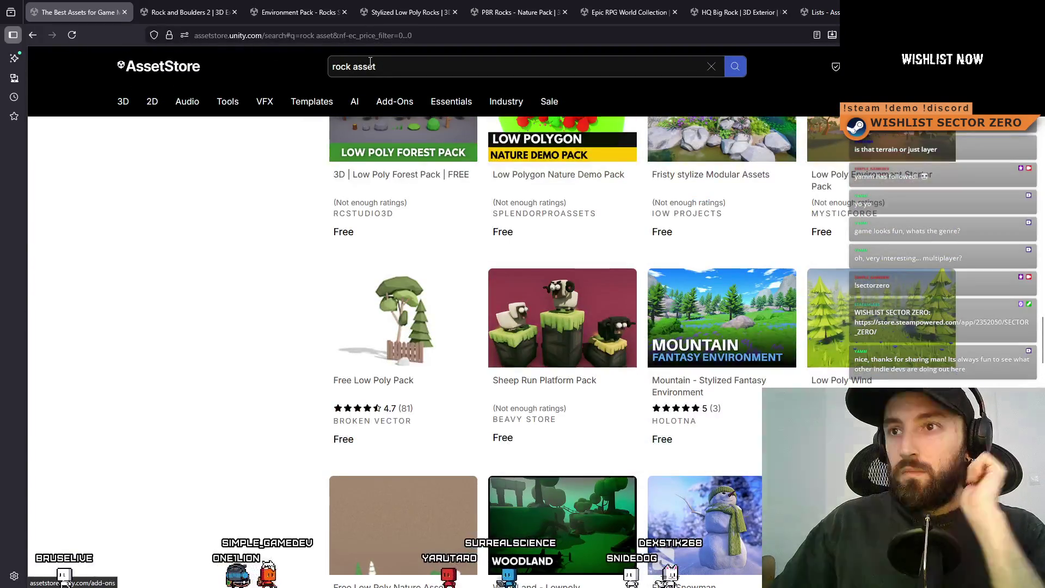
- Broaden the search query to just 'rock'
double_click(369, 62)
key("Return")
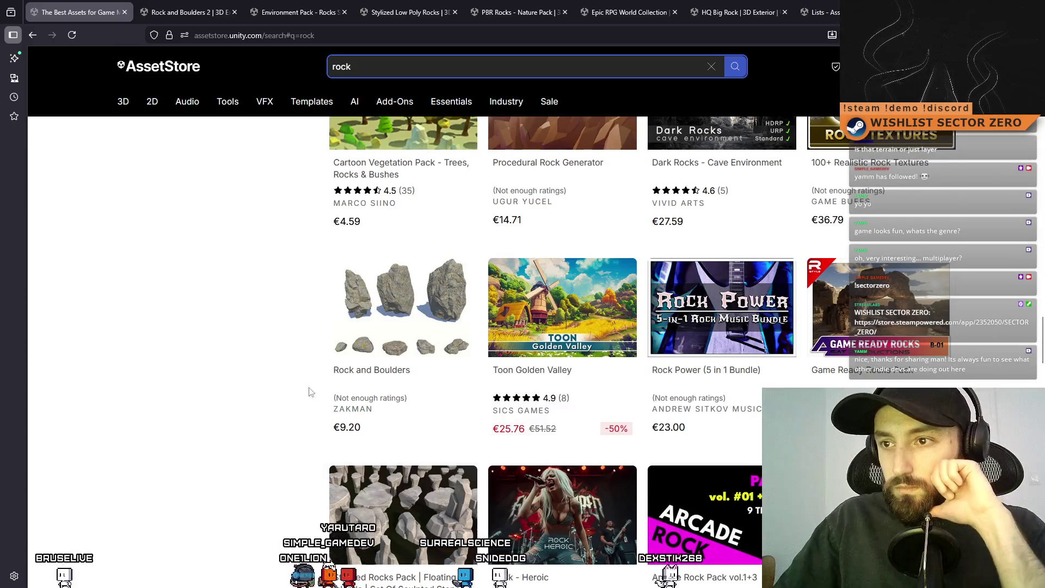
scroll(310, 392, "up", 15)
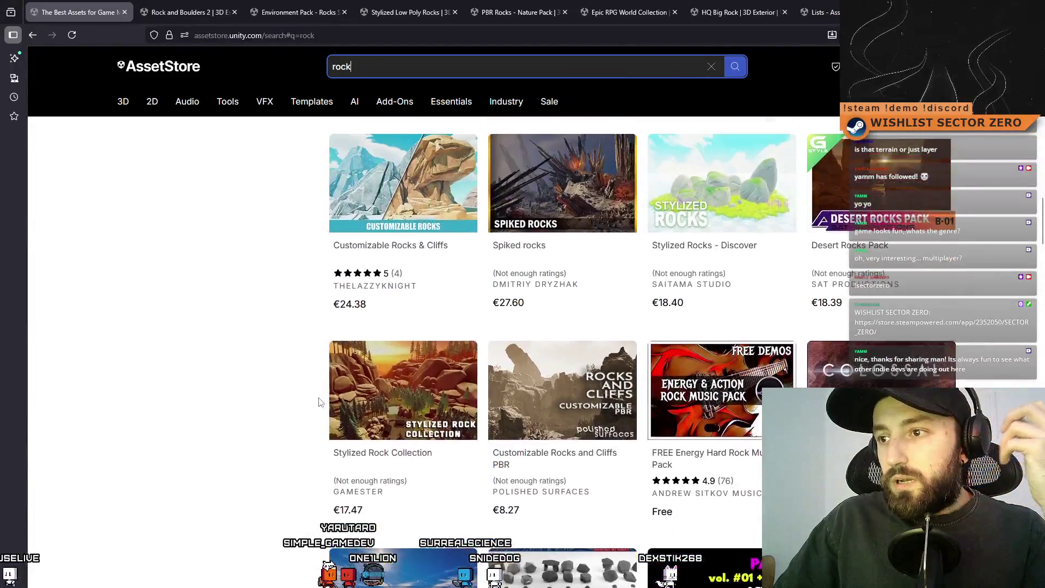
scroll(320, 401, "up", 20)
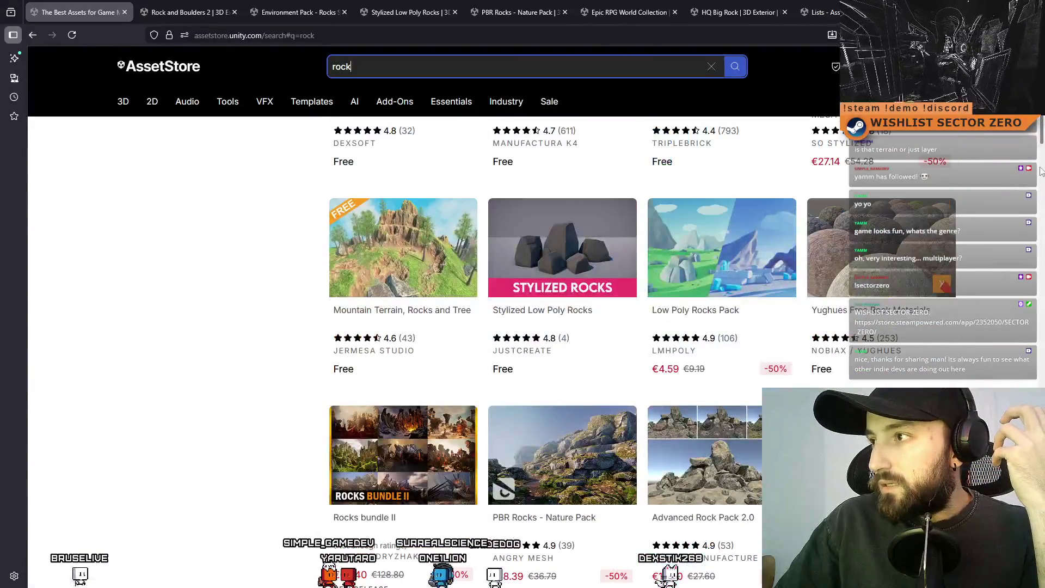
scroll(1041, 172, "up", 6)
scroll(960, 215, "down", 2)
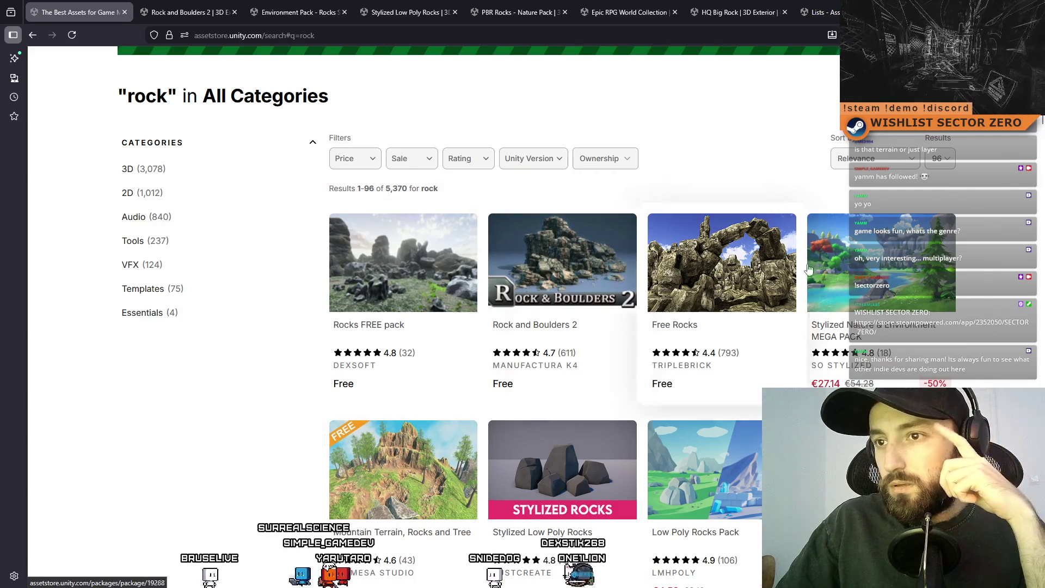
- Open the Rocks FREE pack in a background tab
middle_click(403, 255)
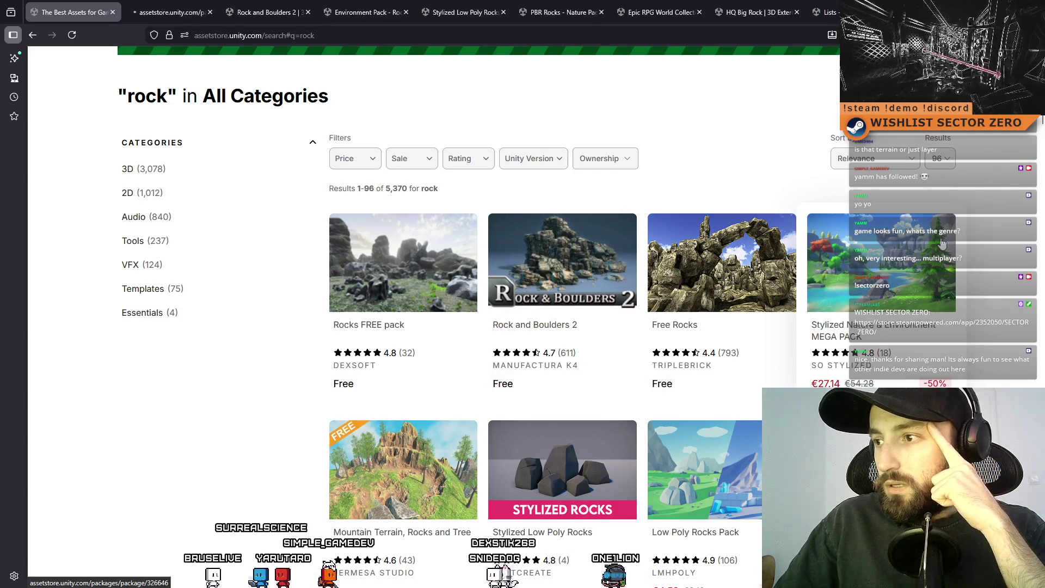
scroll(942, 243, "down", 3)
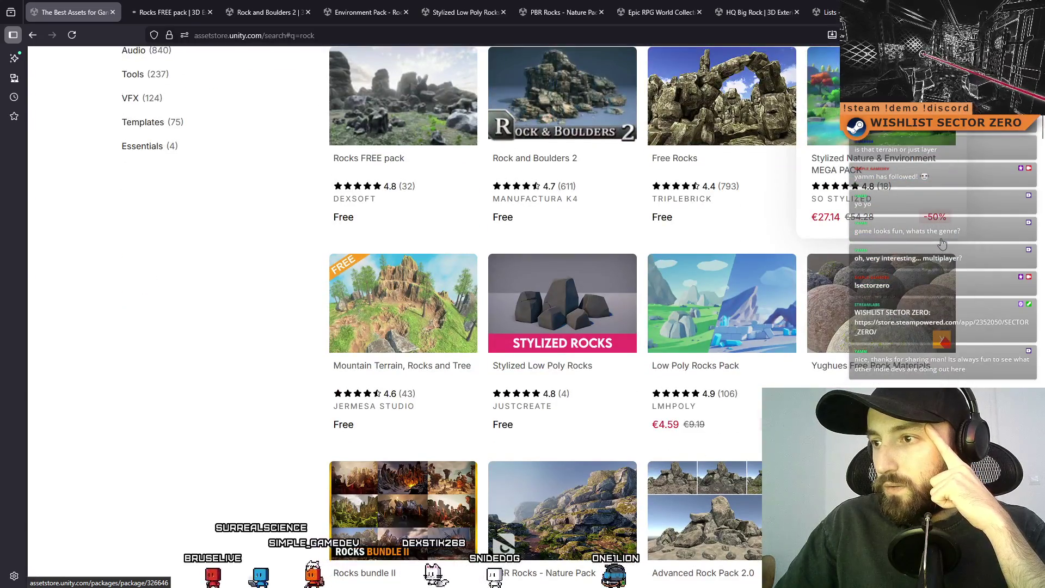
scroll(942, 243, "down", 3)
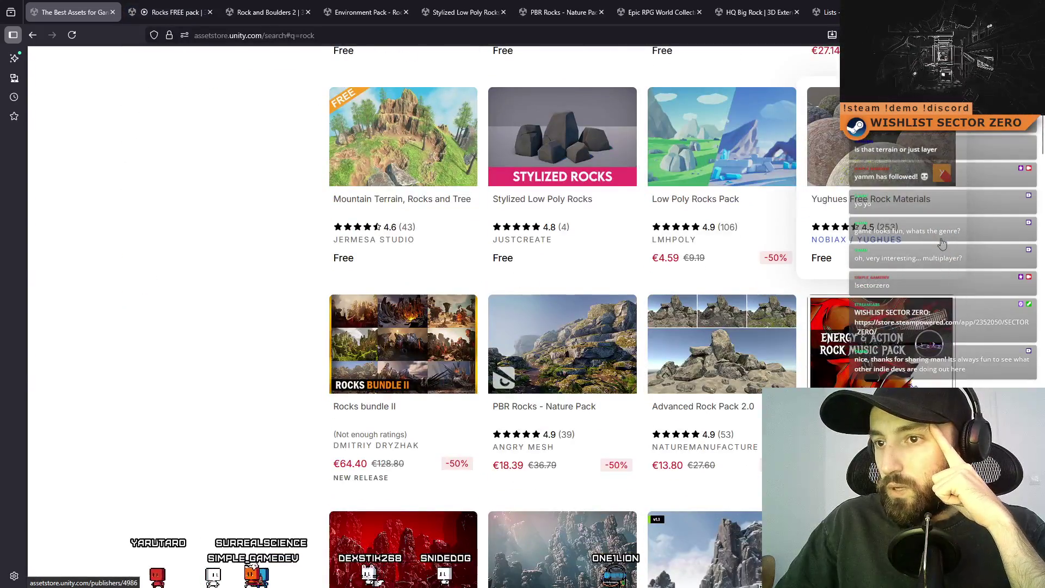
scroll(942, 243, "down", 5)
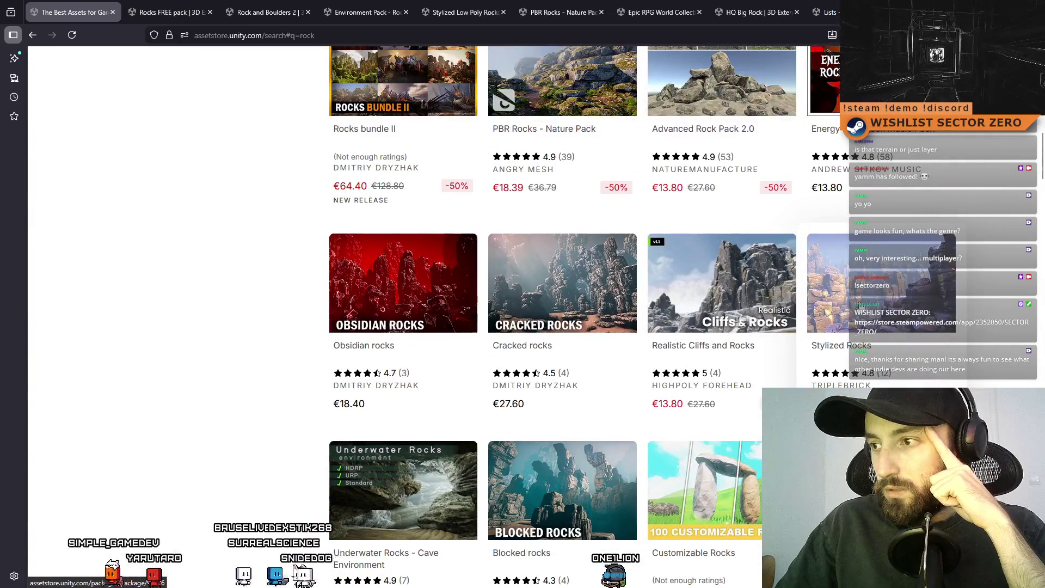
- Open Stylized Rocks and Cracked rocks in new tabs and scroll further down the results
middle_click(858, 296)
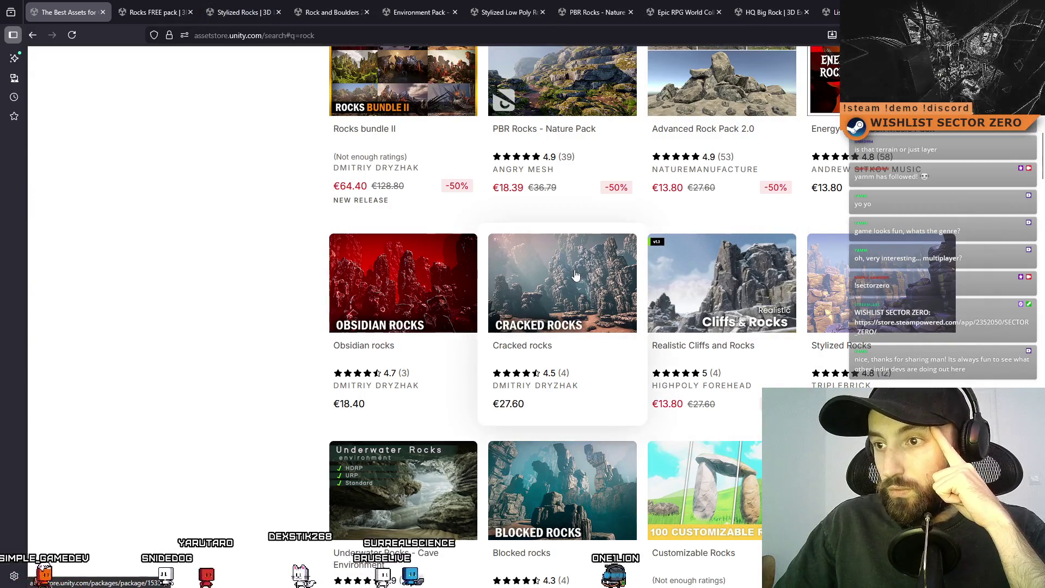
middle_click(634, 269)
scroll(669, 301, "down", 6)
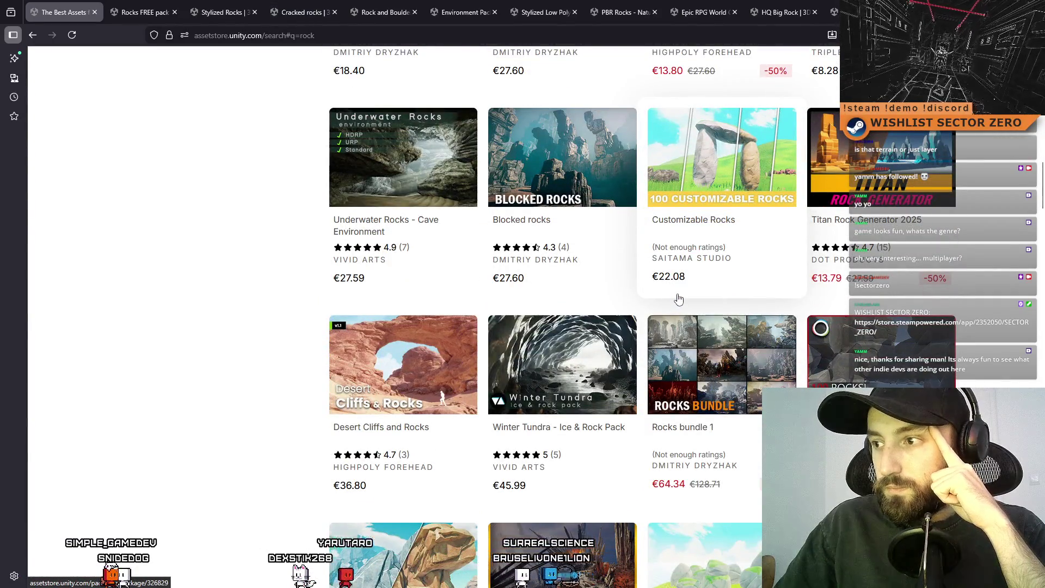
scroll(683, 297, "down", 4)
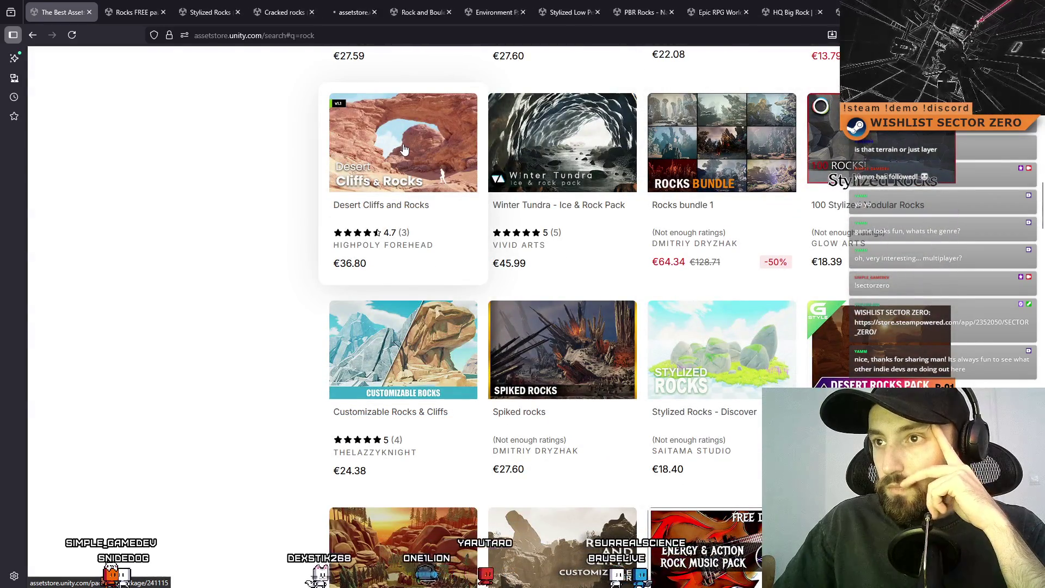
scroll(403, 149, "down", 2)
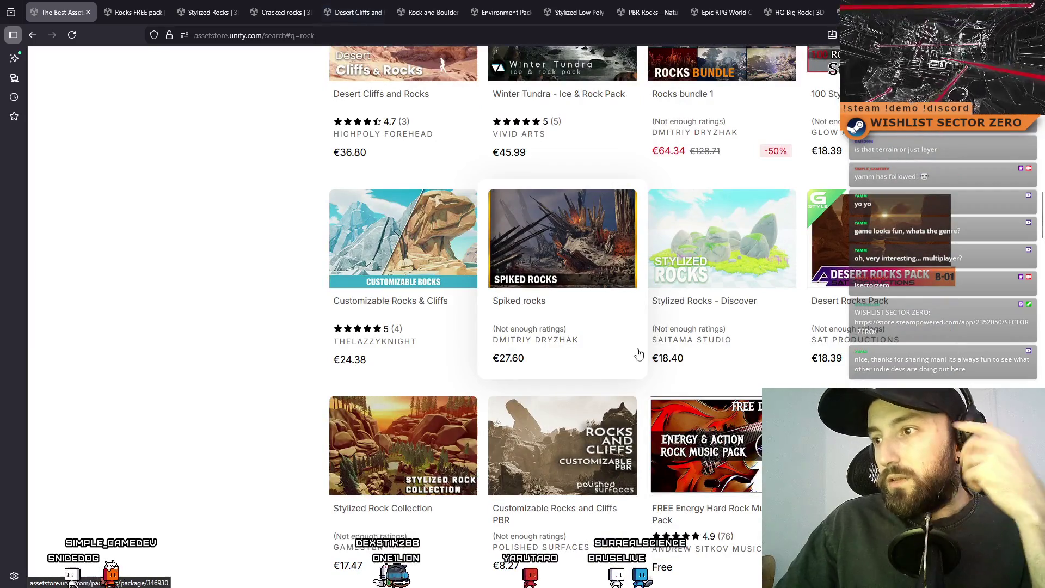
scroll(622, 373, "down", 5)
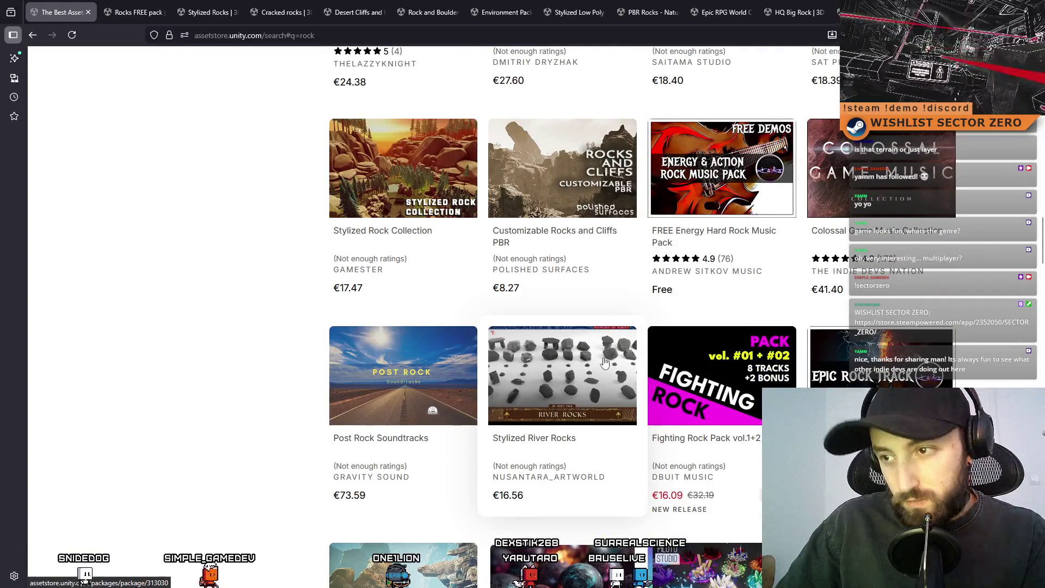
scroll(594, 361, "down", 9)
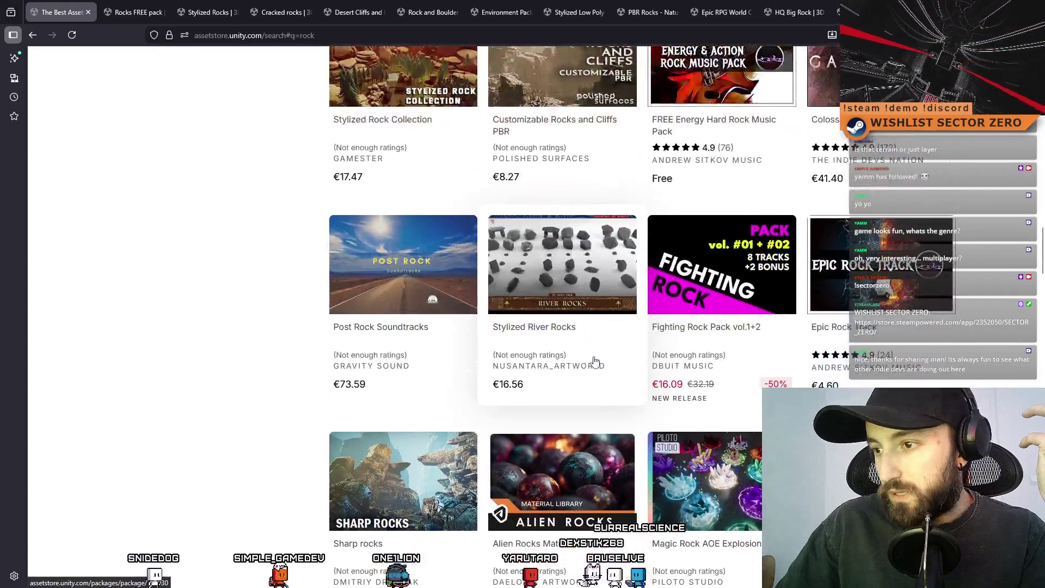
scroll(595, 362, "down", 13)
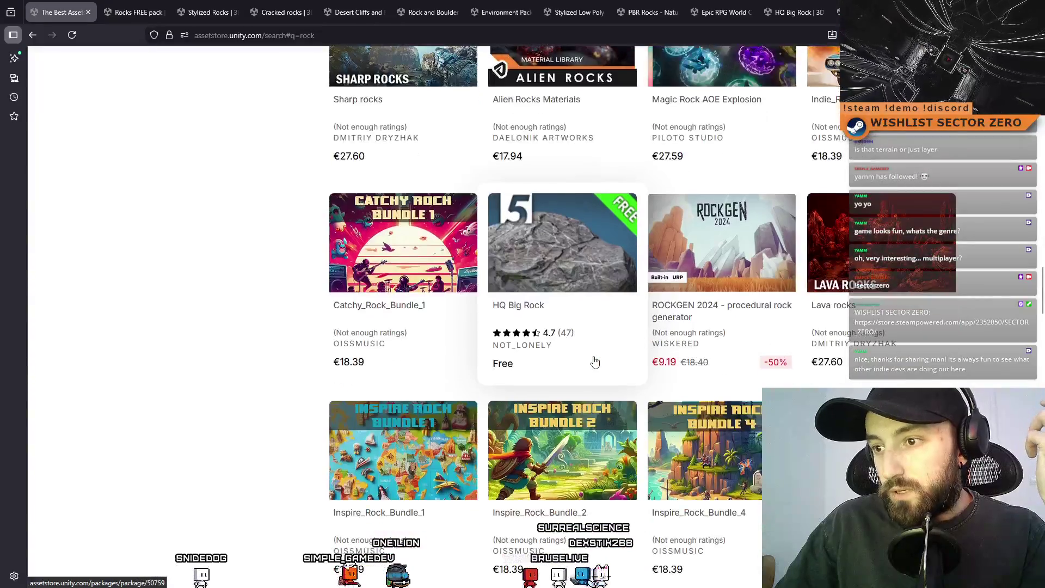
scroll(595, 362, "down", 4)
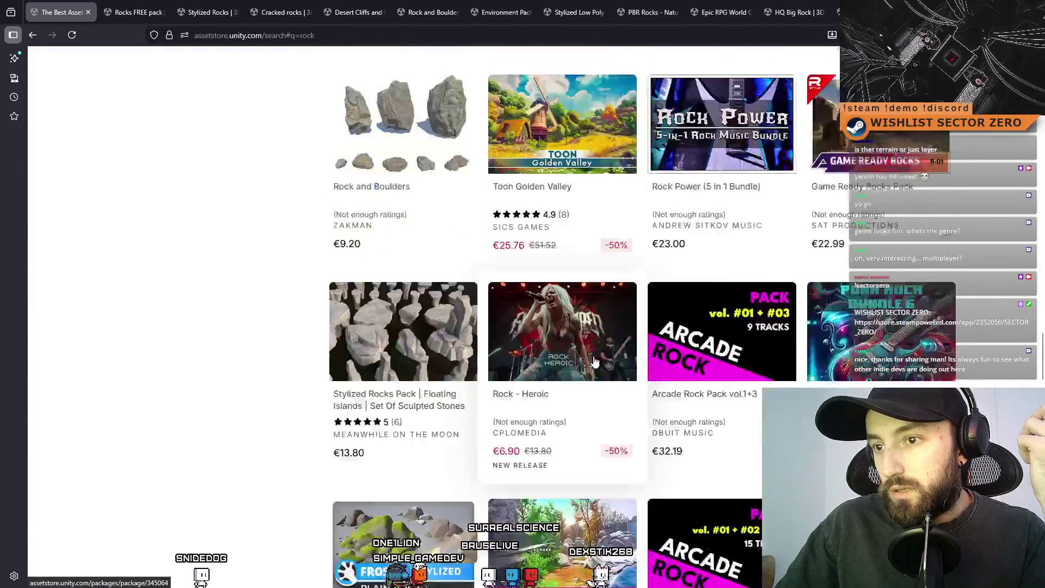
scroll(594, 360, "down", 19)
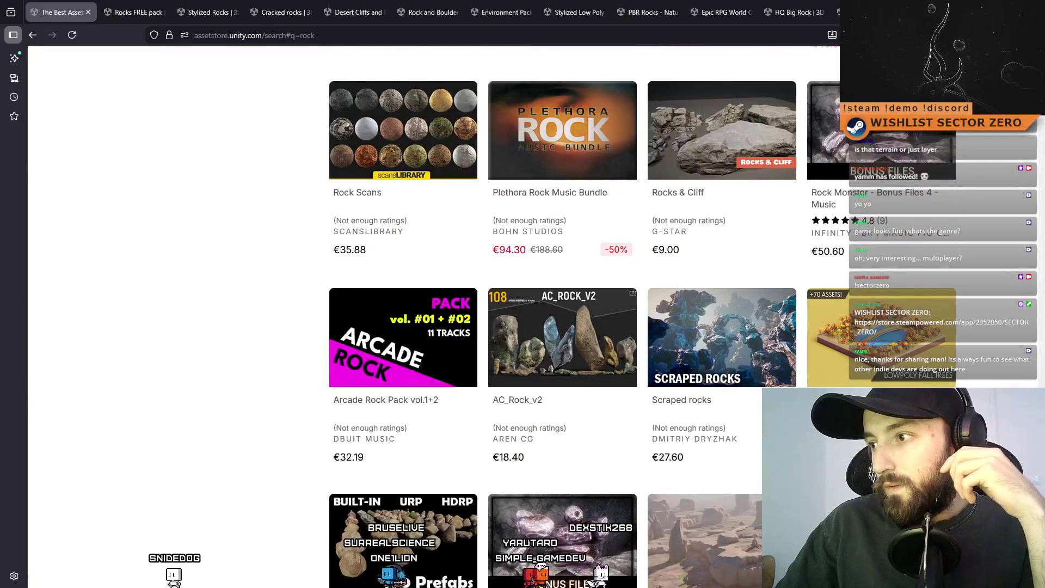
scroll(490, 316, "down", 15)
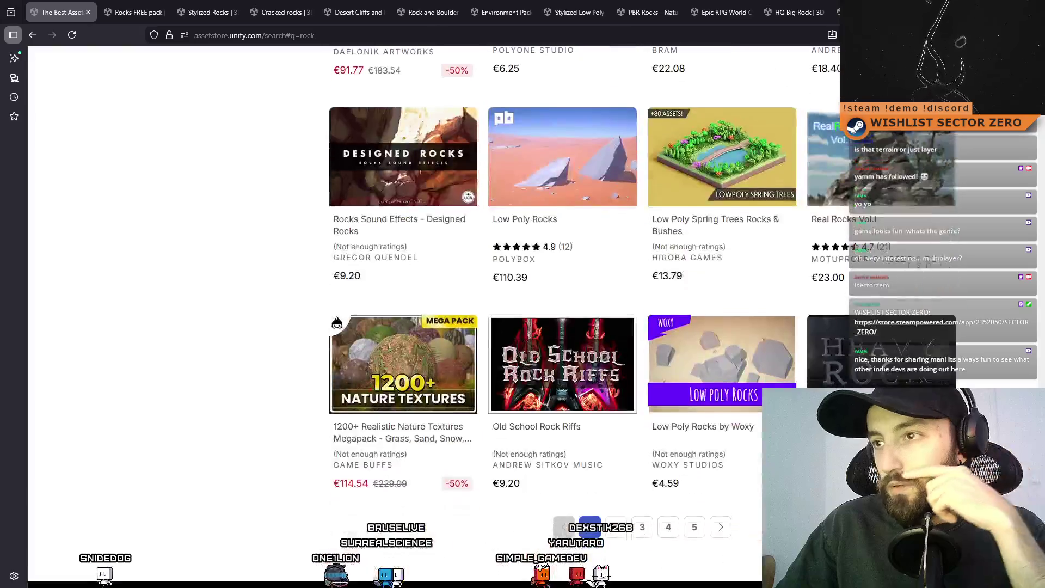
- Filter the rock results to Free, then close the Rocks FREE pack tab to reveal Stylized Rocks
key("Home")
scroll(459, 163, "down", 1)
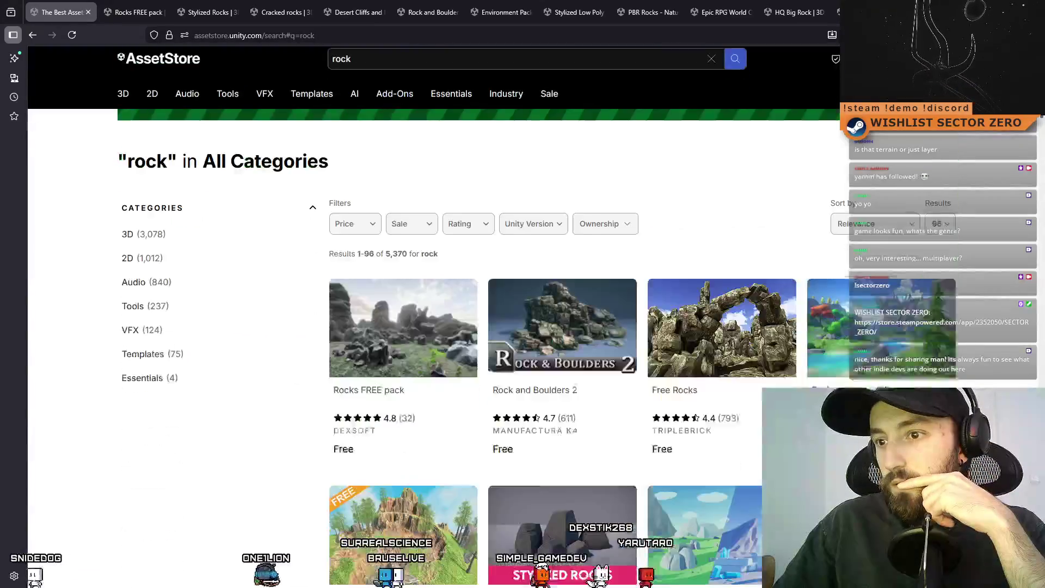
left_click(365, 211)
left_click(356, 242)
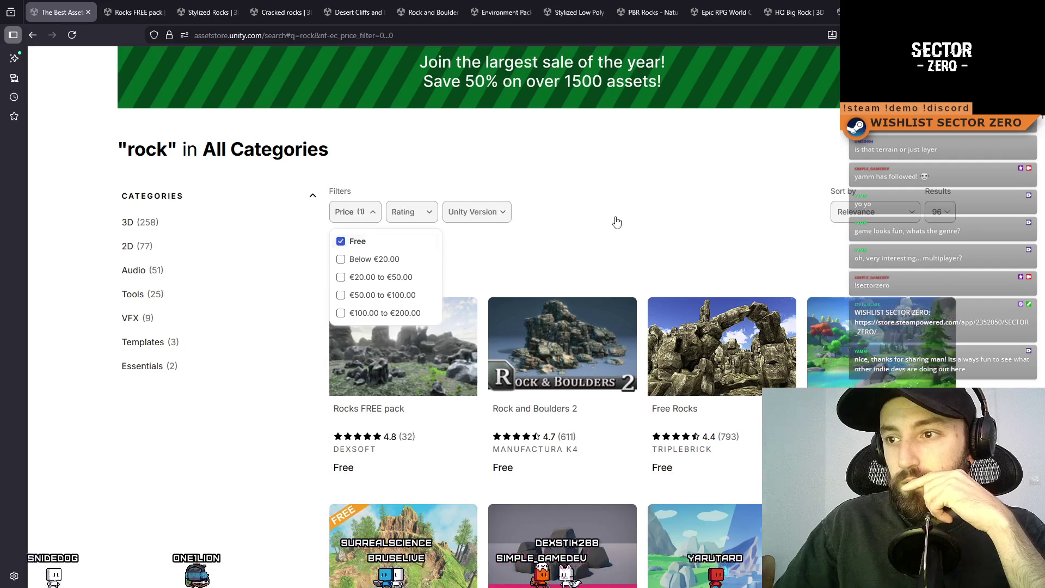
left_click(164, 9)
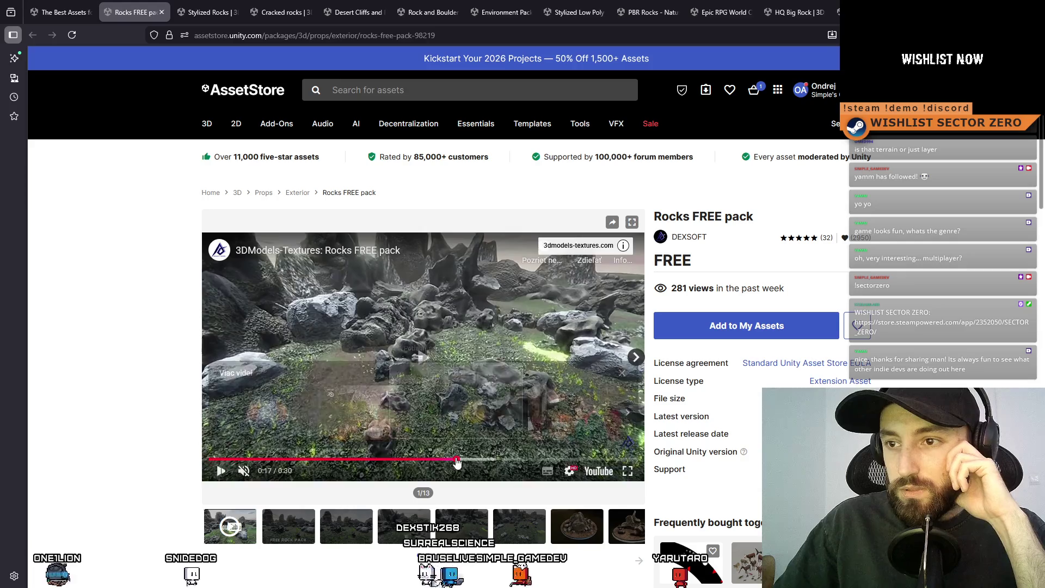
left_click(162, 12)
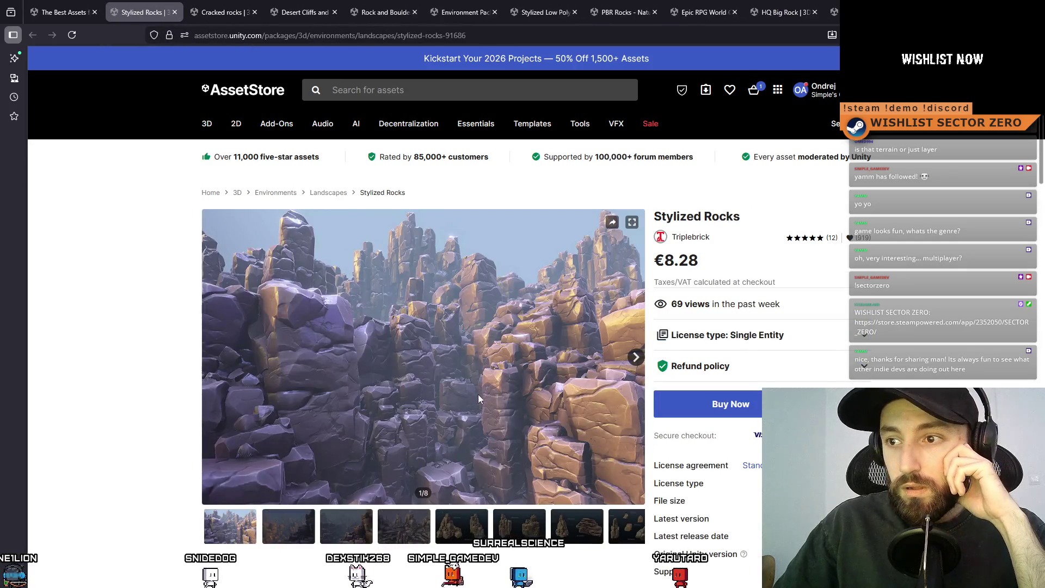
- Step through all Stylized Rocks preview images to the last one
left_click(635, 358)
left_click(637, 359)
left_click(637, 358)
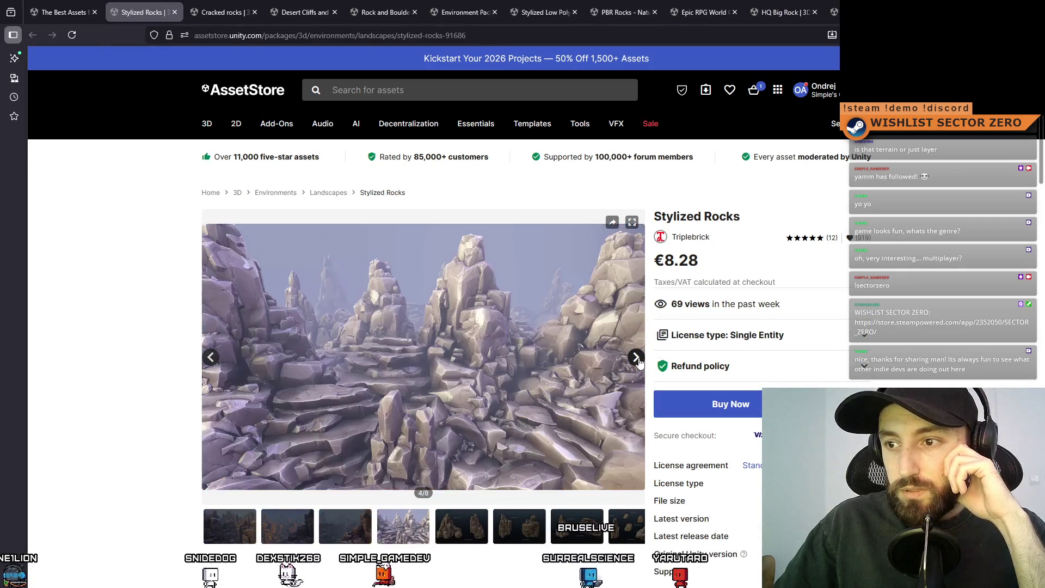
left_click(637, 358)
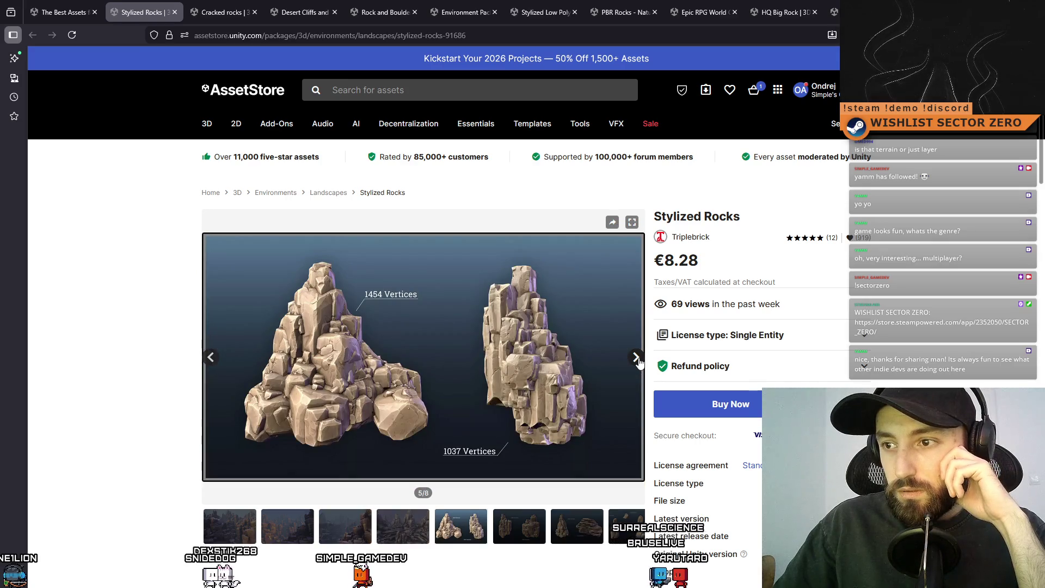
left_click(636, 358)
left_click(637, 358)
left_click(638, 359)
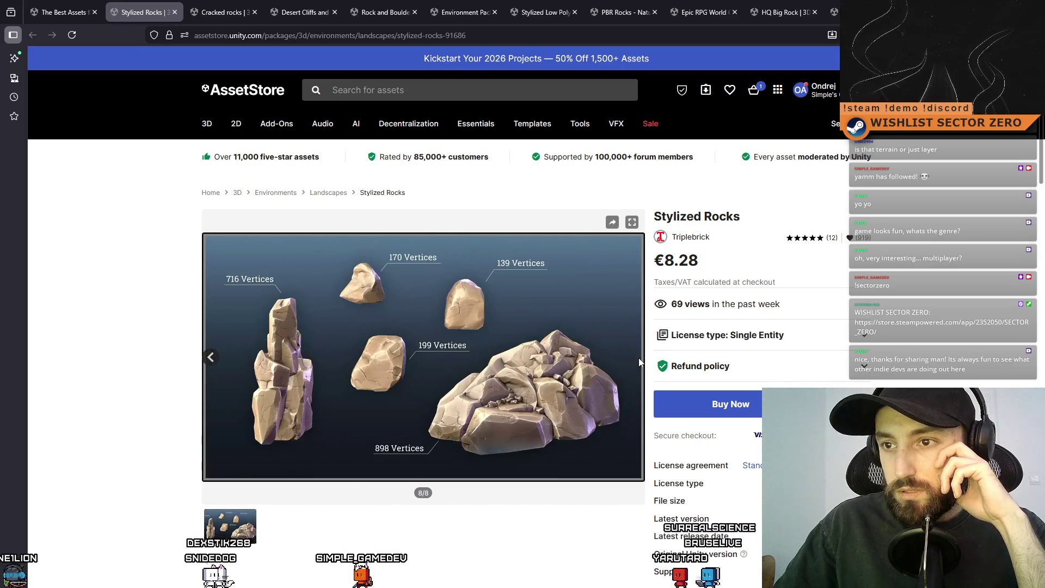
- View the Cracked rocks preview images three through eight, then move to Desert Cliffs and Rocks
key("ctrl+Tab")
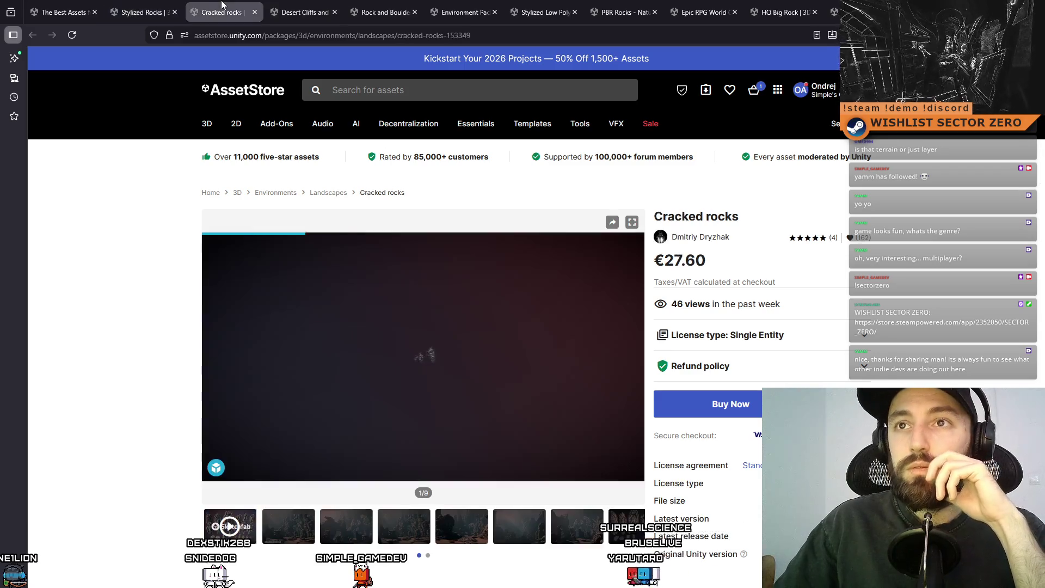
left_click(343, 538)
left_click(403, 526)
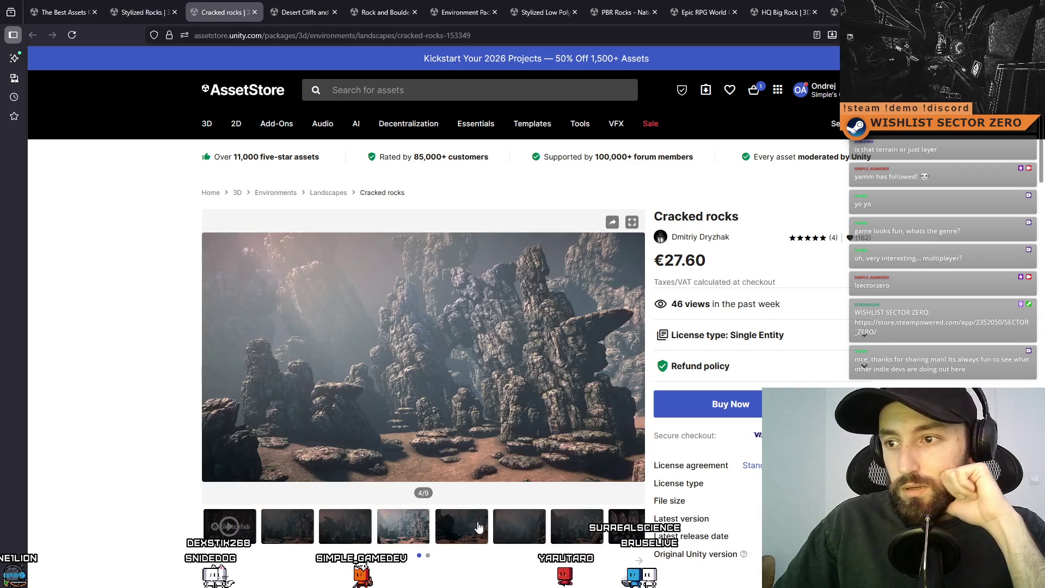
left_click(467, 531)
left_click(518, 526)
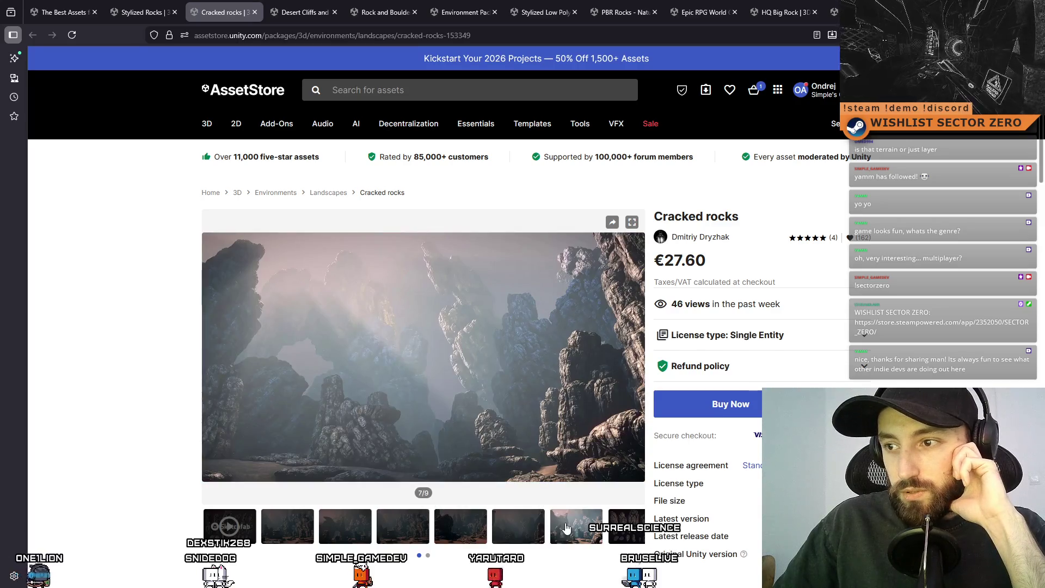
left_click(595, 525)
left_click(612, 527)
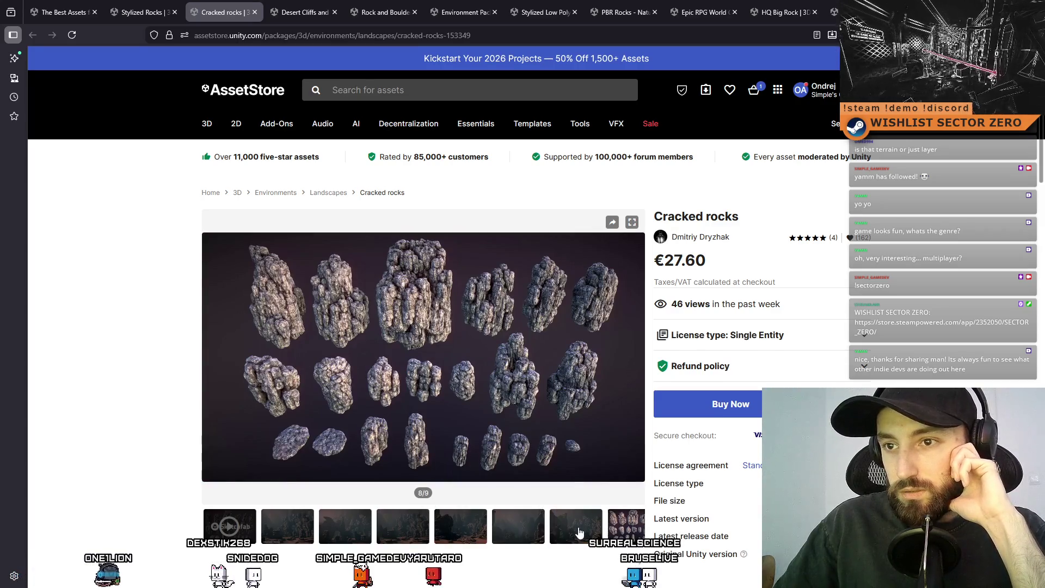
mouse_move(464, 116)
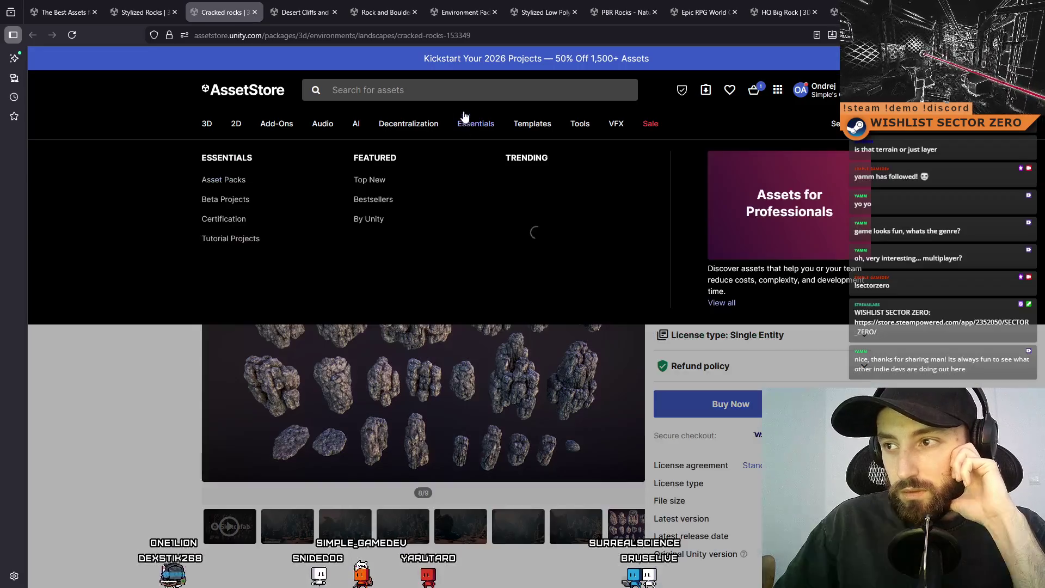
key("ctrl+Tab")
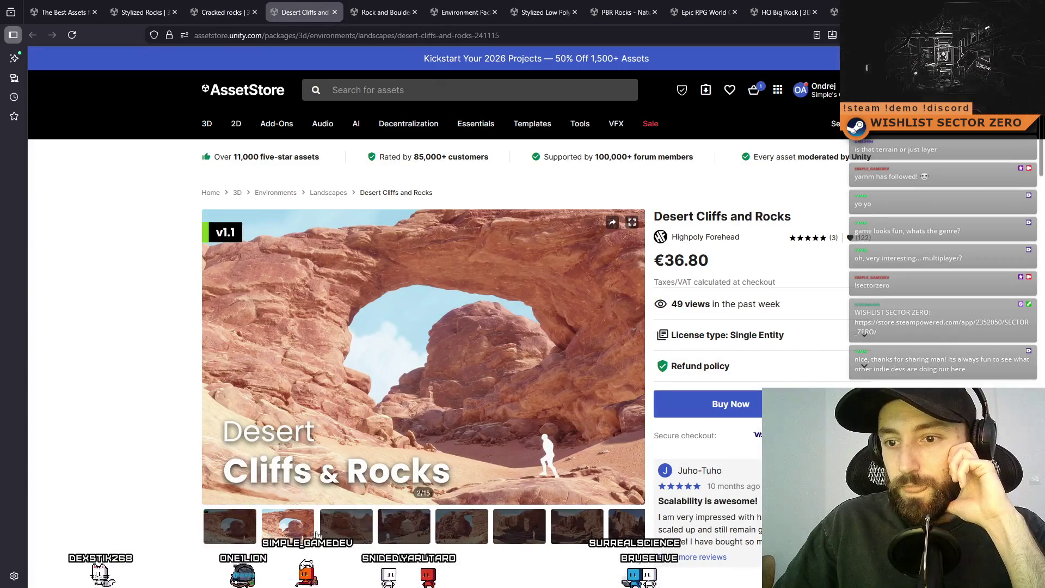
- Flip through the Desert Cliffs and Rocks preview images, from the third image to the final rock close-up
left_click(326, 529)
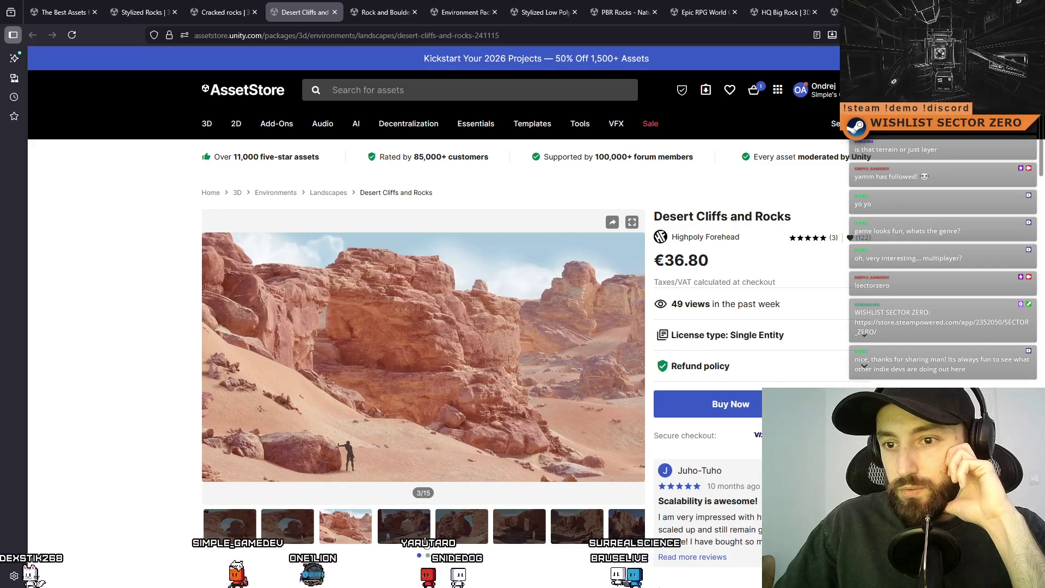
left_click(404, 536)
left_click(461, 536)
left_click(518, 539)
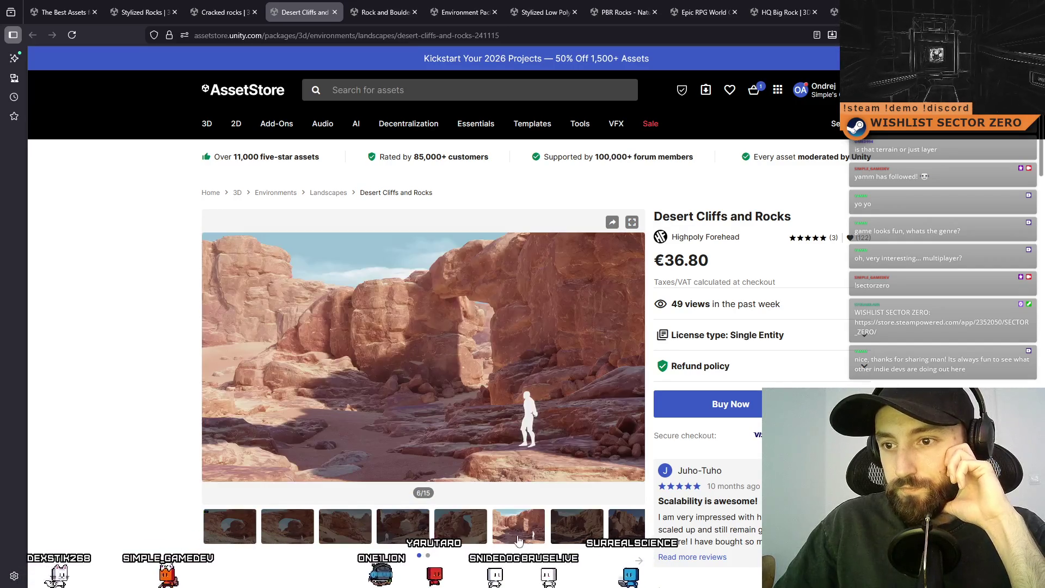
left_click(592, 536)
left_click(620, 537)
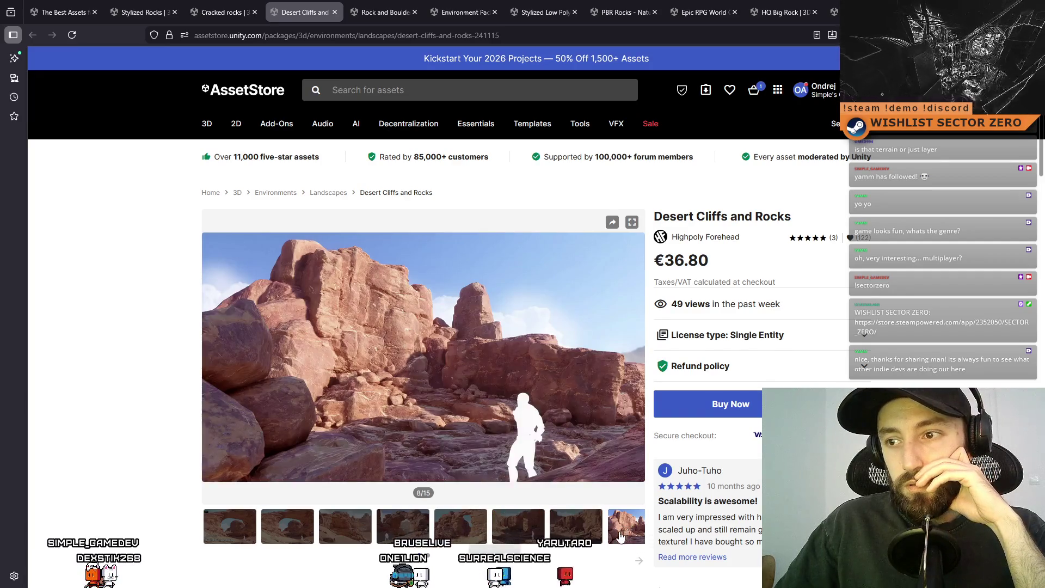
left_click(355, 515)
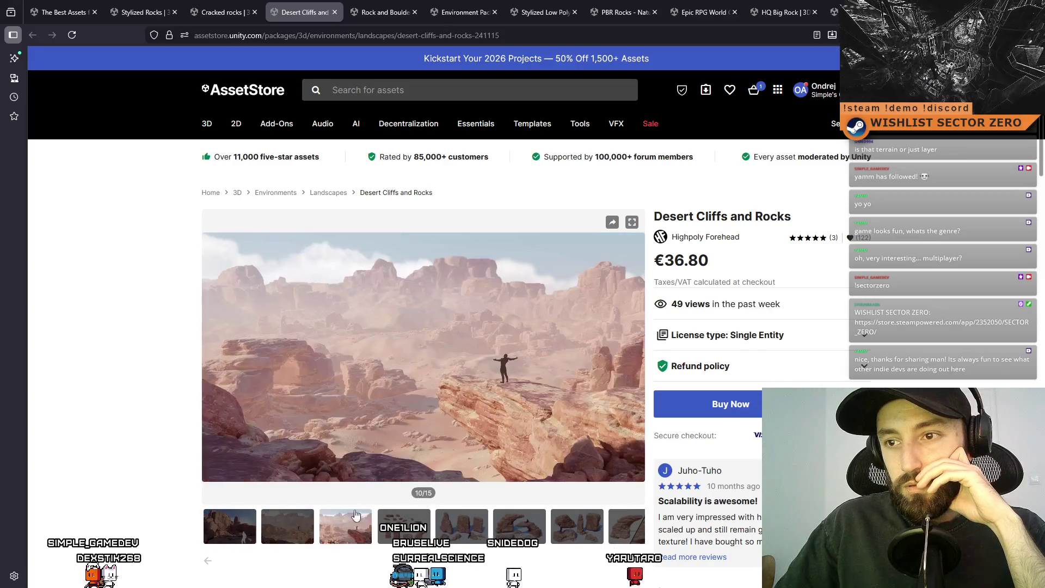
left_click(404, 523)
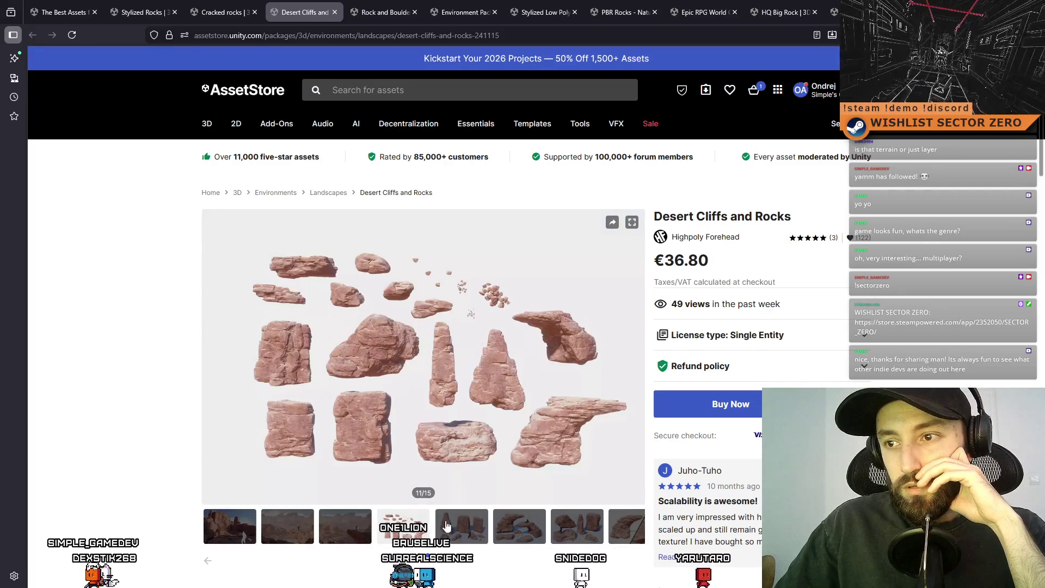
left_click(462, 528)
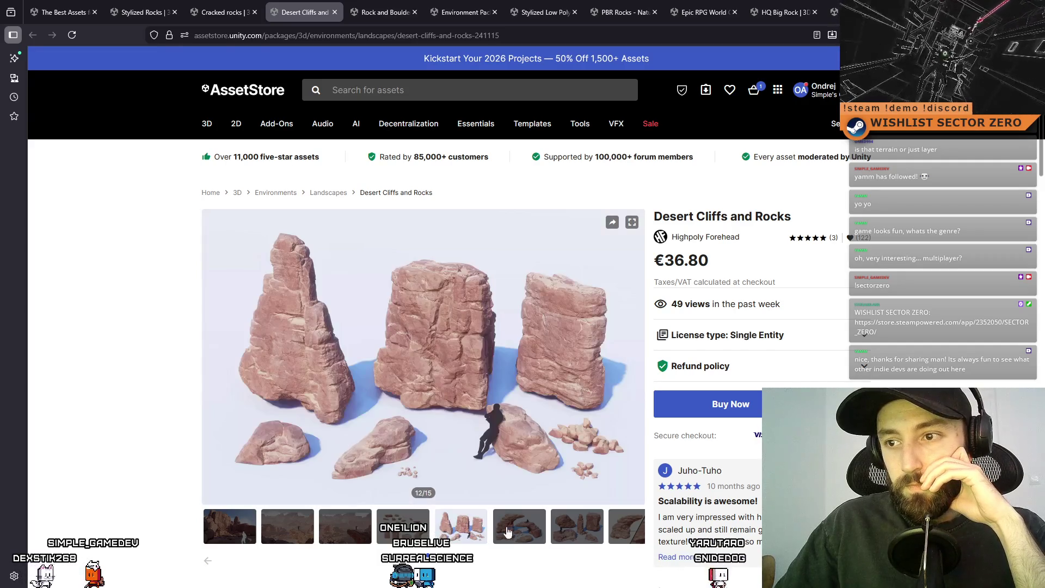
left_click(576, 527)
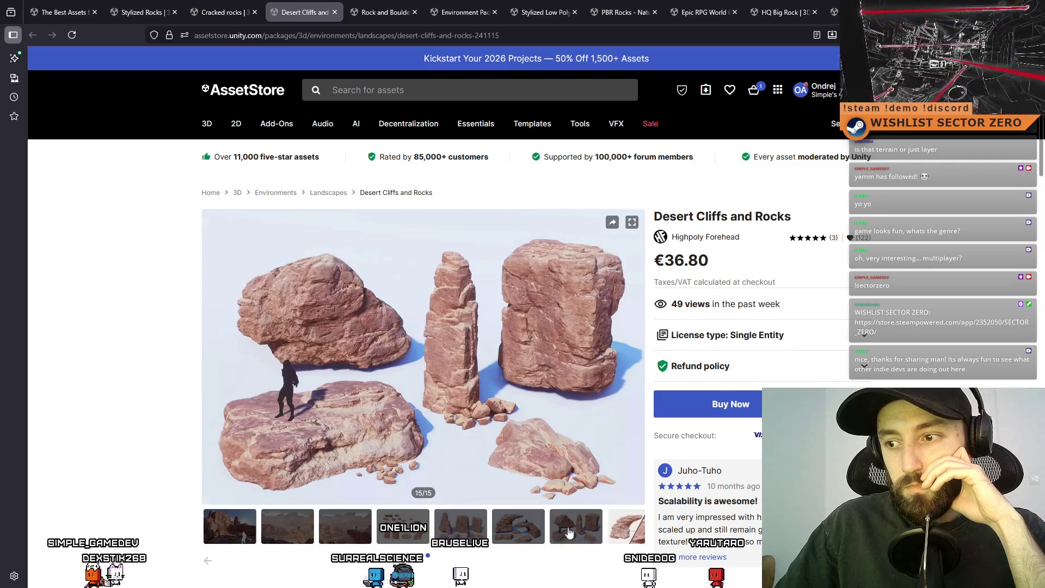
left_click(626, 526)
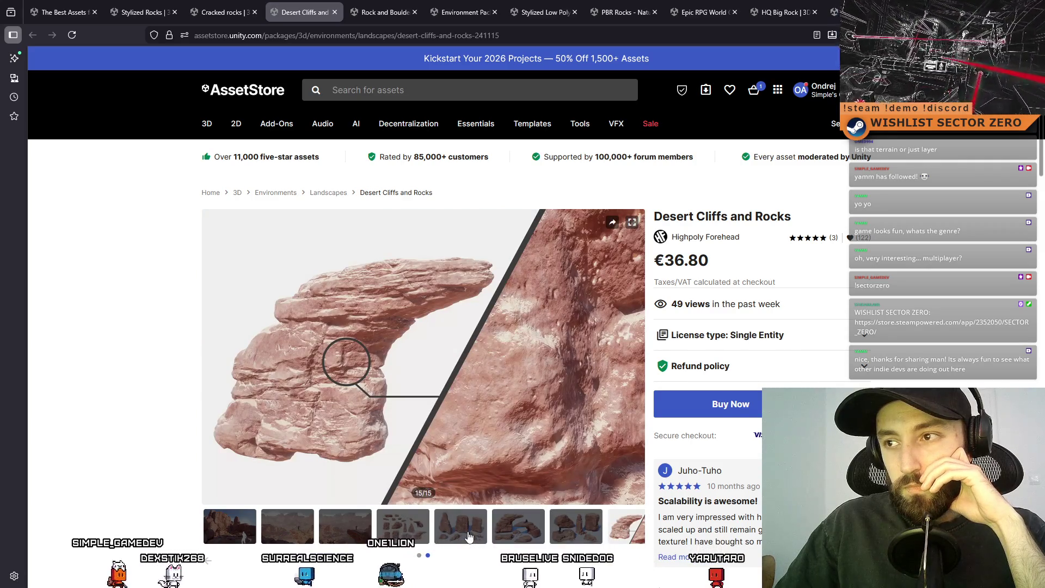
- Scroll the Desert Cliffs page, then switch to the Rock and Boulders 2 page and briefly the Environment Pack page
scroll(476, 519, "down", 5)
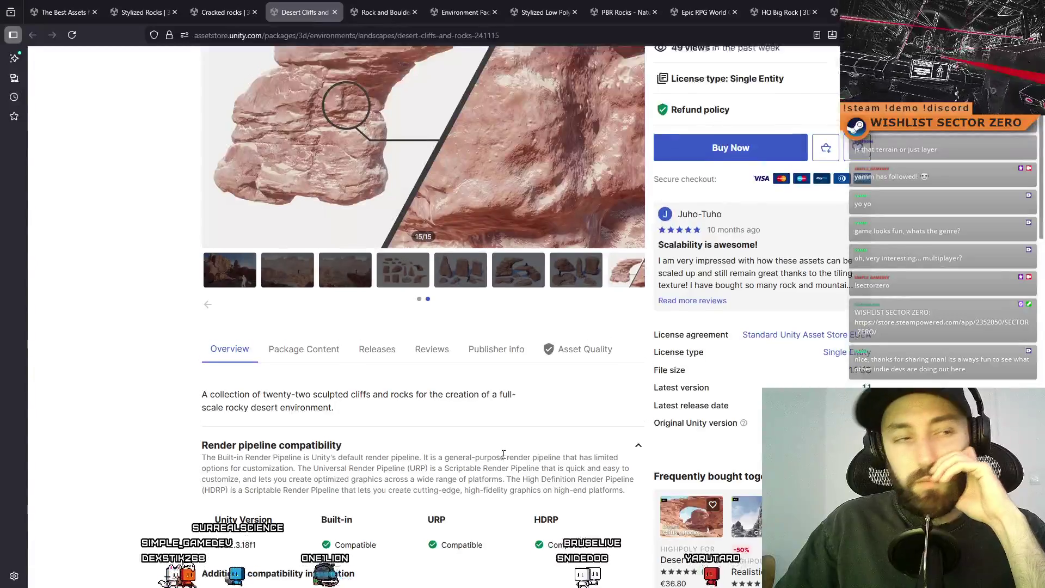
scroll(503, 460, "up", 3)
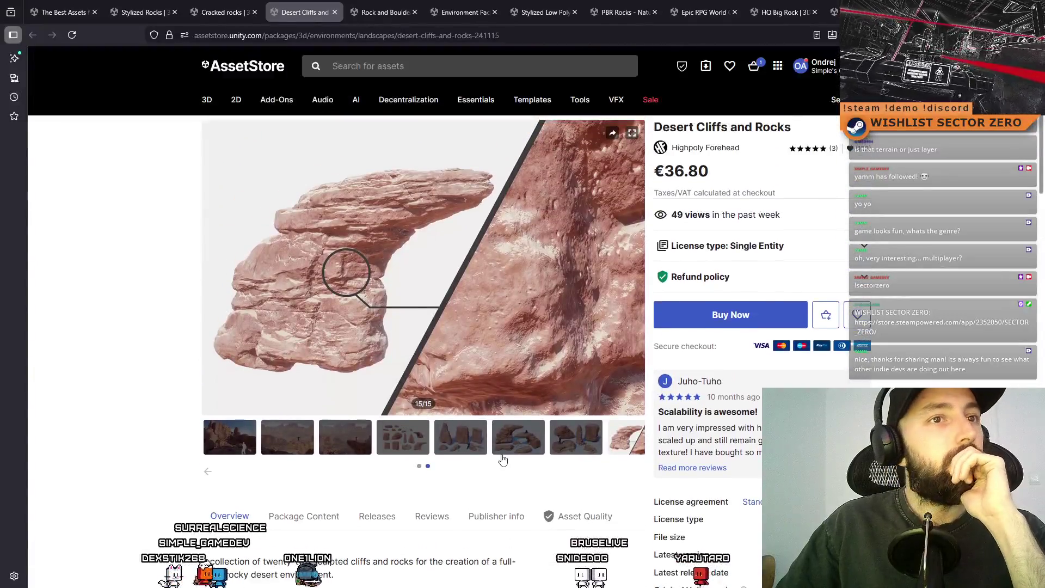
left_click(385, 12)
left_click(463, 12)
- On Rock and Boulders 2, view the package content details and the Texture Customization preview
left_click(384, 12)
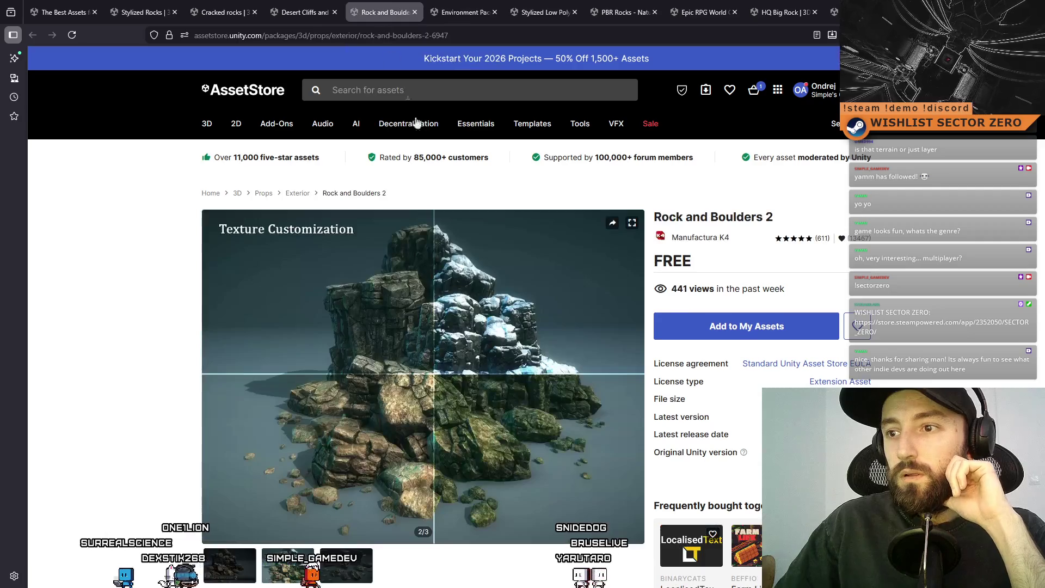
scroll(491, 264, "down", 3)
scroll(381, 327, "down", 1)
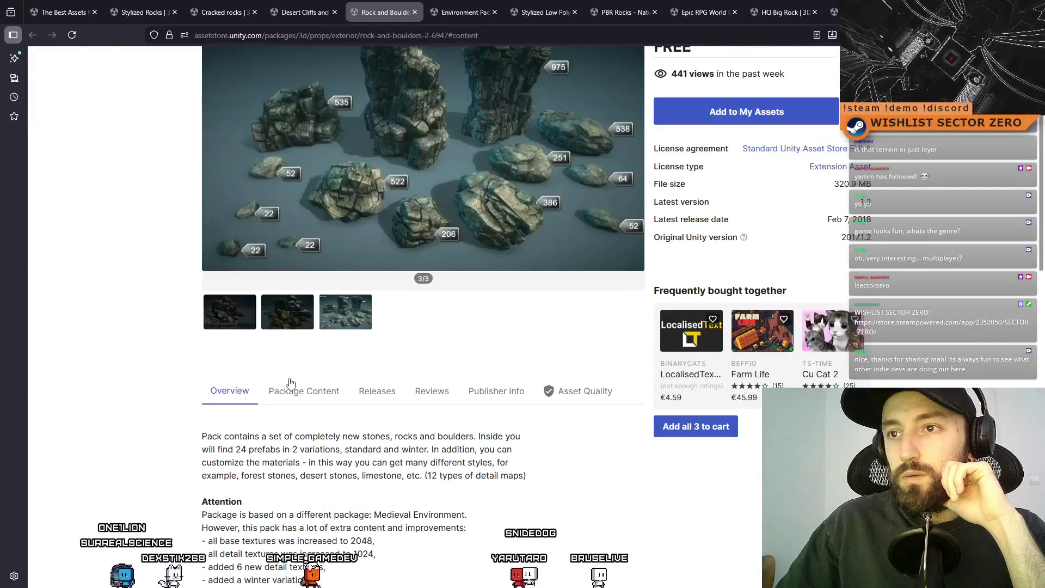
left_click(297, 387)
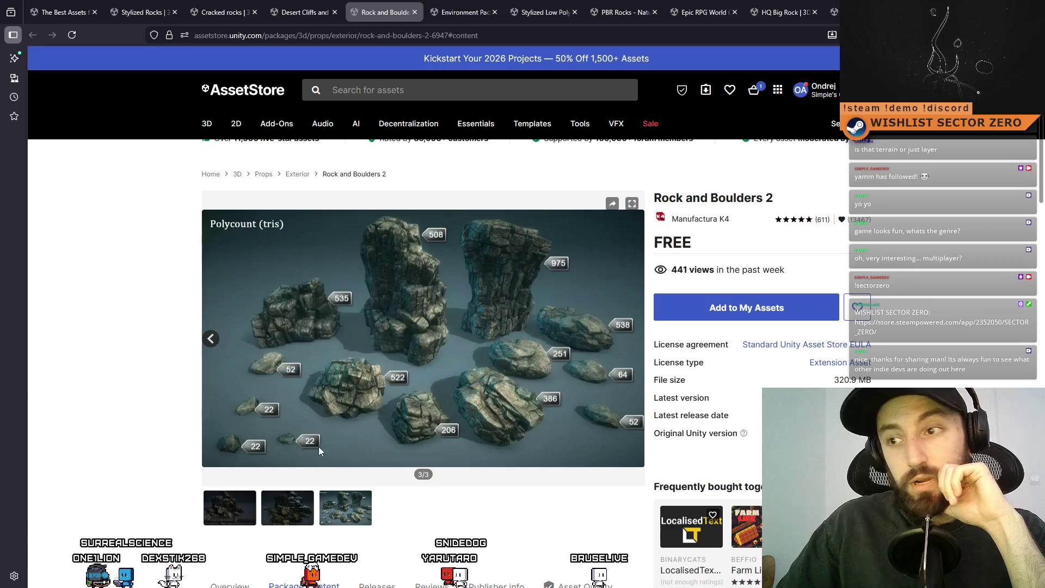
left_click(289, 499)
- Browse the Environment Pack - Rocks Stylized preview images
left_click(463, 12)
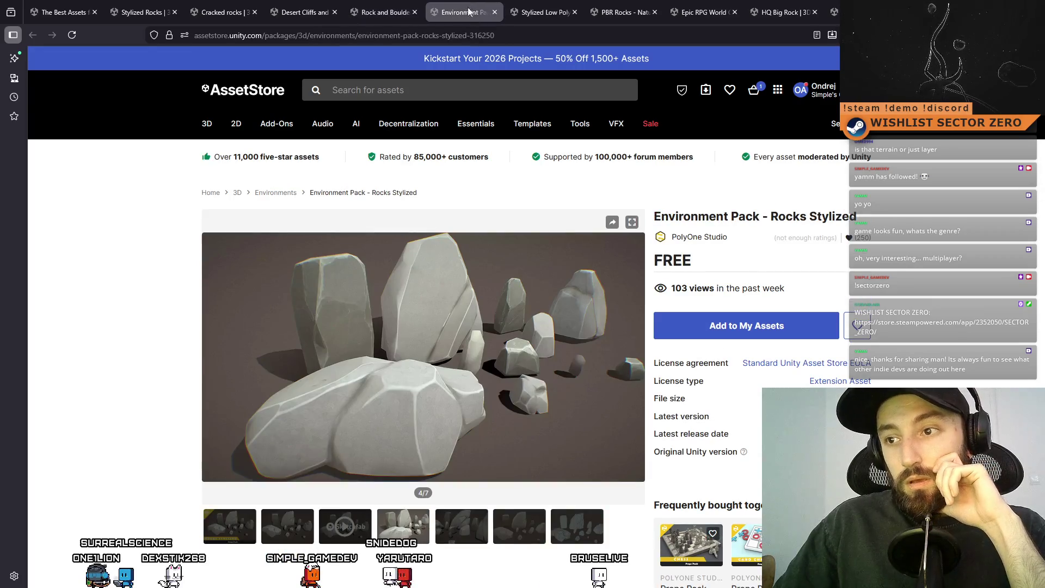
left_click(438, 525)
key("Right")
key("Right")
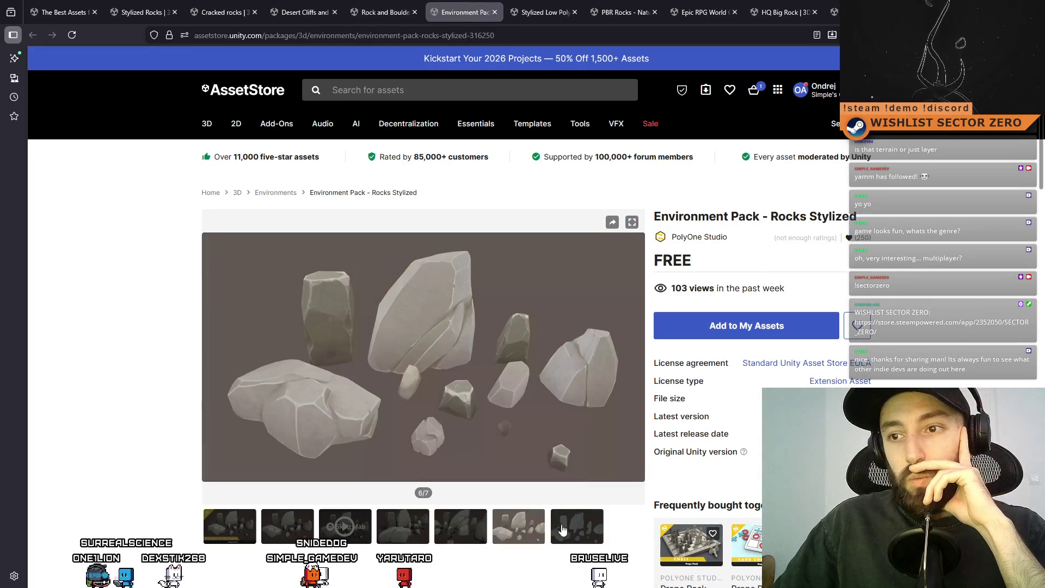
left_click(426, 541)
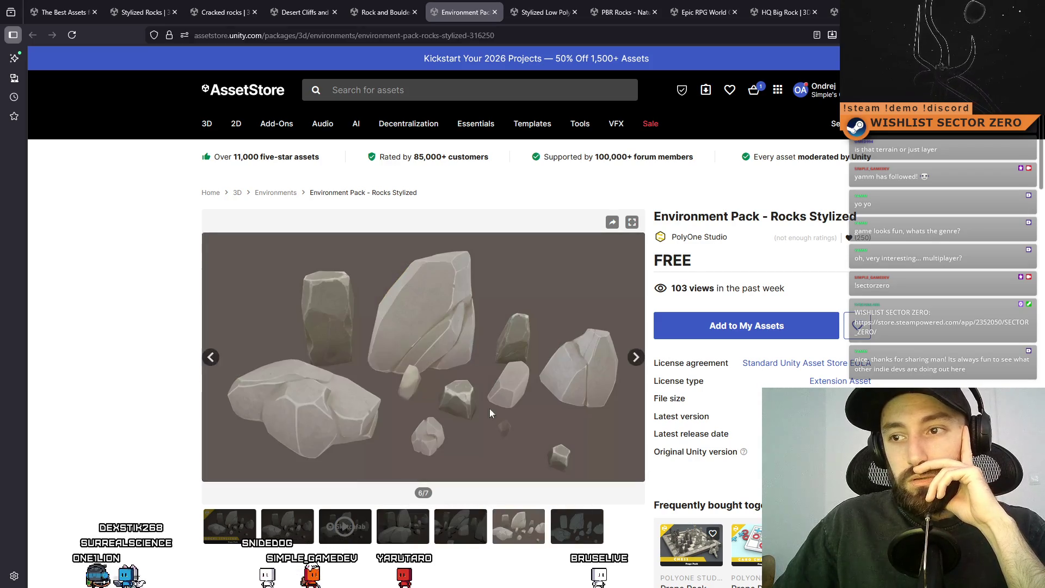
- Check Stylized Low Poly Rocks, then view PBR Rocks - Nature Pack's Standard/HDRP/URP comparison and desert previews
left_click(541, 12)
left_click(615, 12)
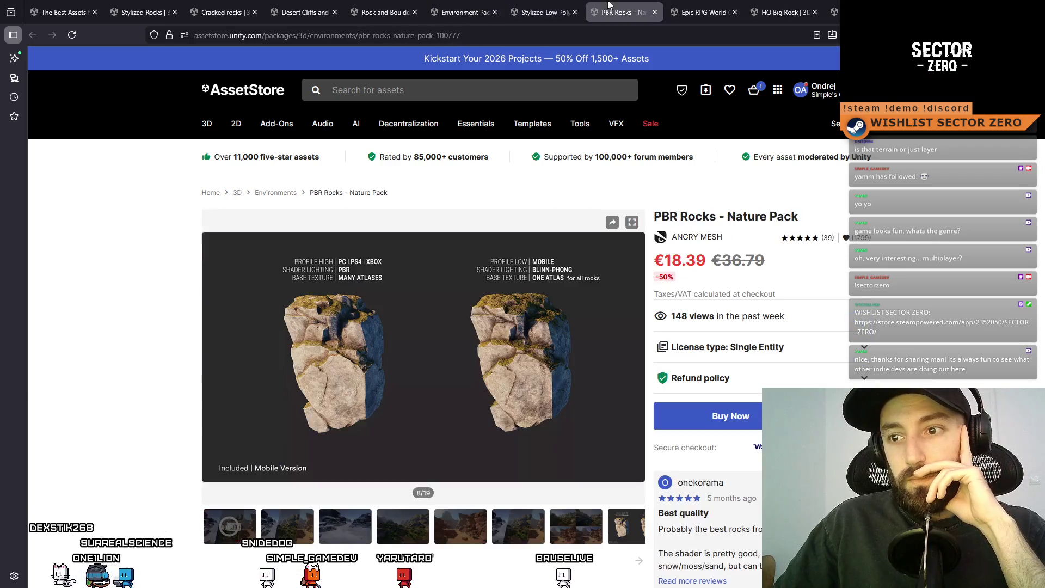
left_click(280, 537)
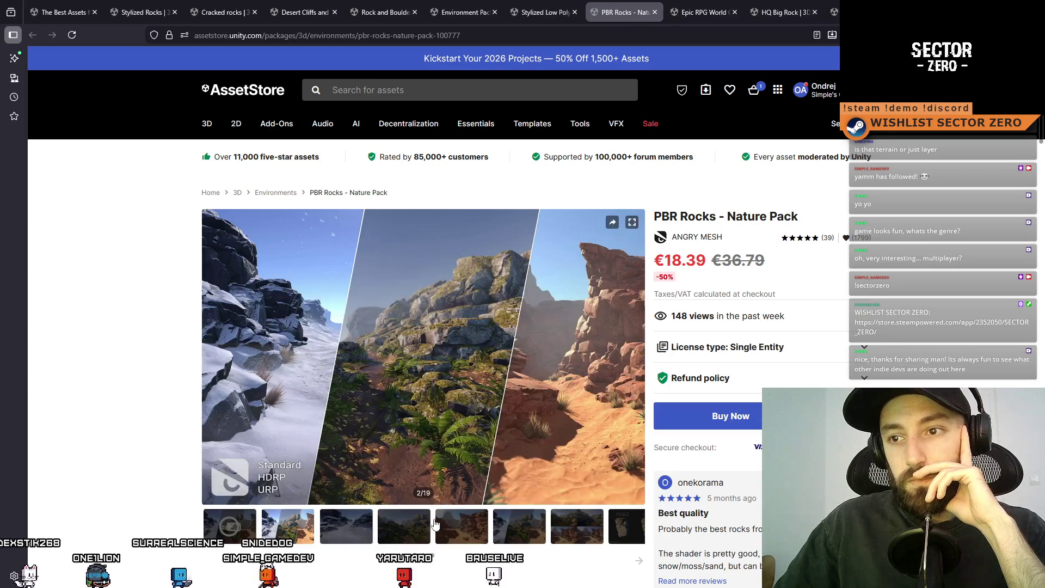
left_click(443, 539)
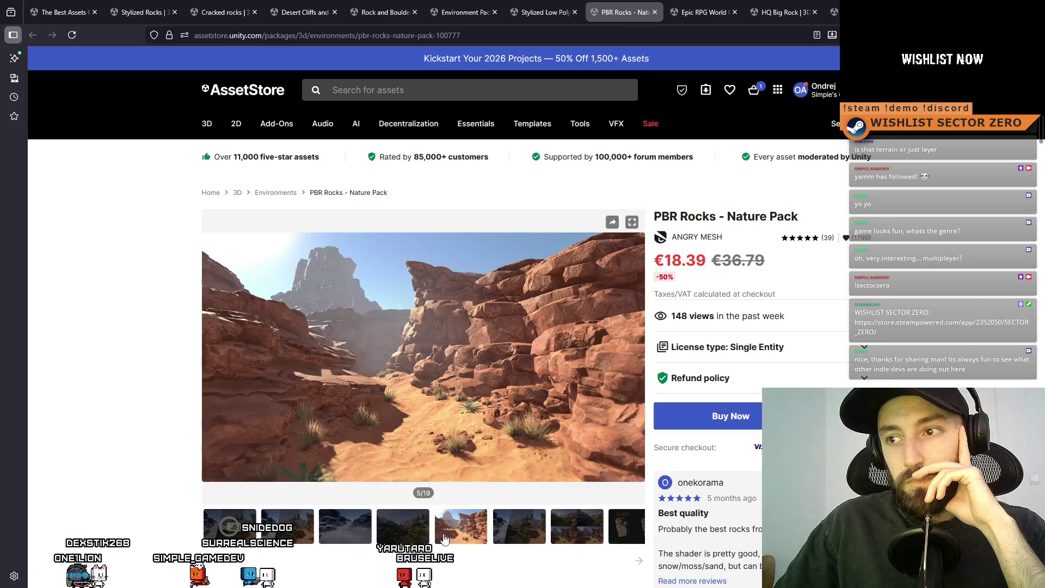
left_click(518, 527)
- Close the Epic RPG World, HQ Big Rock and saved assets list pages
left_click(702, 12)
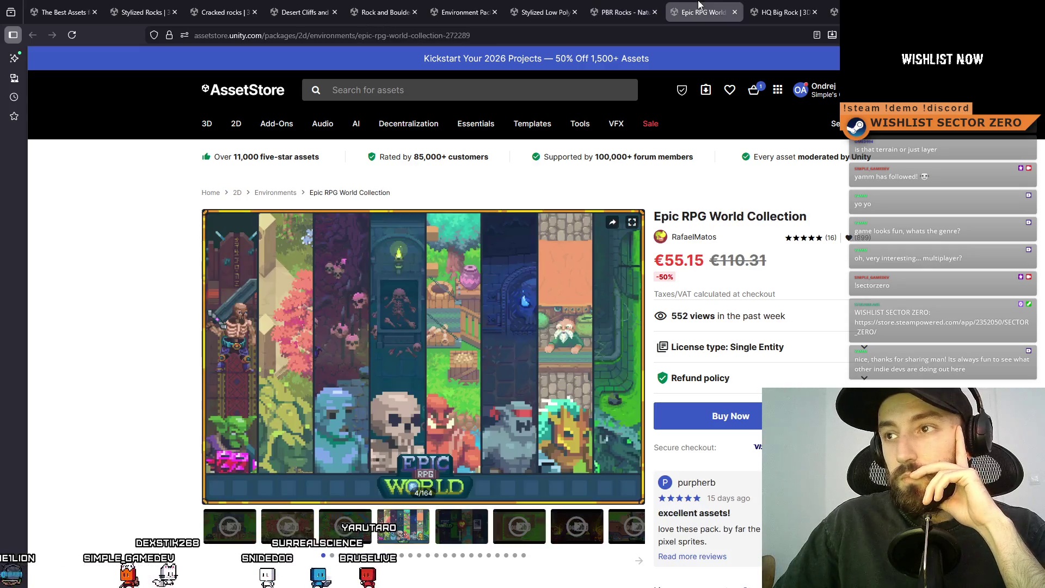
left_click(735, 12)
left_click(735, 11)
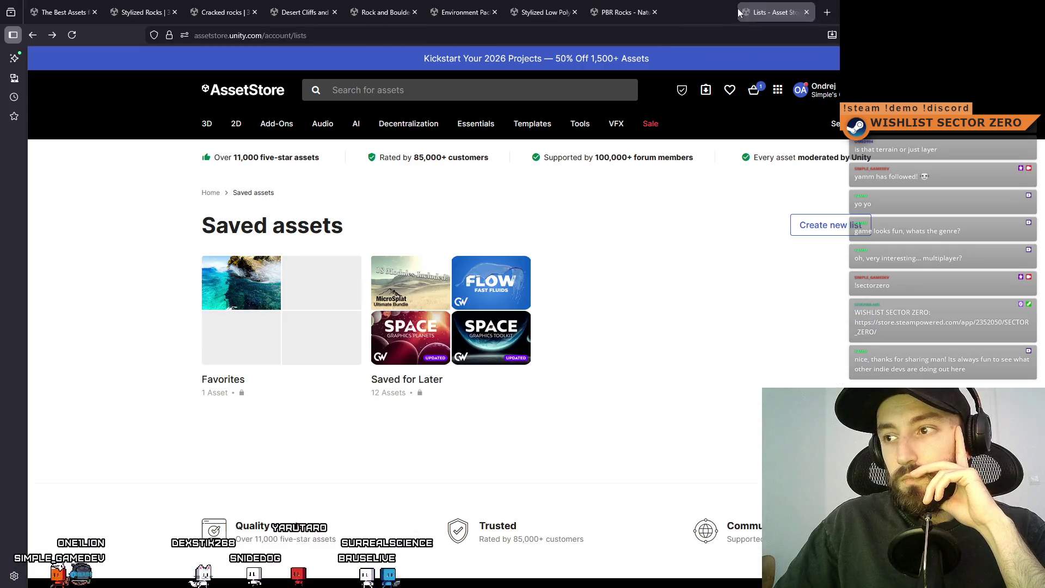
left_click(735, 12)
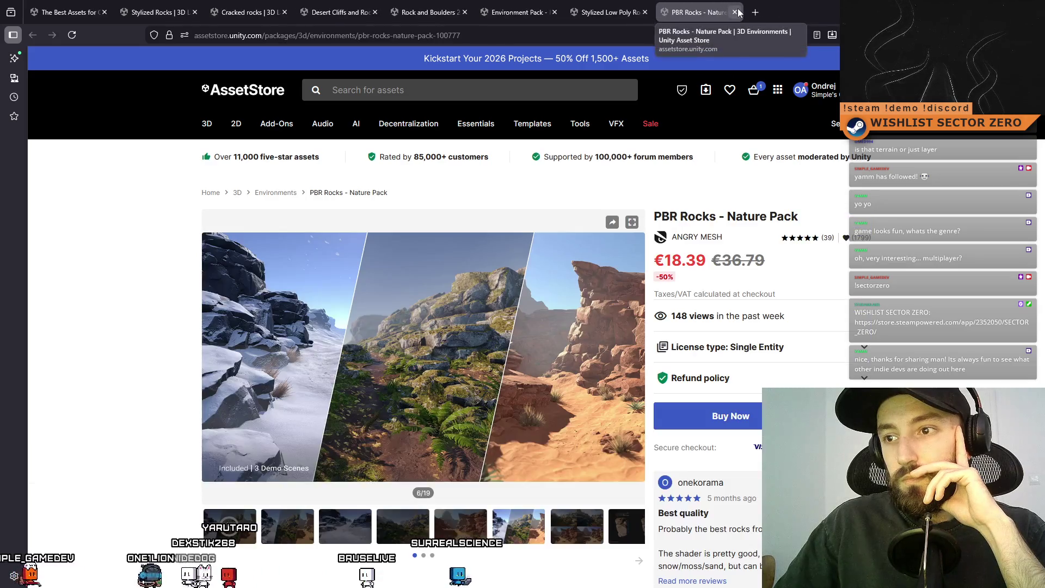
- Cycle back through Environment Pack, Rock and Boulders 2, Desert Cliffs and Rocks, and Cracked rocks pages
left_click(517, 11)
left_click(434, 7)
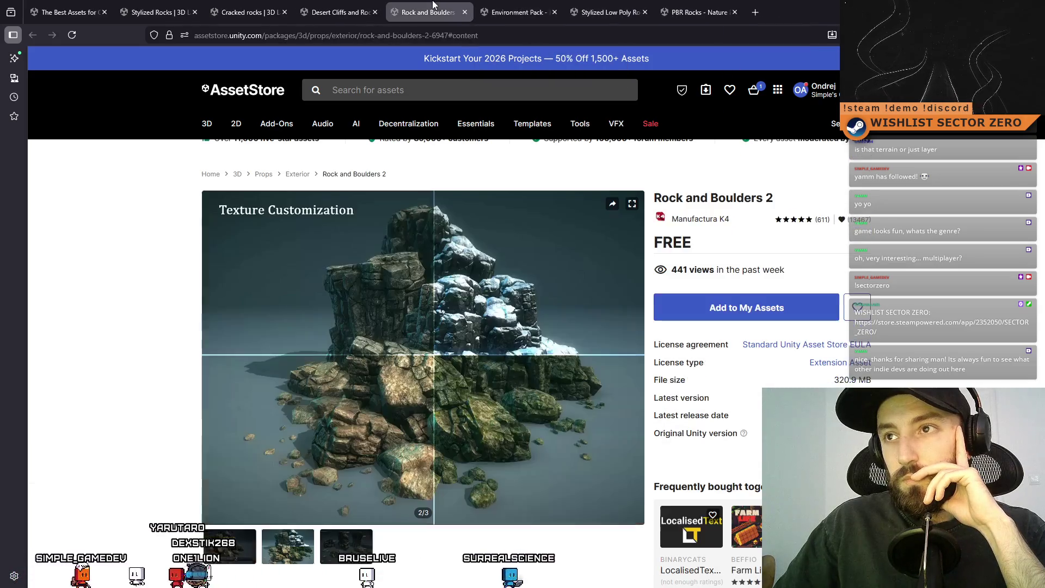
left_click(333, 7)
left_click(258, 5)
- Return to the Desert Cliffs and Rocks page, priced at €36.80
left_click(338, 7)
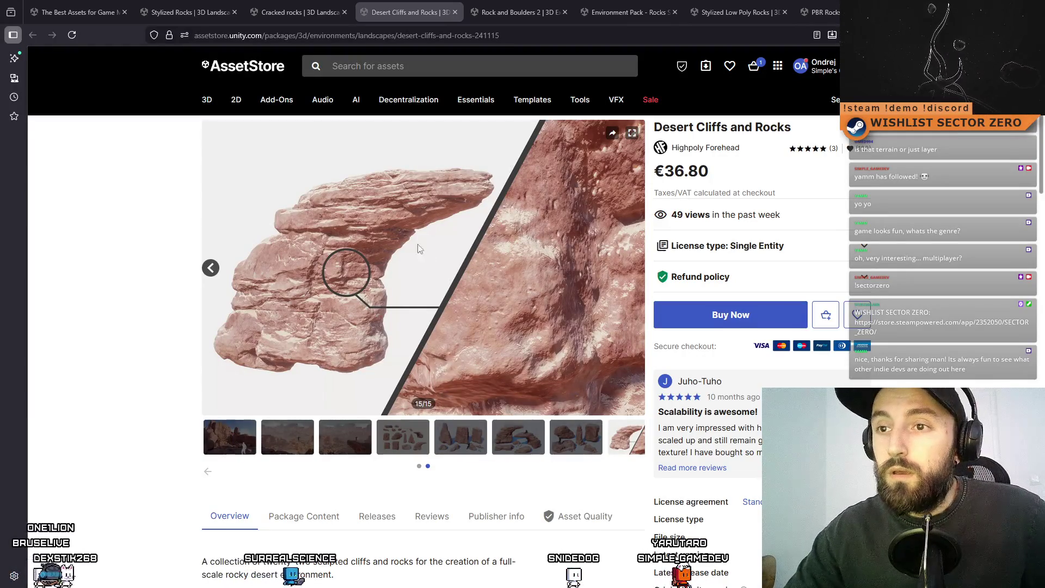
- Glance over the open rock pack pages, from Rock and Boulders 2 to Stylized Rocks, then return to search results
left_click(537, 14)
left_click(634, 11)
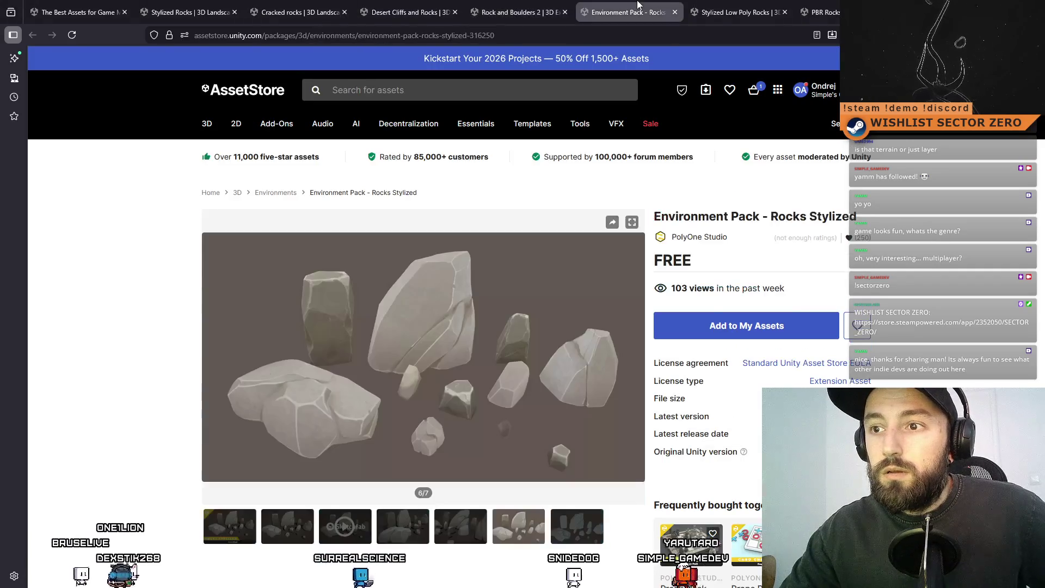
left_click(760, 14)
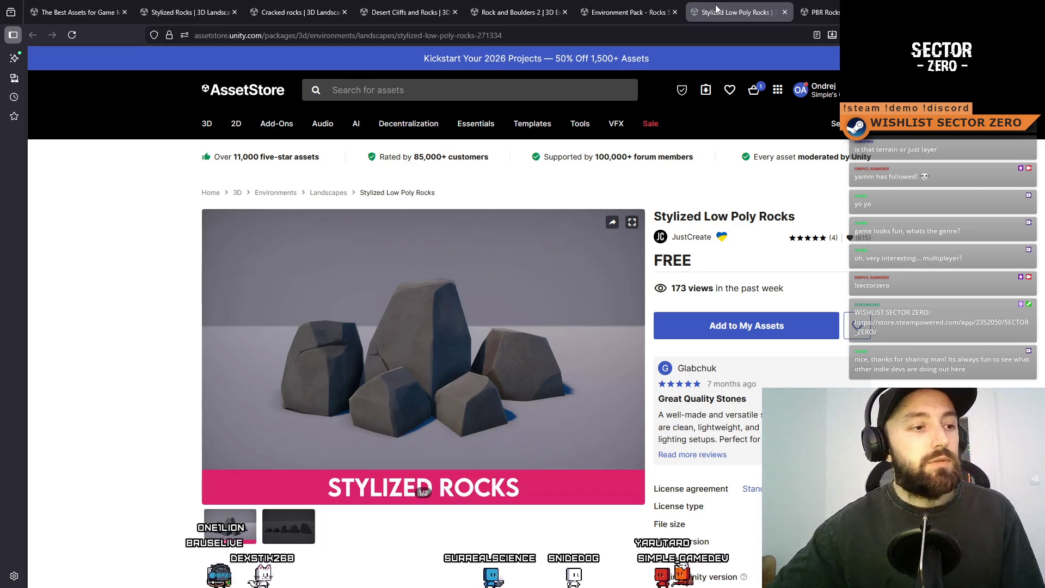
left_click(407, 4)
left_click(283, 5)
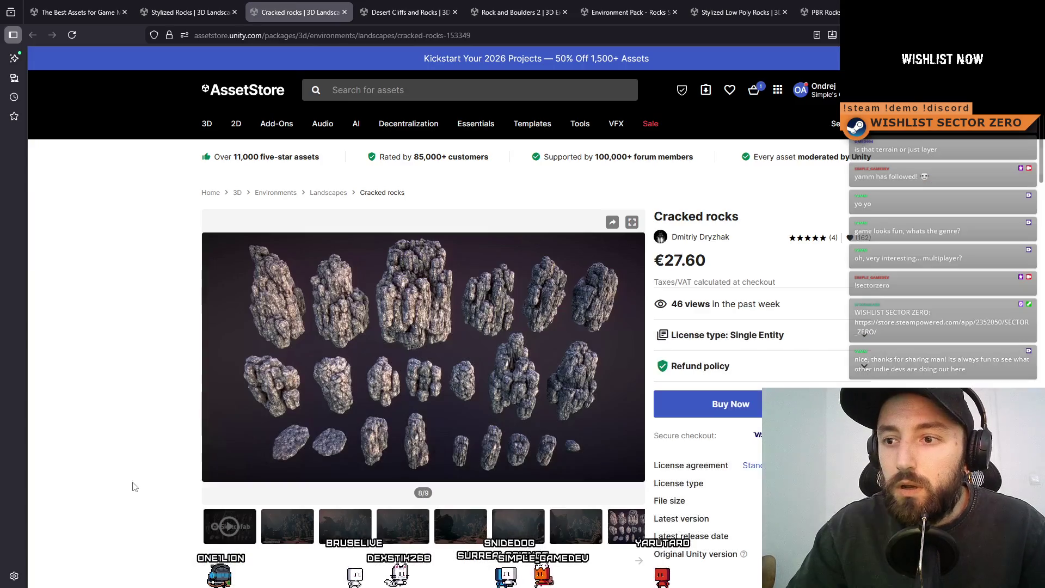
left_click(183, 6)
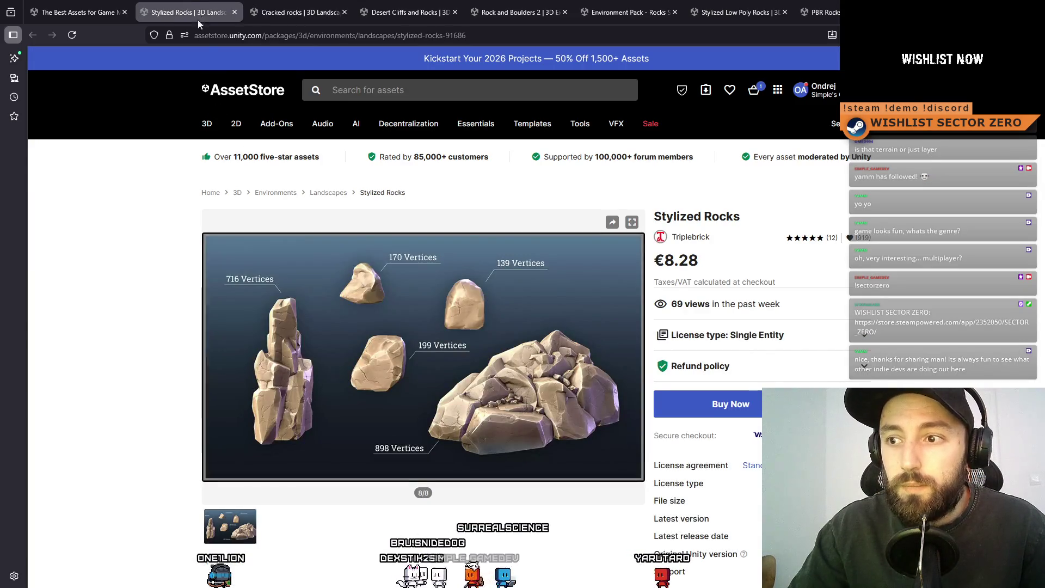
left_click(76, 12)
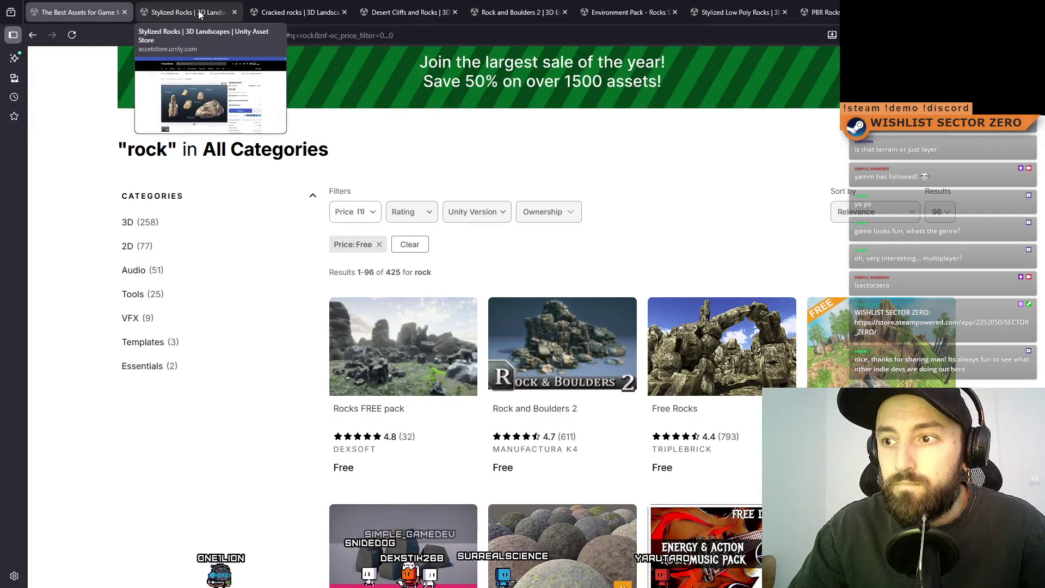
- Scroll the rock search results and open Pixel Art Rock Pile Pack in a background tab
scroll(480, 258, "down", 5)
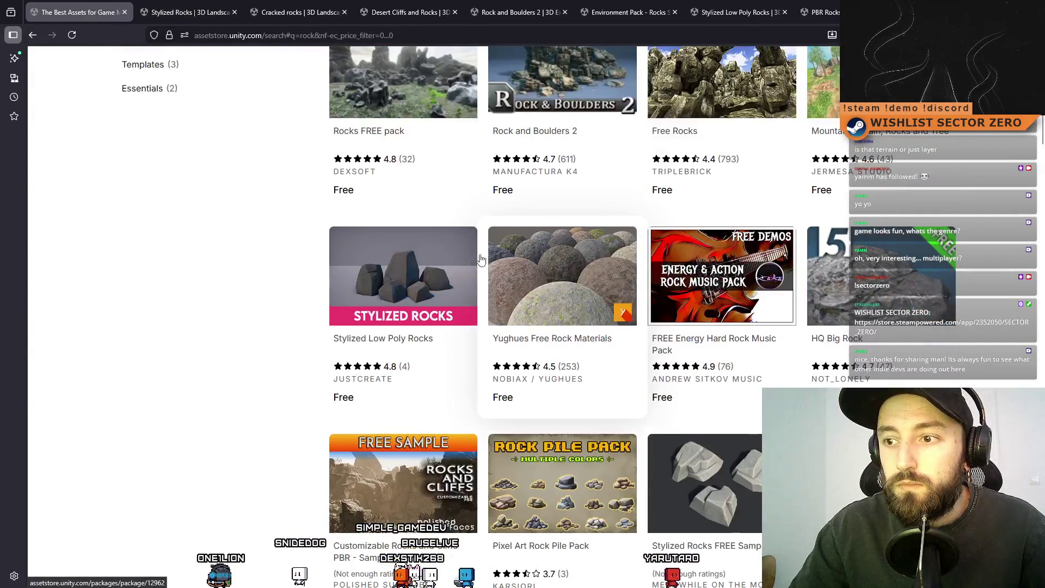
scroll(480, 258, "down", 3)
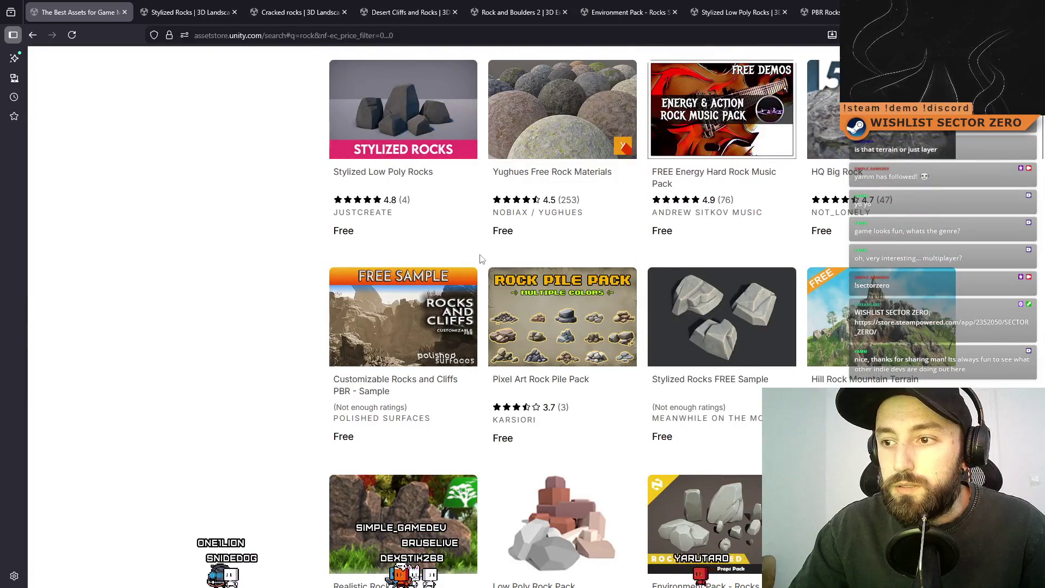
scroll(449, 252, "up", 6)
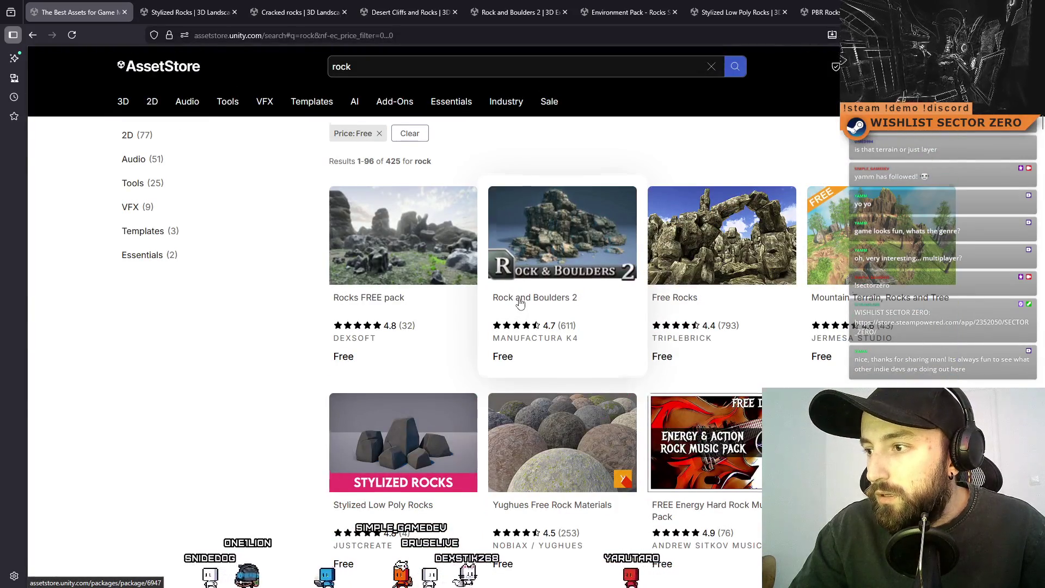
scroll(519, 303, "down", 2)
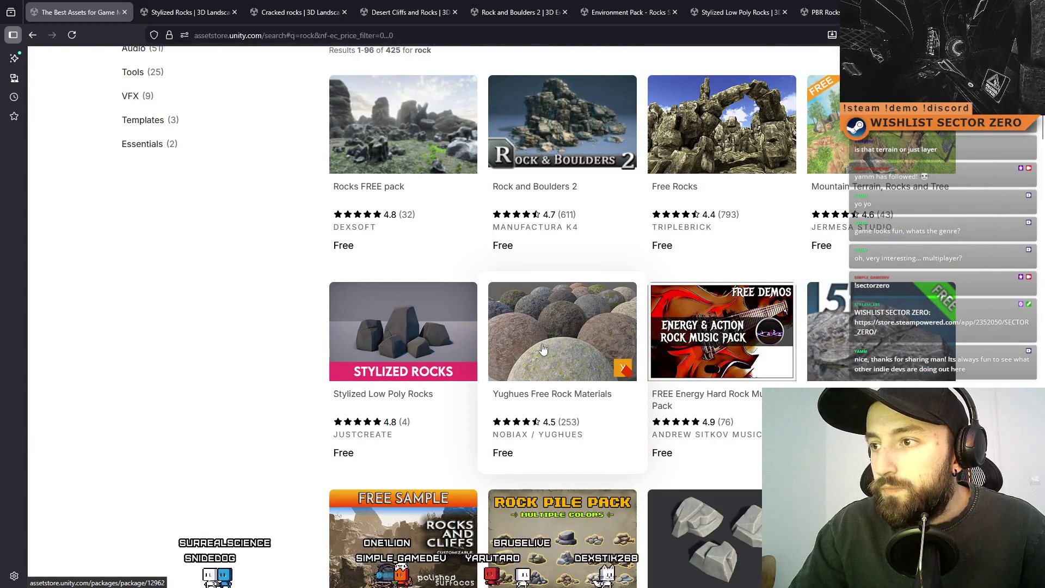
scroll(669, 337, "down", 5)
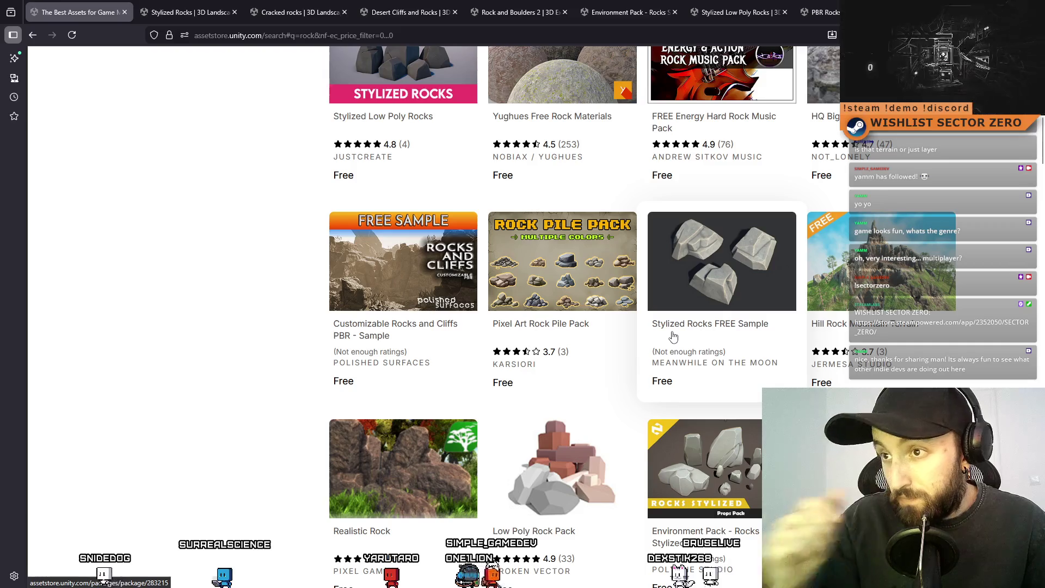
middle_click(562, 283)
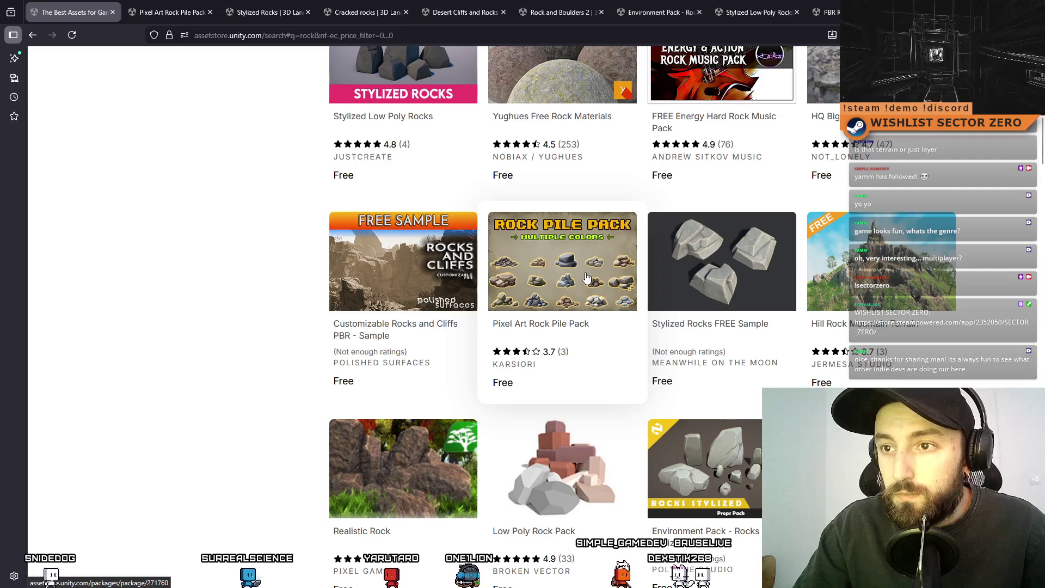
- Scroll further down through the rock search results
scroll(586, 278, "down", 6)
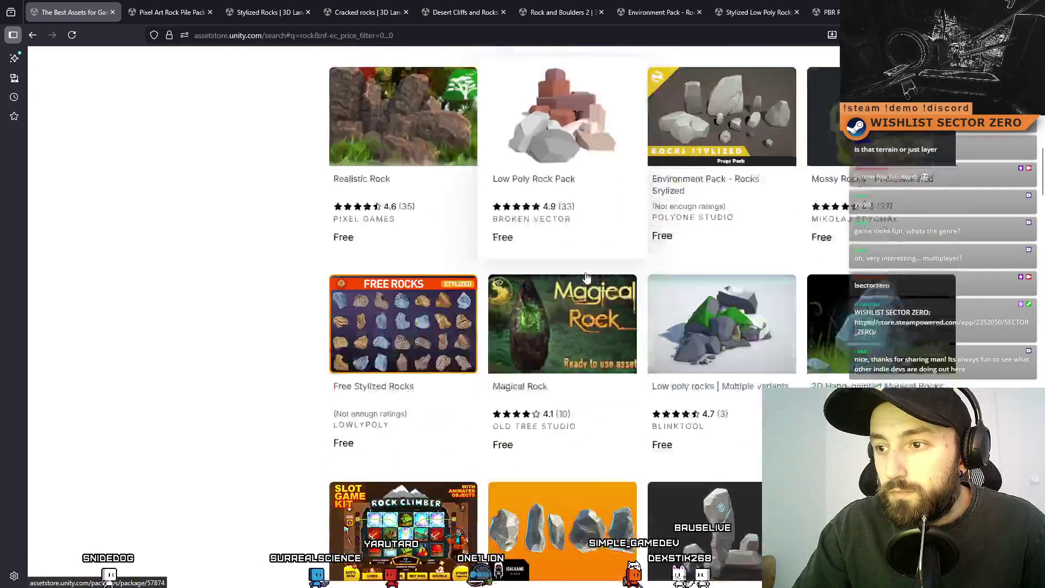
scroll(586, 278, "down", 2)
scroll(586, 277, "down", 4)
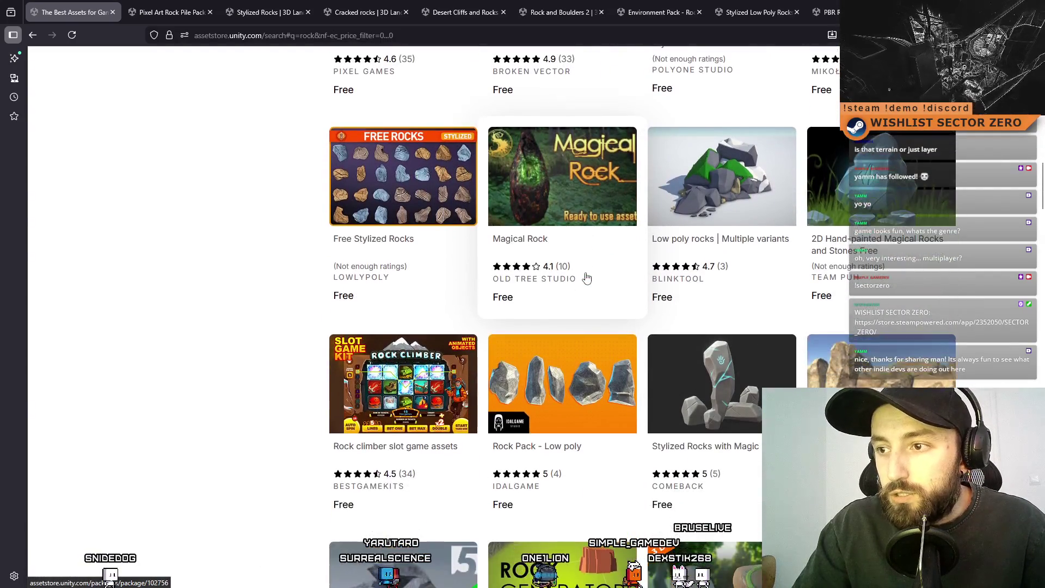
scroll(586, 277, "down", 2)
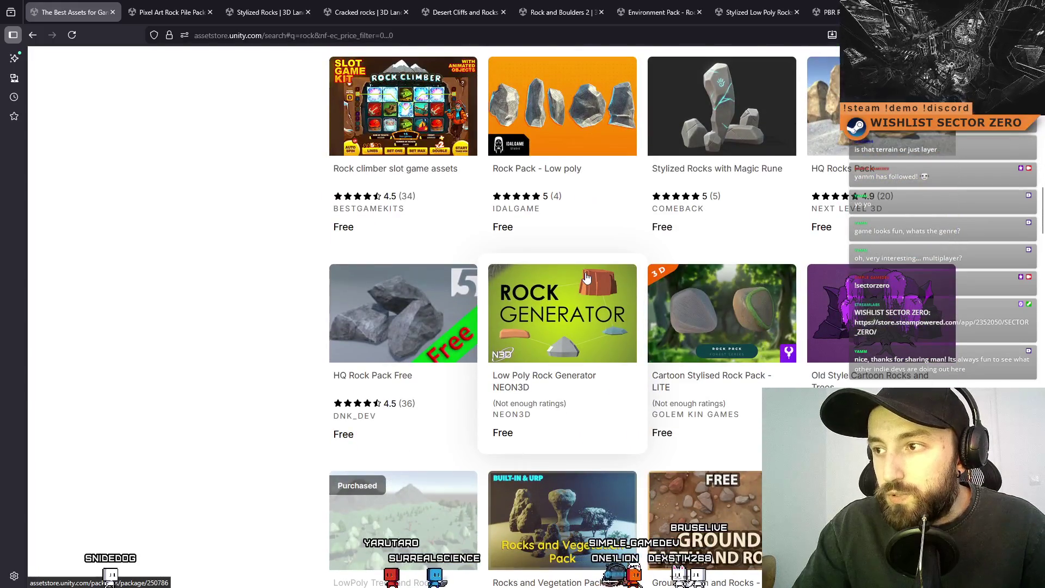
scroll(586, 277, "down", 5)
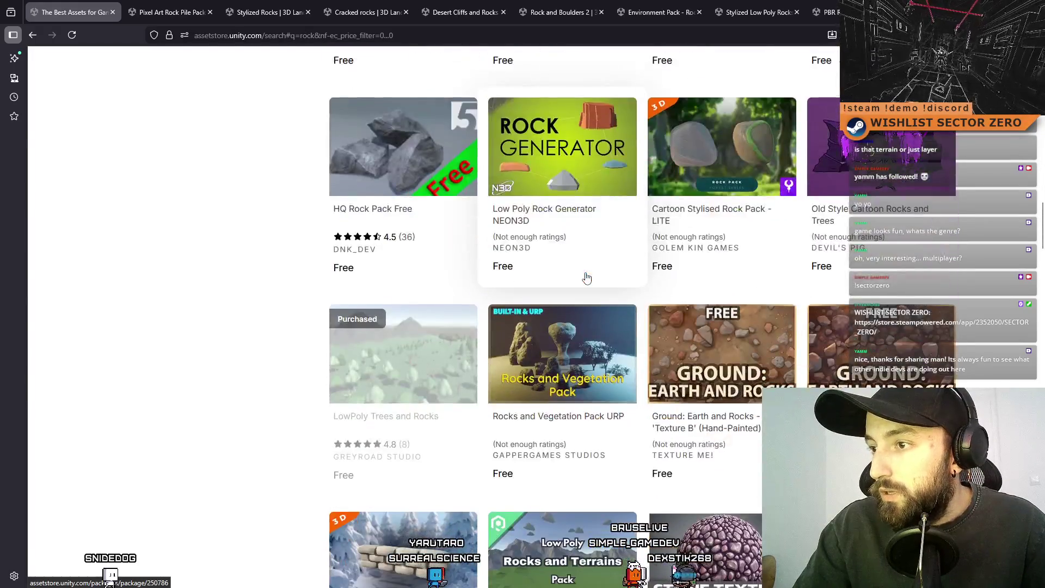
scroll(586, 277, "down", 9)
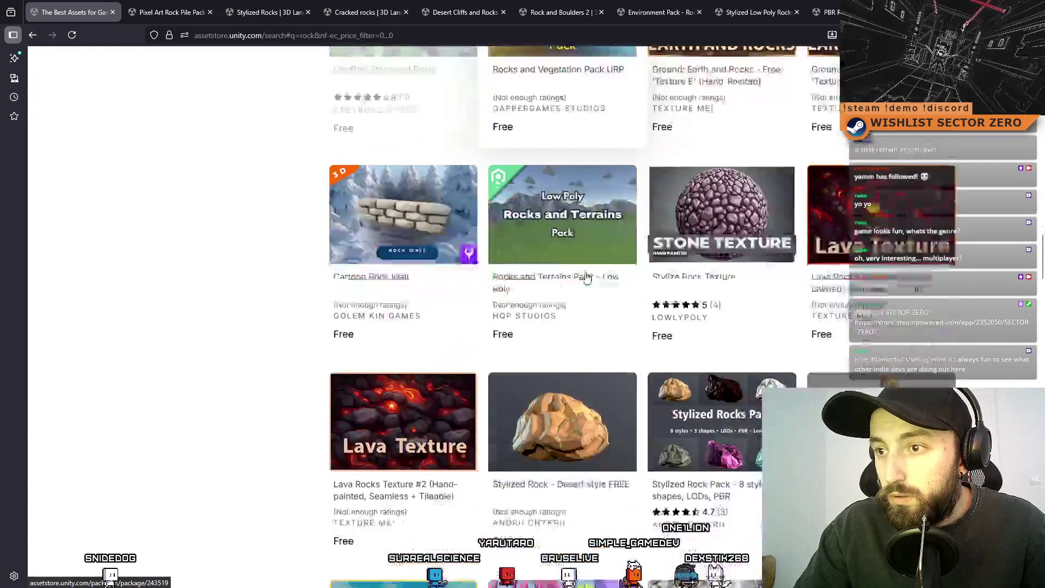
scroll(586, 279, "down", 4)
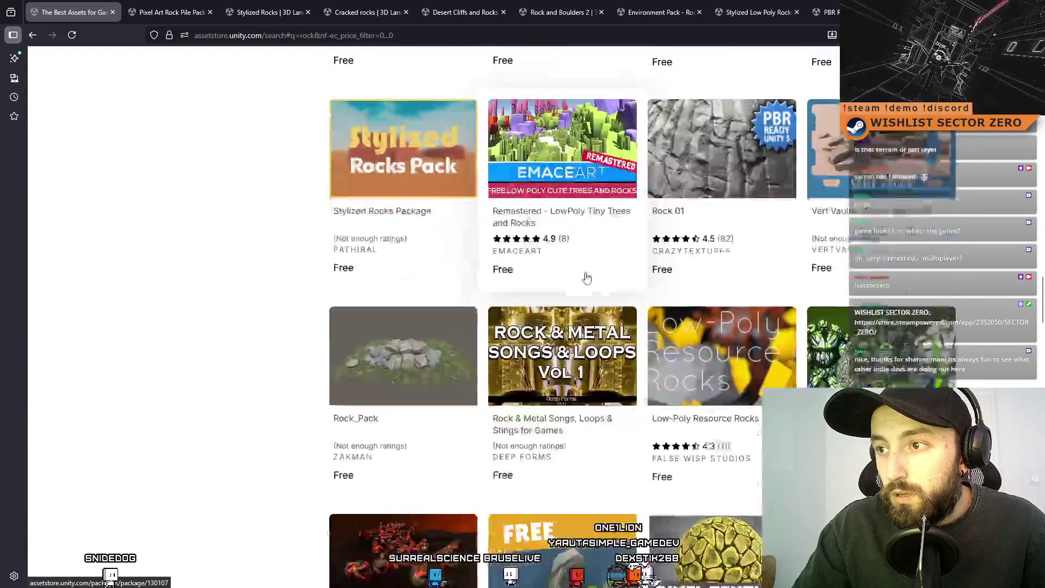
scroll(586, 278, "down", 5)
- Switch across the open rock pack pages to Pixel Art Rock Pile Pack and page through its previews
left_click(566, 5)
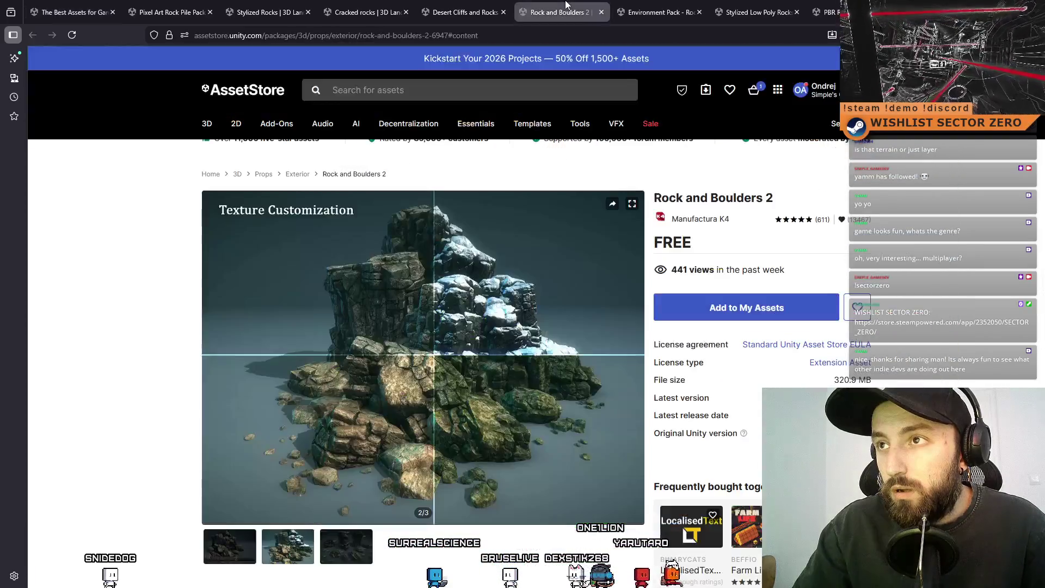
left_click(457, 4)
left_click(363, 5)
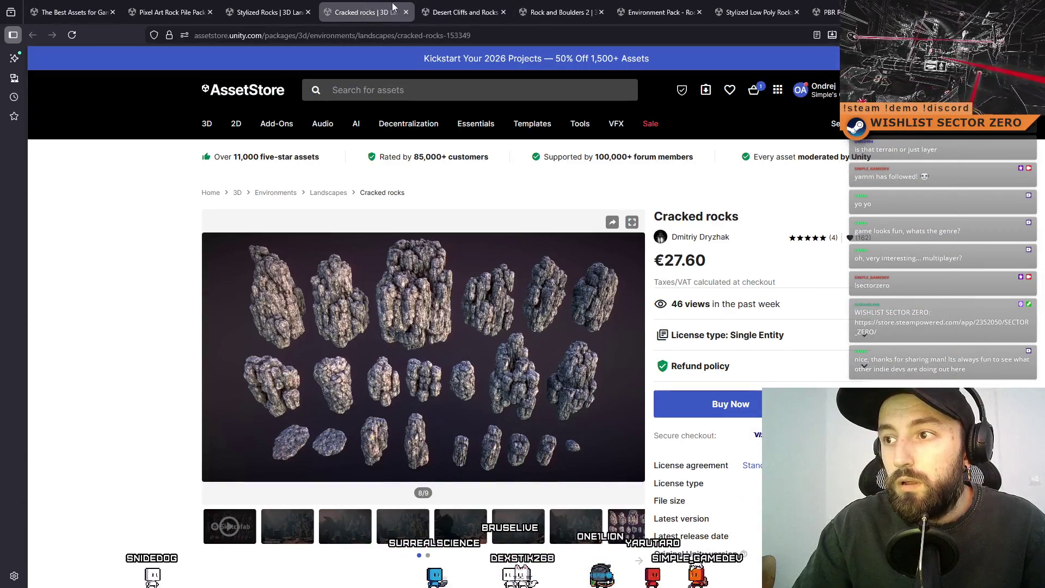
left_click(276, 4)
left_click(194, 4)
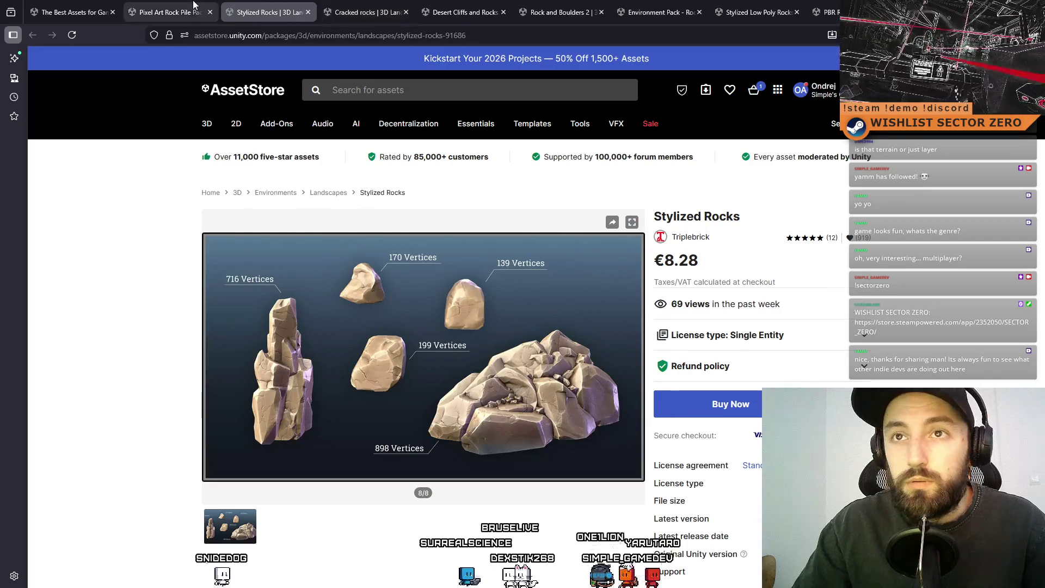
left_click(356, 536)
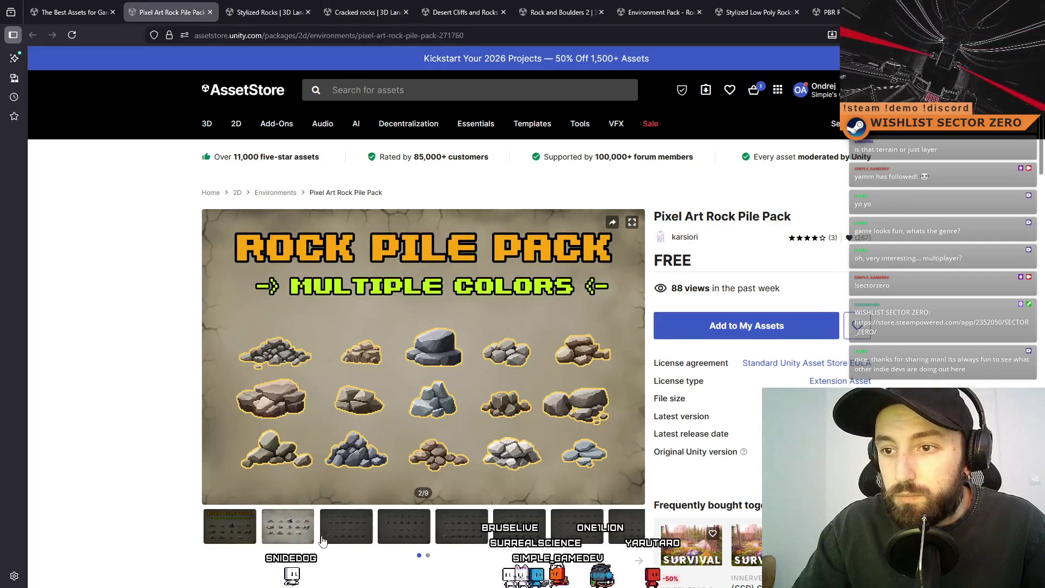
left_click(405, 535)
left_click(479, 535)
left_click(542, 536)
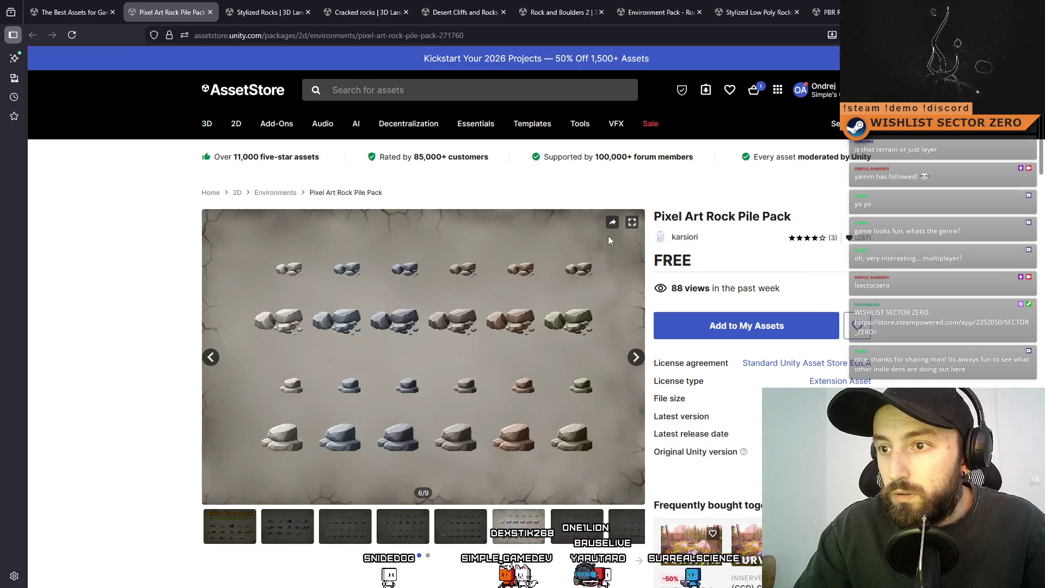
- Close the Pixel Art Rock Pile Pack, Cracked rocks, Stylized Rocks and Desert Cliffs and Rocks pages
mouse_move(408, 123)
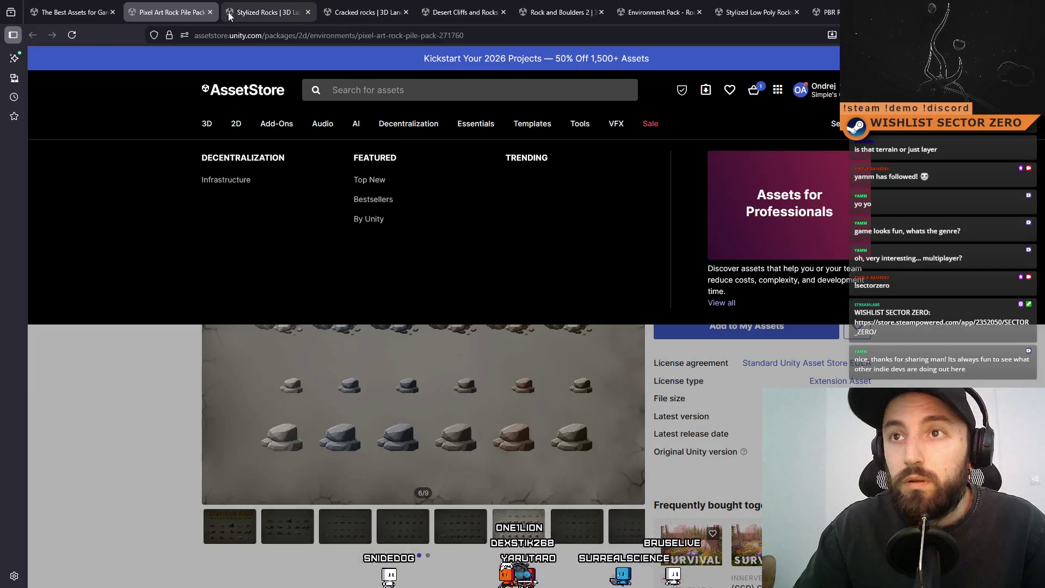
left_click(210, 12)
left_click(264, 6)
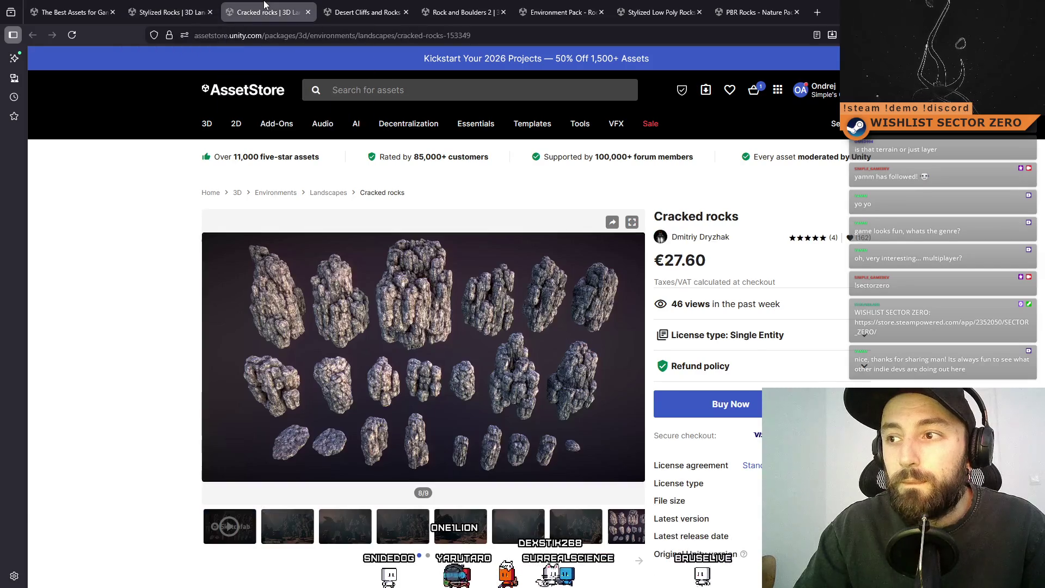
key("ctrl+w")
left_click(210, 12)
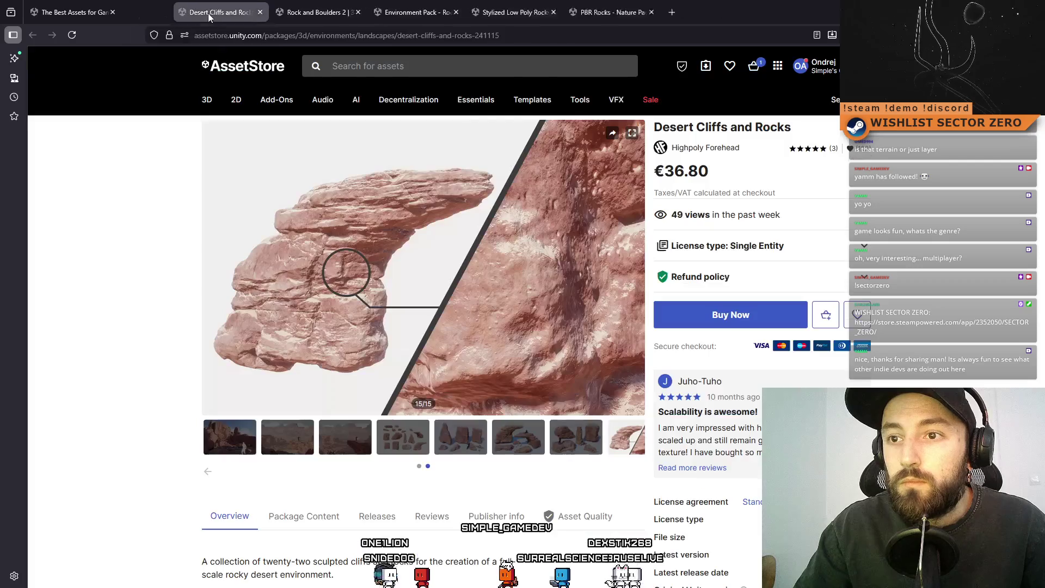
left_click(210, 13)
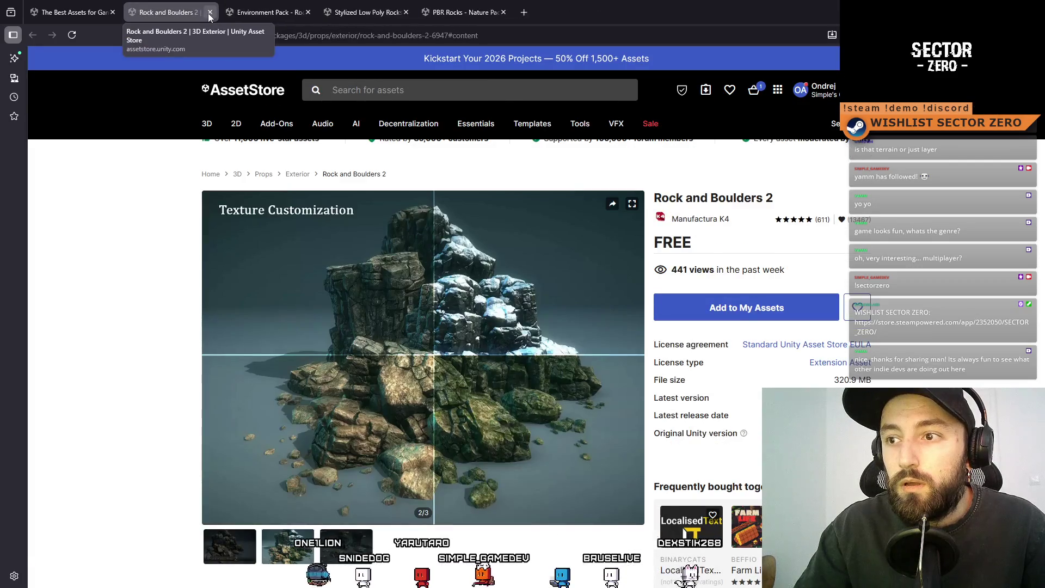
- View the polycount preview, then add free Rock and Boulders 2 to My Assets, accepting the Terms of Service
left_click(341, 563)
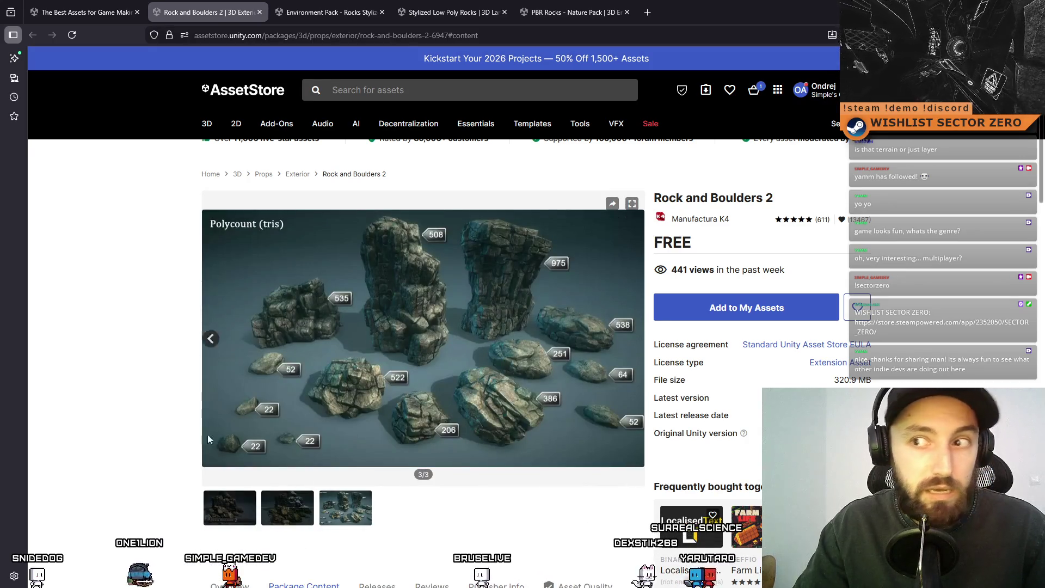
left_click(740, 308)
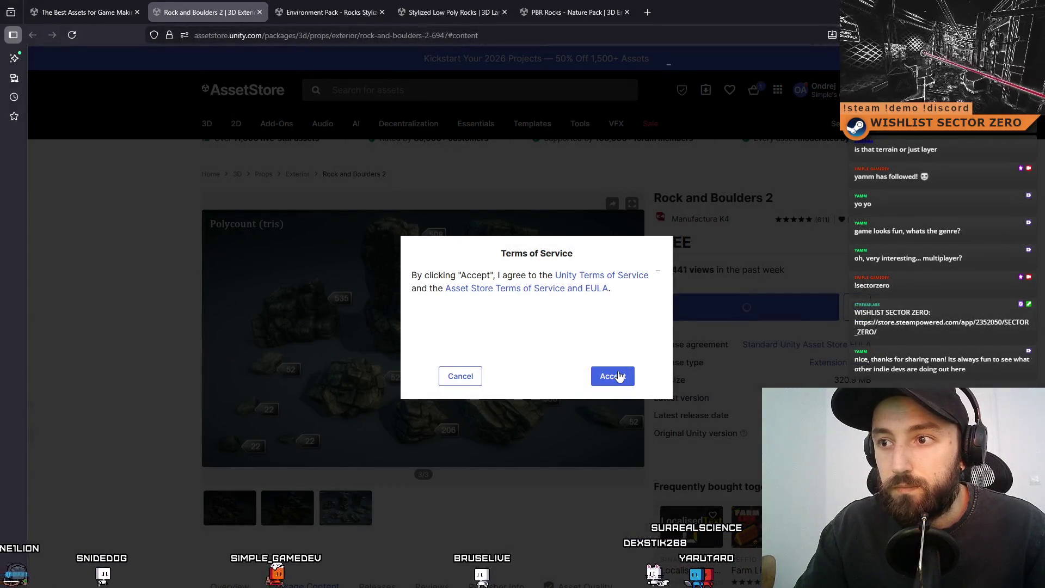
left_click(619, 376)
scroll(759, 320, "down", 5)
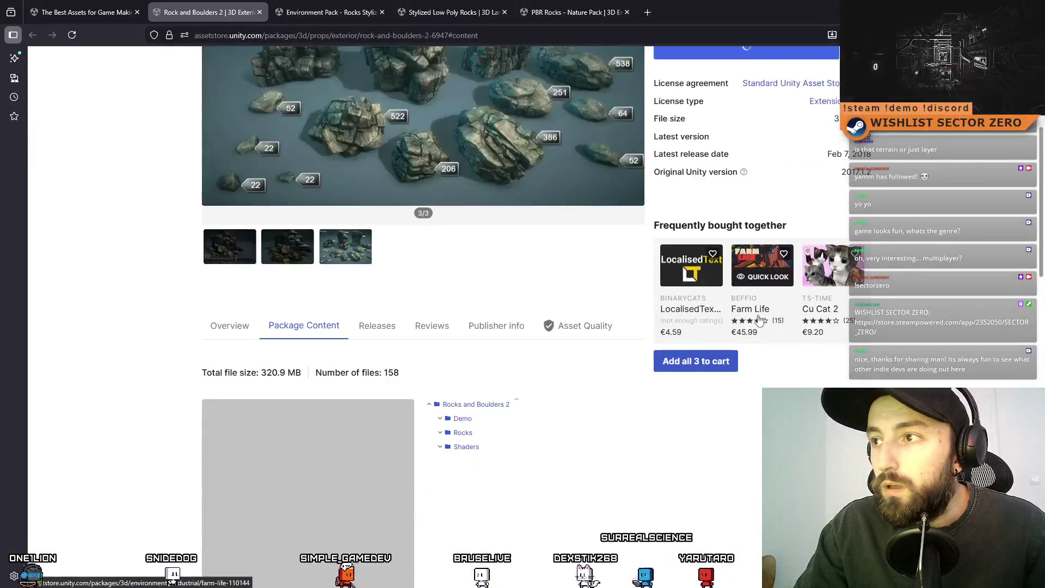
scroll(760, 320, "up", 3)
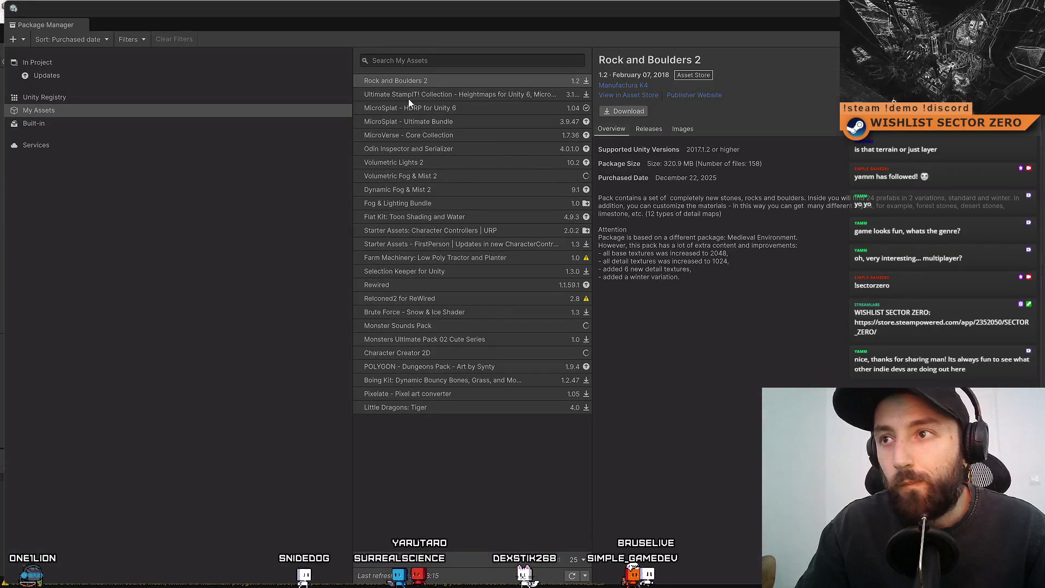
- Download the 320.9 MB Rock and Boulders 2 package and un-maximize the Package Manager window
left_click(645, 112)
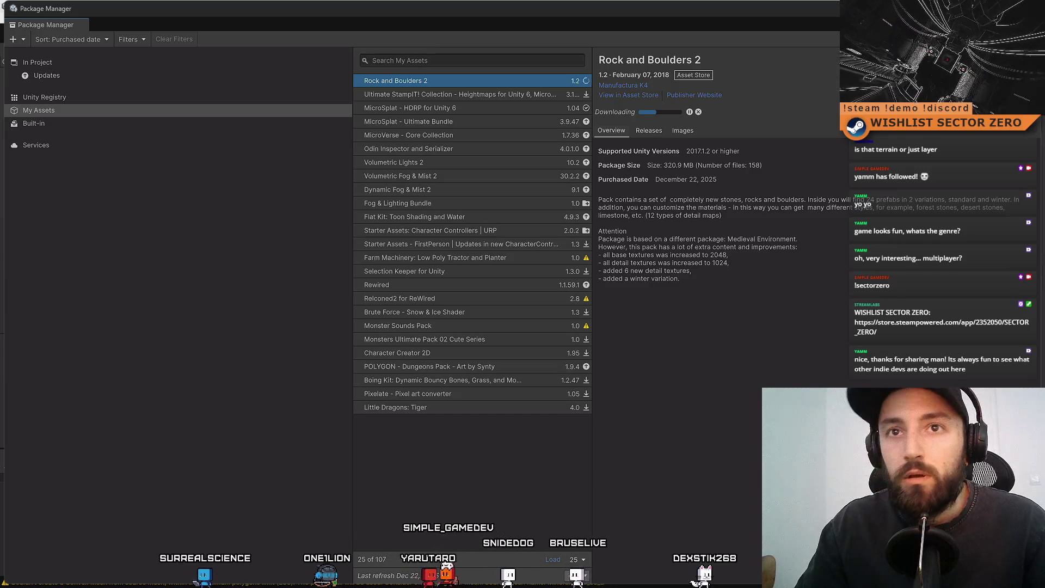
double_click(592, 10)
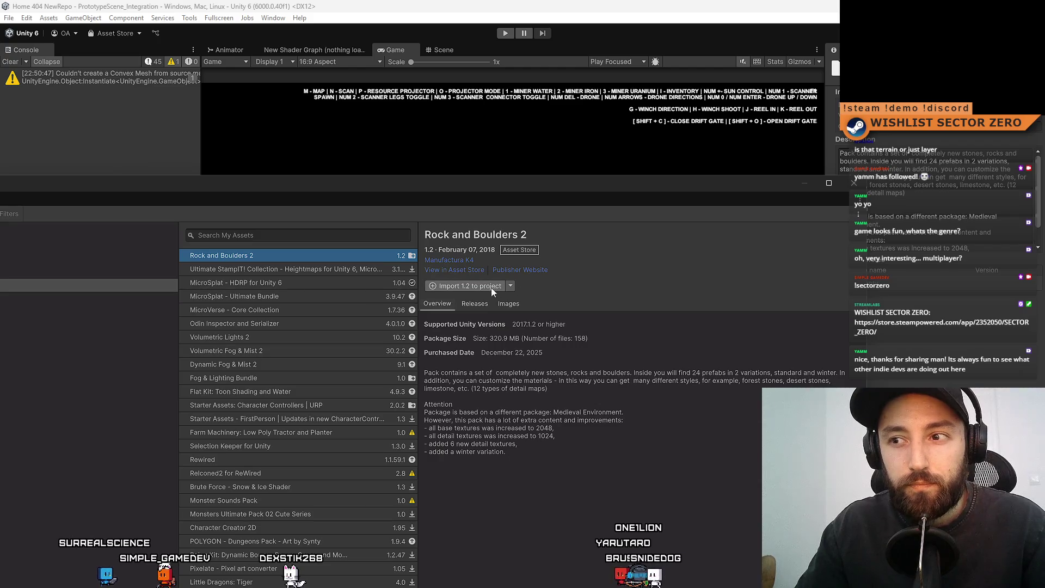
- Import Rock and Boulders 2 version 1.2 into the project with all files included
left_click(488, 287)
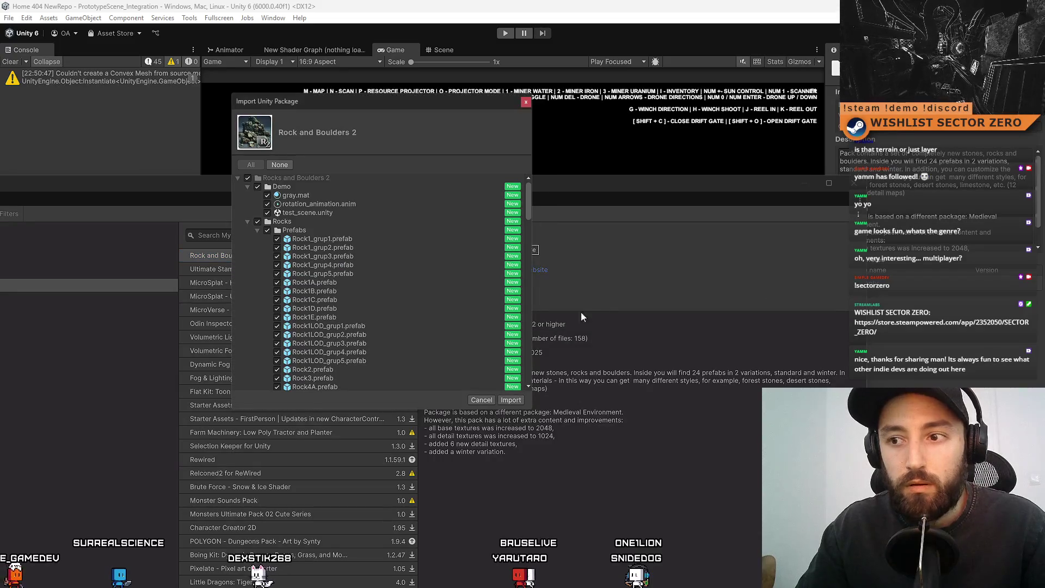
left_click(513, 400)
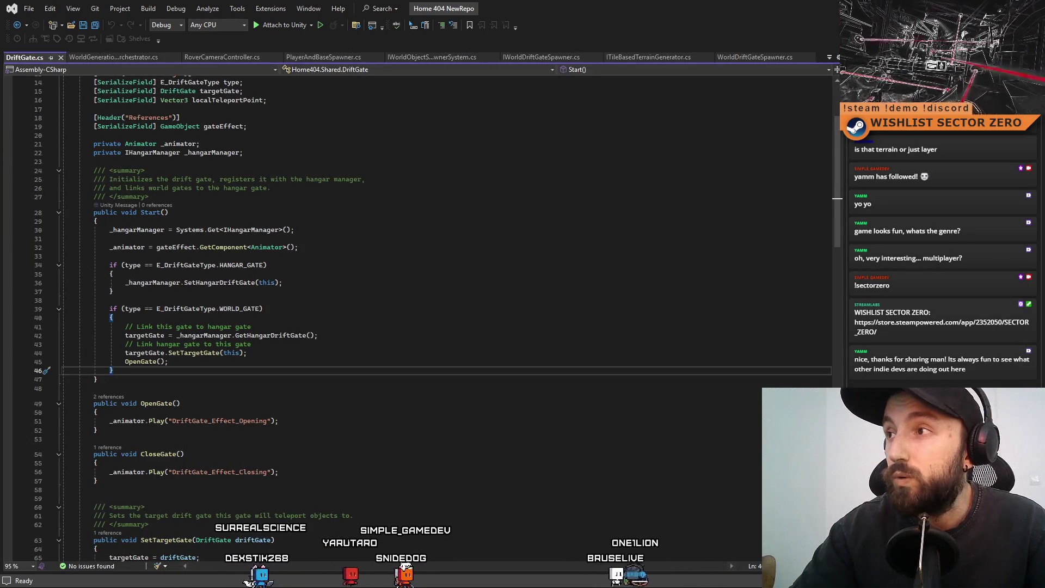
- In Unity, float and close the Package Manager, then return to the Rock and Boulders 2 Asset Store page
key("alt+Tab")
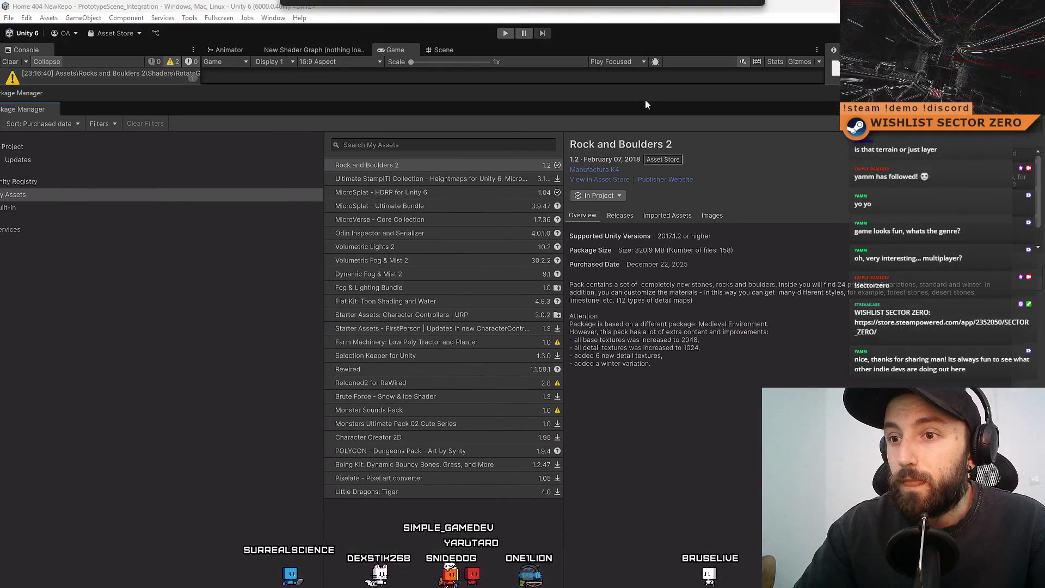
mouse_move(645, 99)
left_mouse_down()
mouse_move(713, 112)
mouse_move(633, 266)
mouse_move(461, 205)
left_mouse_up()
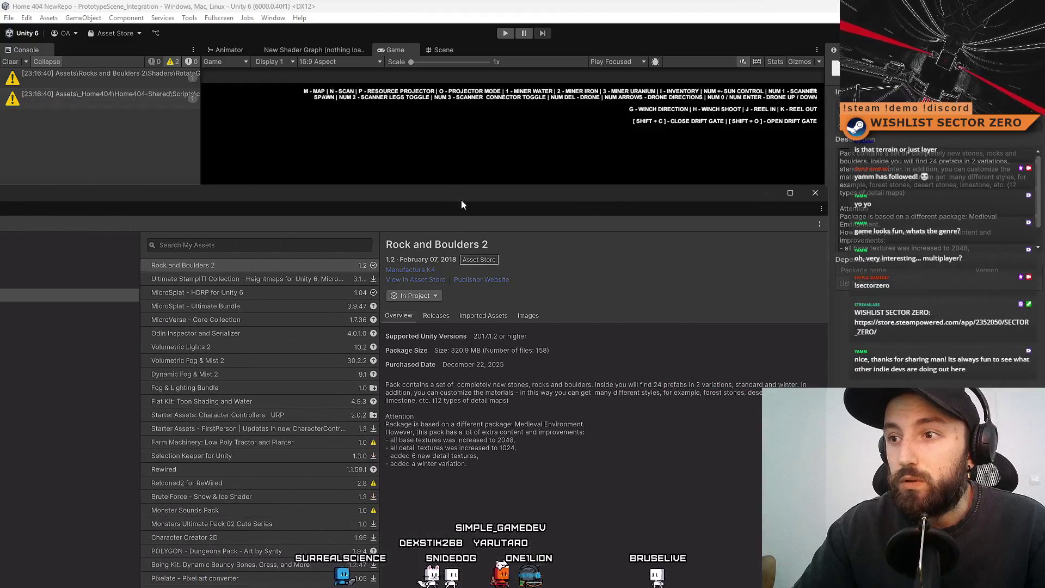
left_click(815, 192)
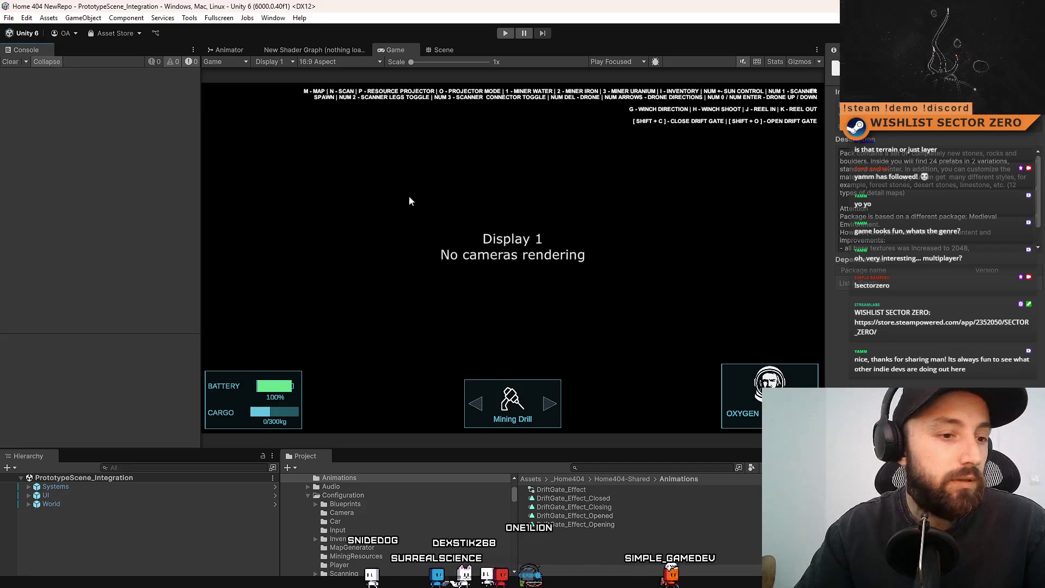
key("alt+Tab")
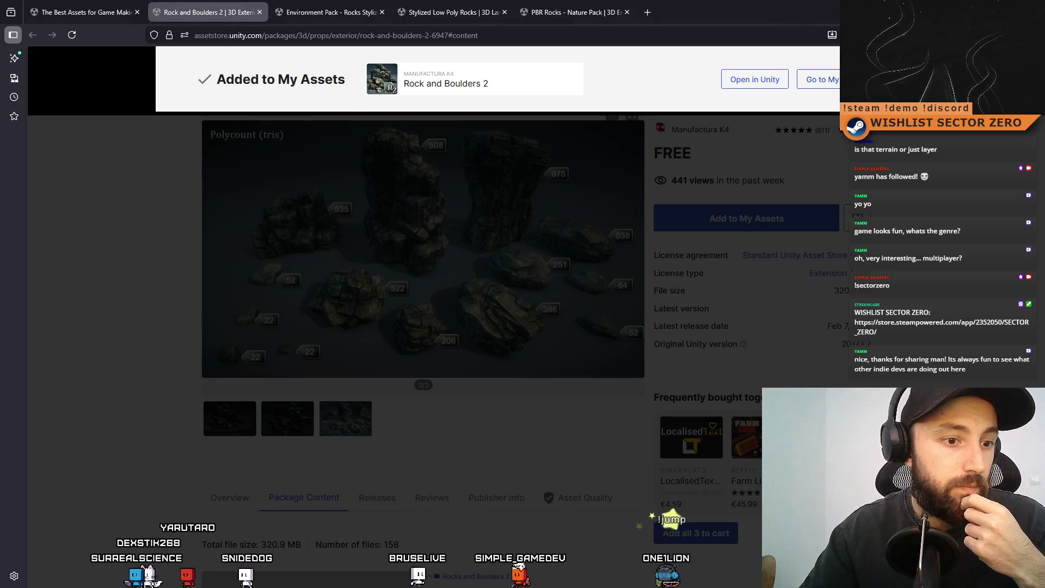
- In Sourcetree, show the pending file changes and inspect the .vsconfig and untracked files
key("alt+Tab")
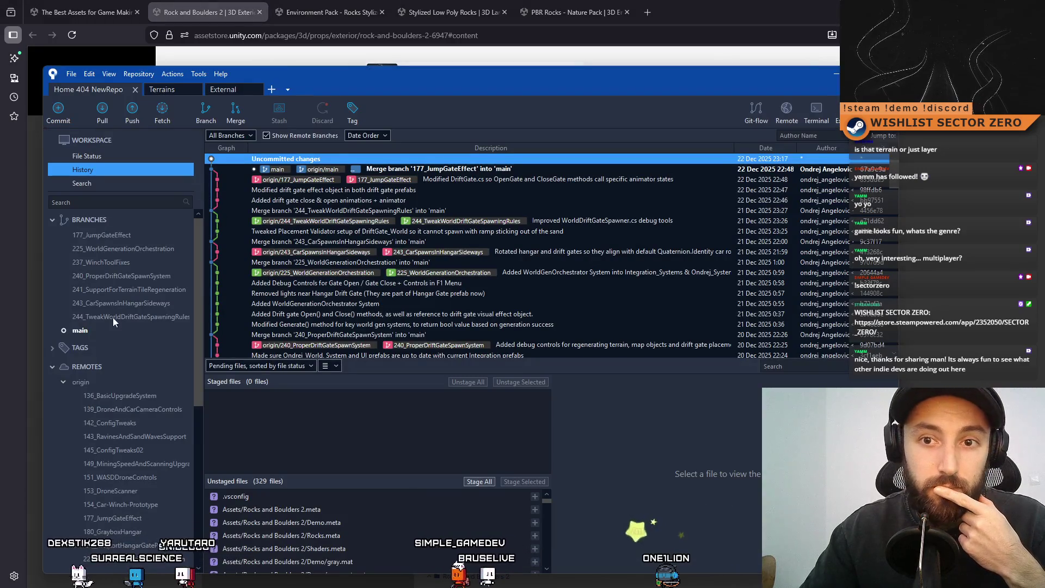
left_click(100, 155)
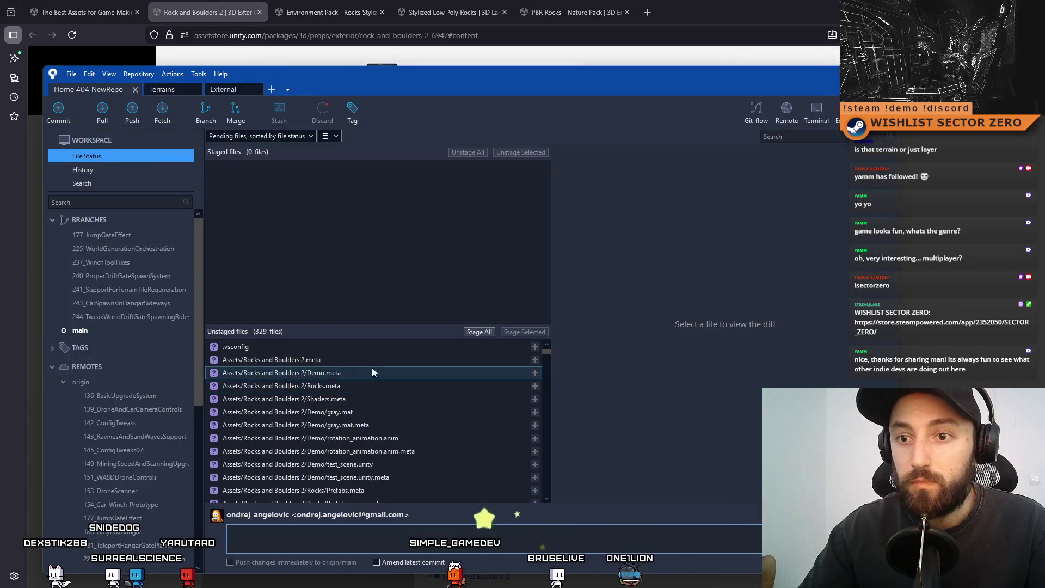
left_click(390, 348)
scroll(380, 424, "down", 15)
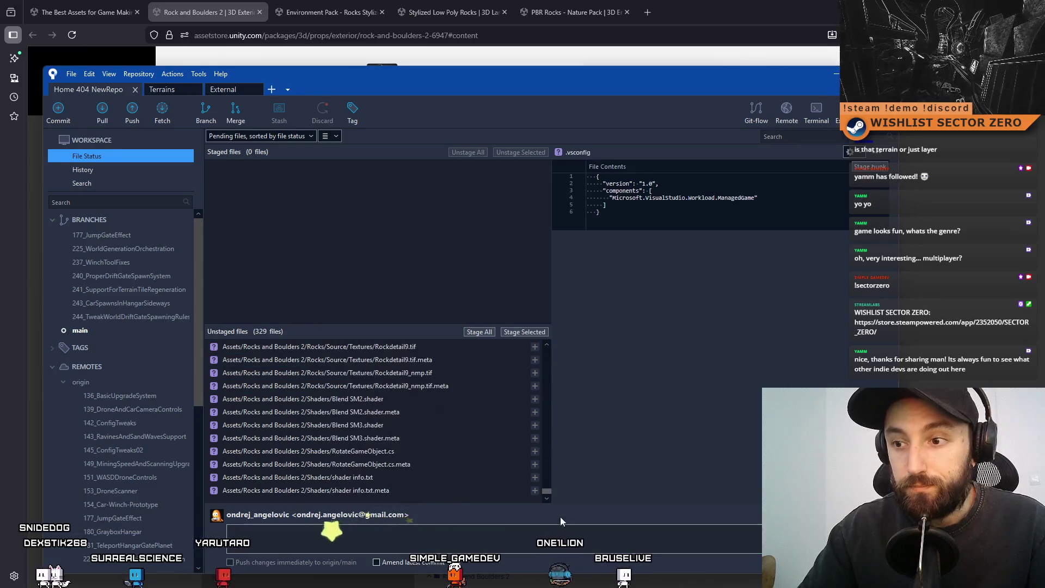
left_click(390, 494)
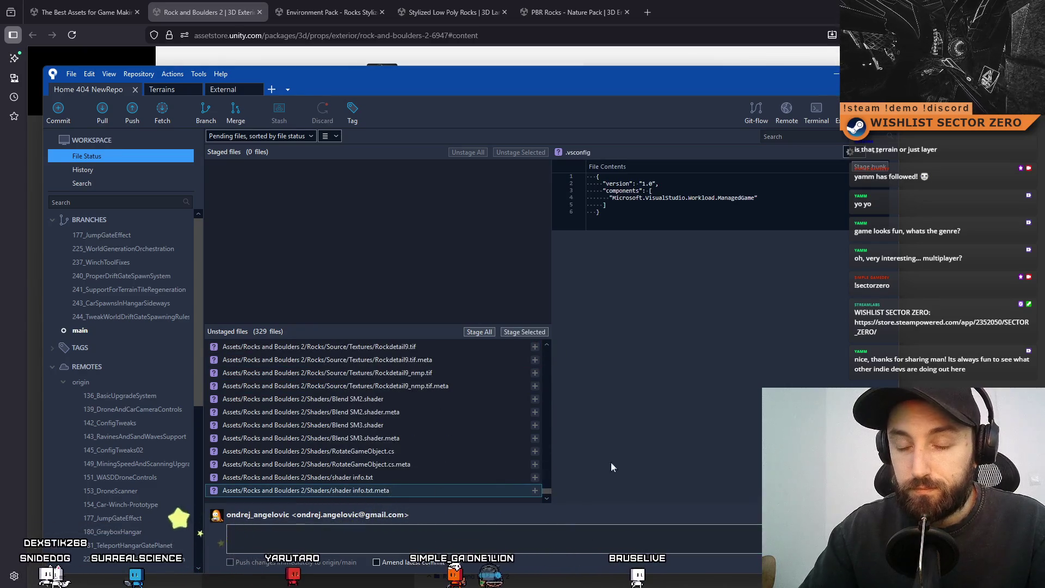
- Select all 329 untracked Rock and Boulders 2 files and permanently remove them
key("ctrl+a")
mouse_move(549, 492)
left_mouse_down()
mouse_move(551, 340)
mouse_move(556, 537)
mouse_move(548, 465)
mouse_move(548, 492)
left_mouse_up()
left_click(404, 495)
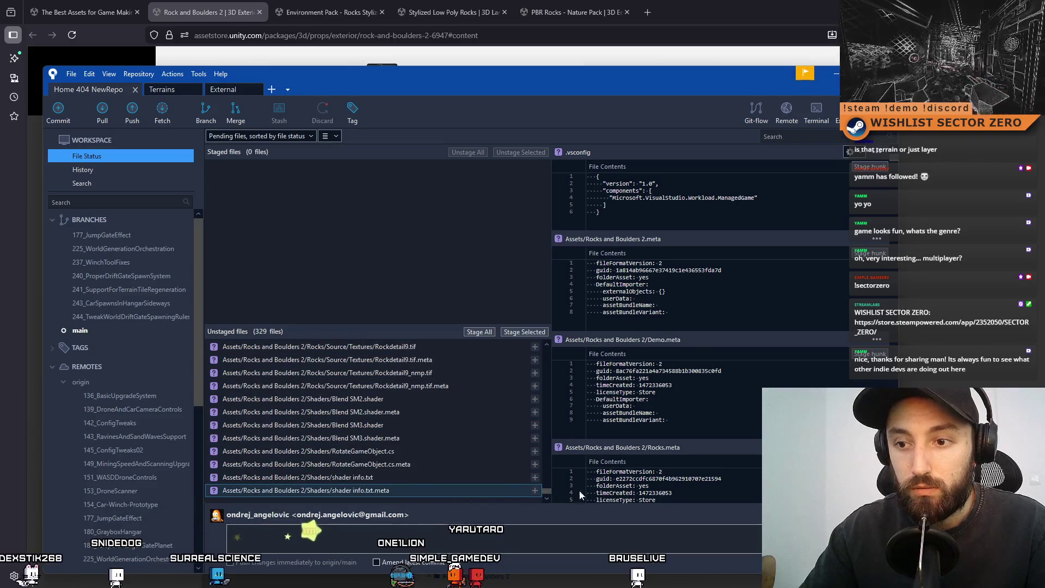
key("ctrl+a")
left_click_drag(549, 491, 550, 358)
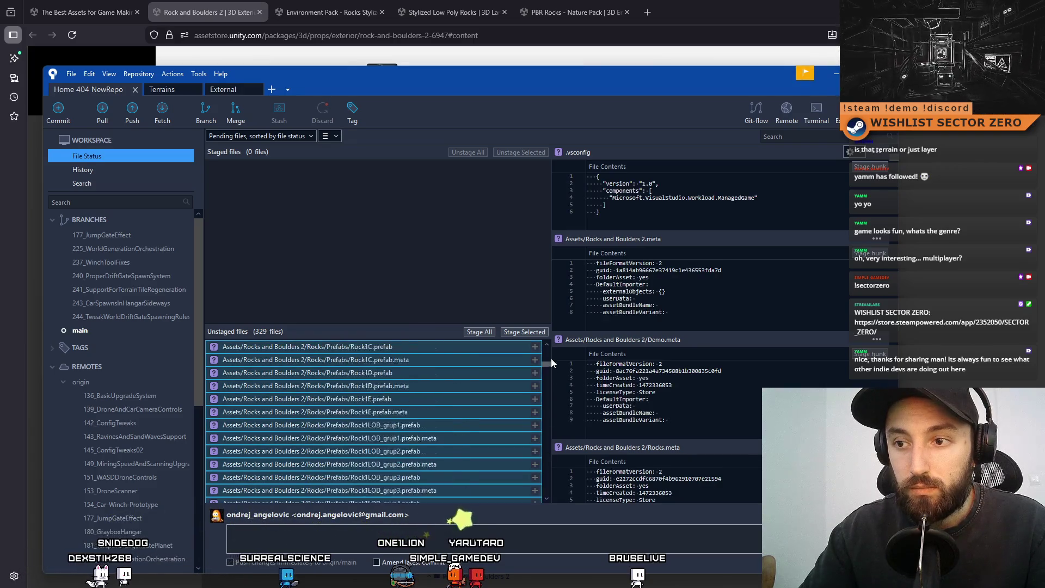
right_click(383, 358)
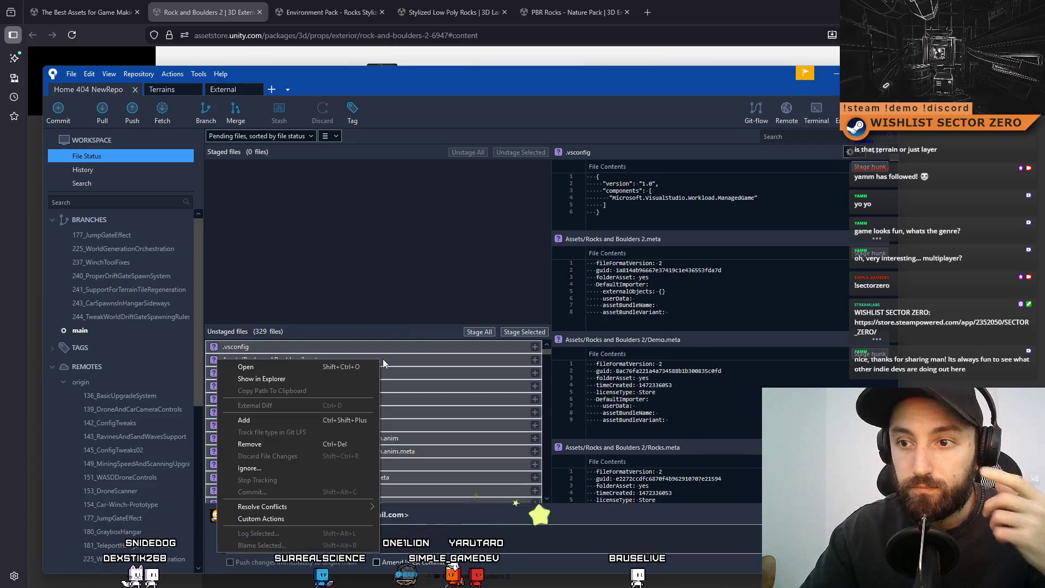
left_click(294, 445)
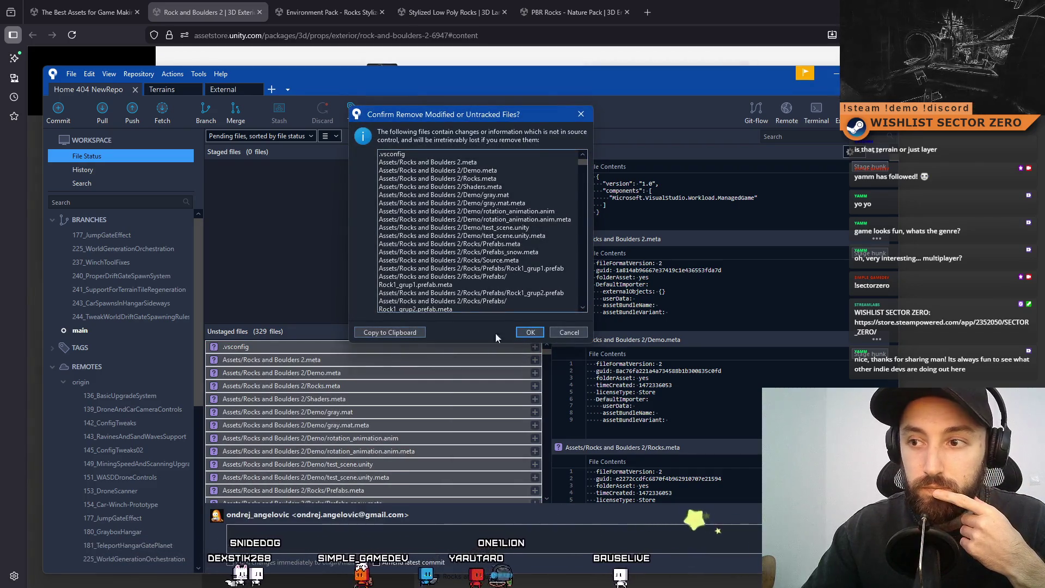
left_click(530, 332)
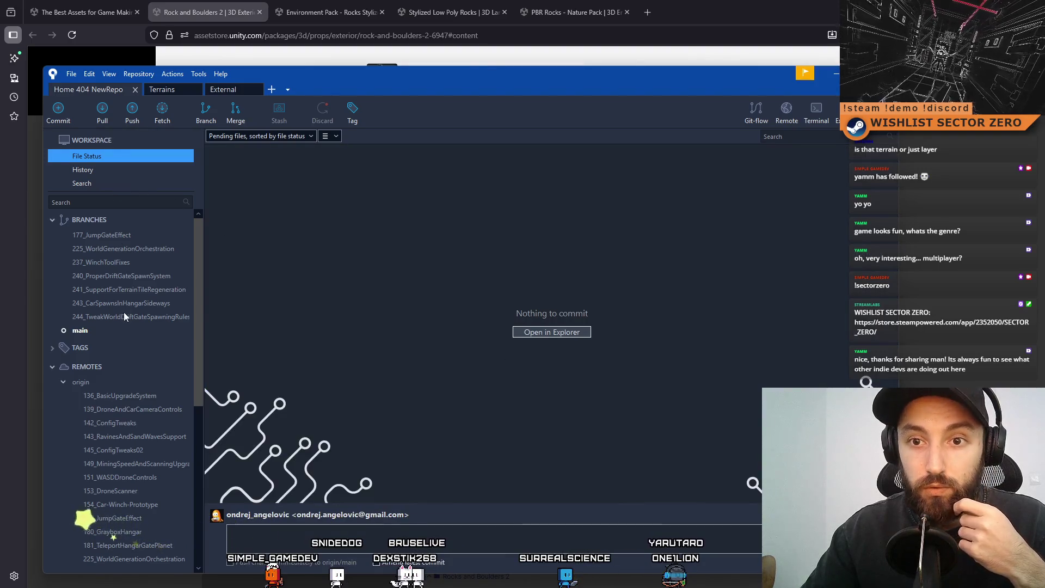
- View the commit history at the main branch and start creating a new branch
left_click(102, 169)
left_click(104, 158)
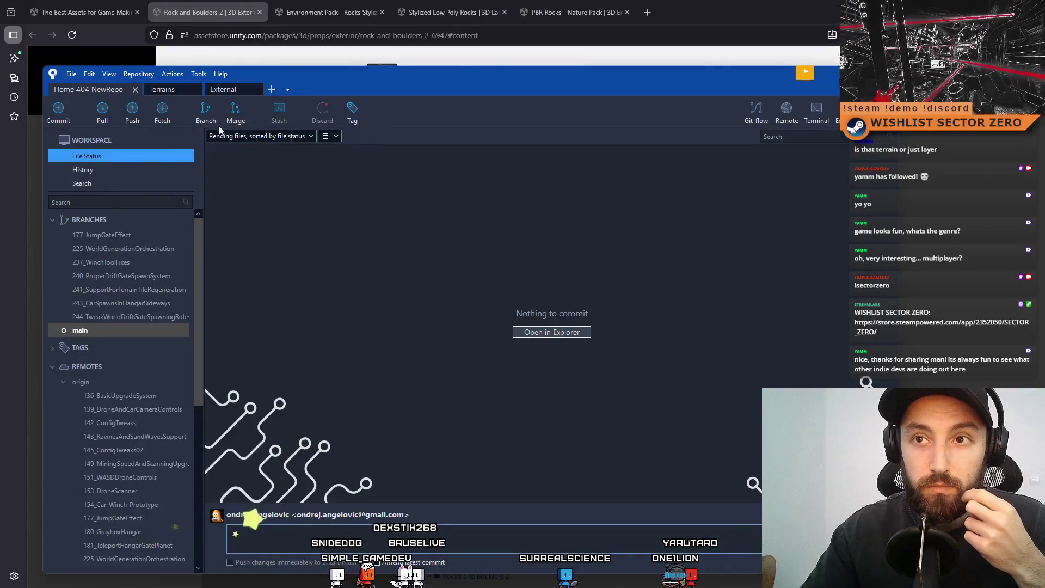
left_click(119, 330)
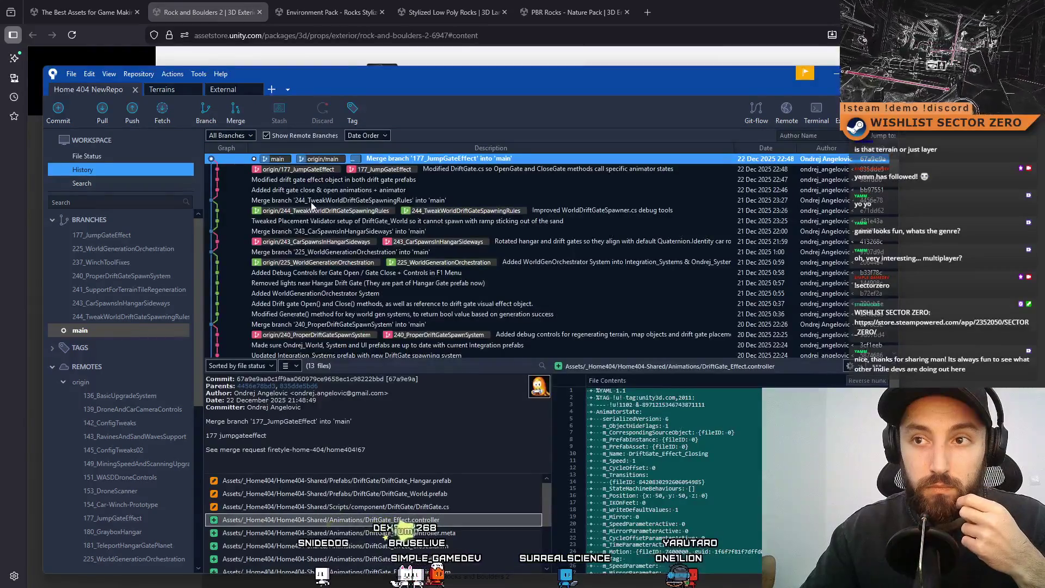
left_click(207, 113)
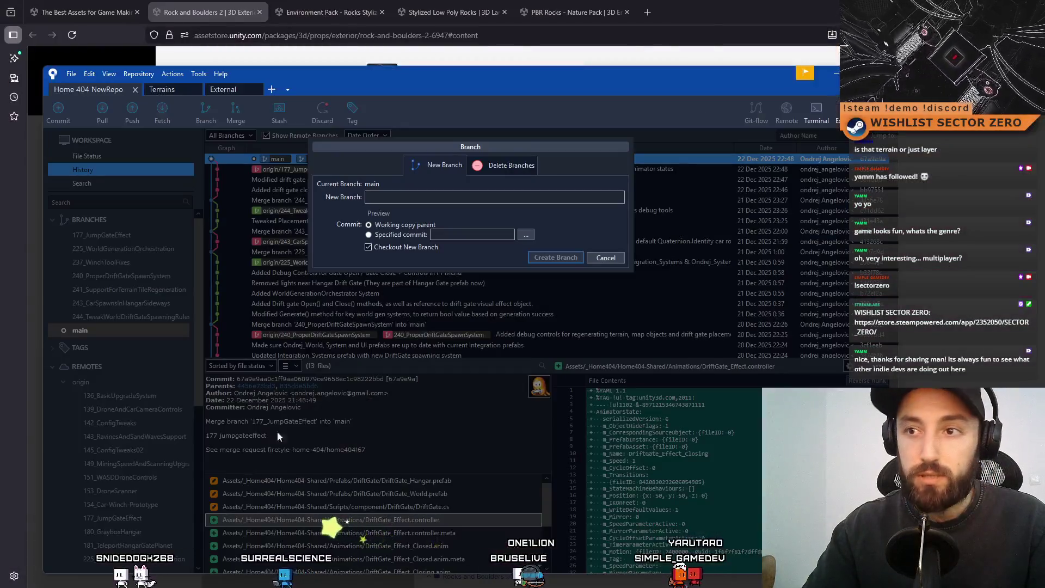
- Enter 228_SpawningObstacles as the new branch name and create it from main
left_click(393, 194)
type("228_SpawningObstacles")
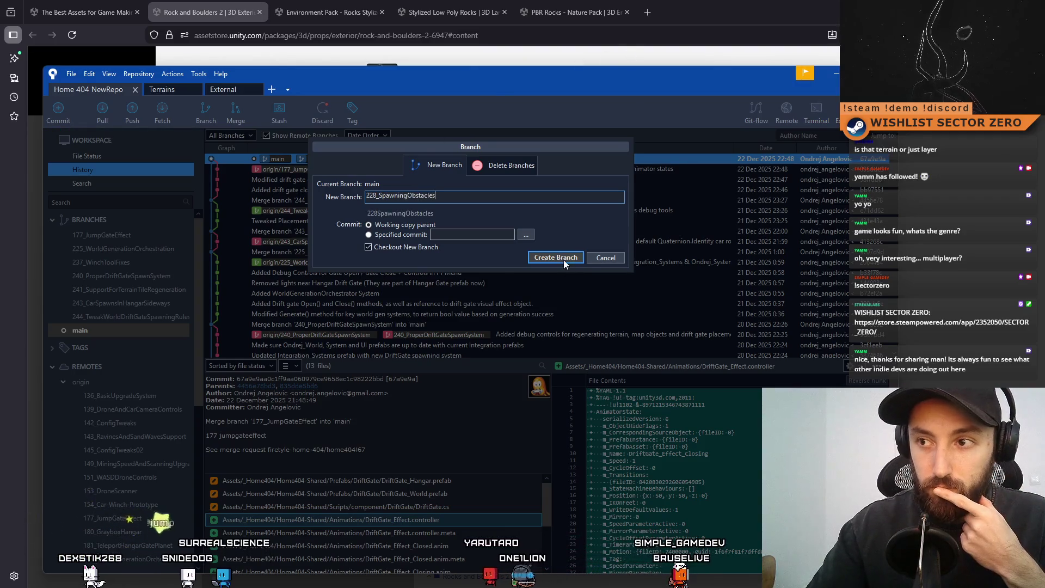
left_click(562, 257)
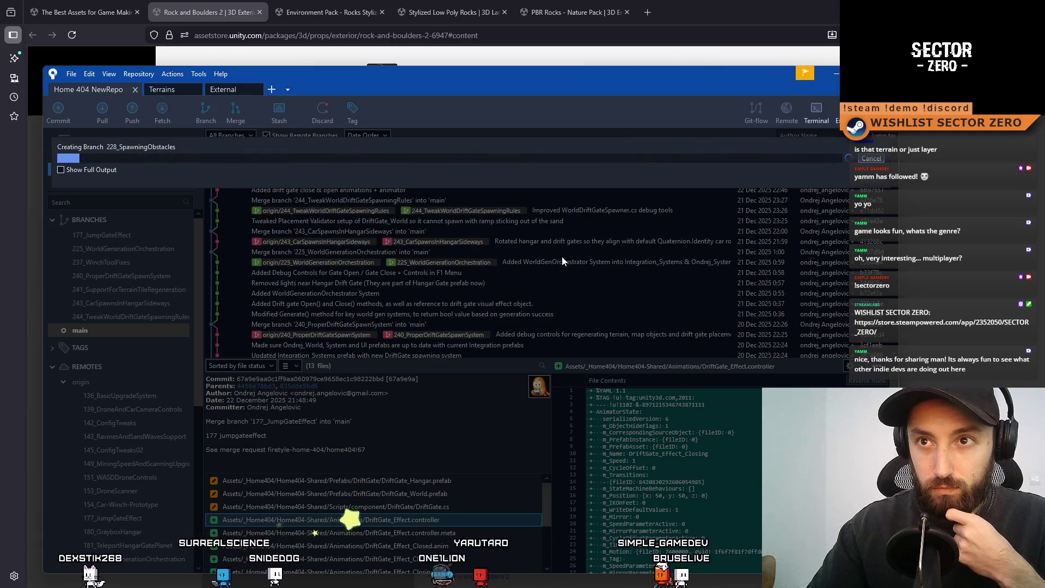
- Check the Unity Hub projects list, minimize Unity Hub, and dismiss the Added to My Assets notice
key("super+d")
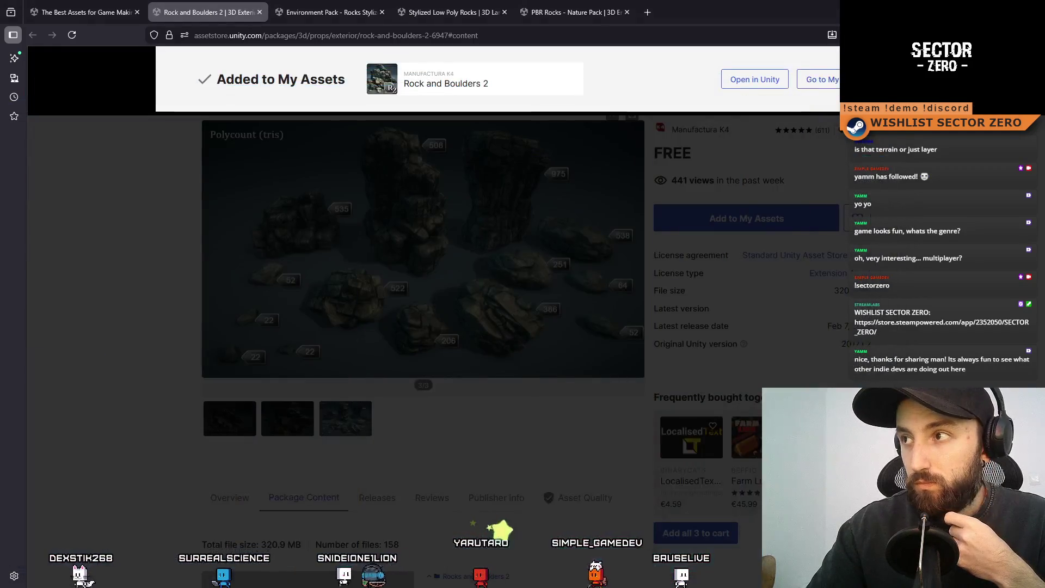
key("alt+Tab")
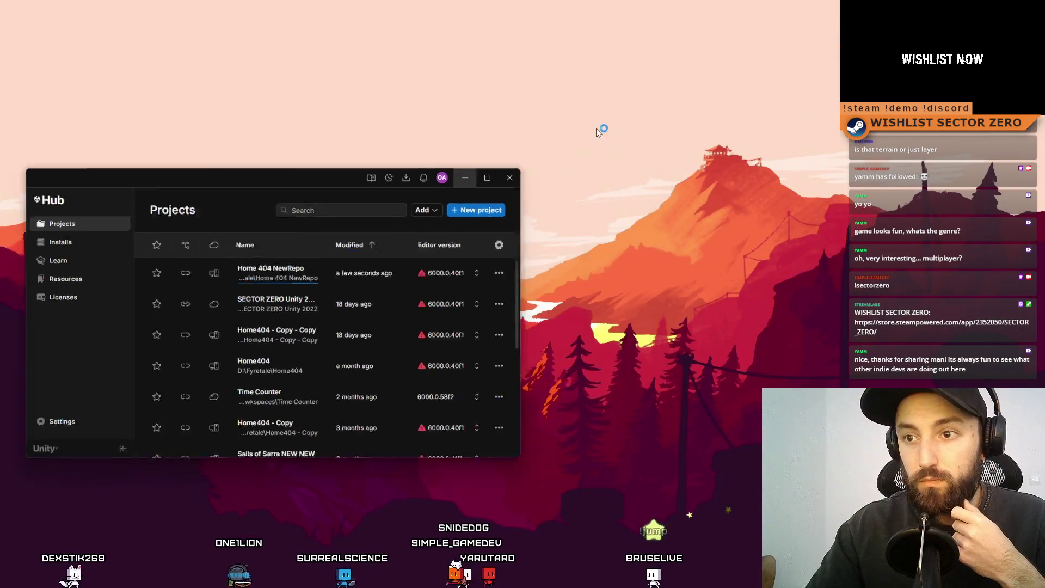
left_click(595, 129)
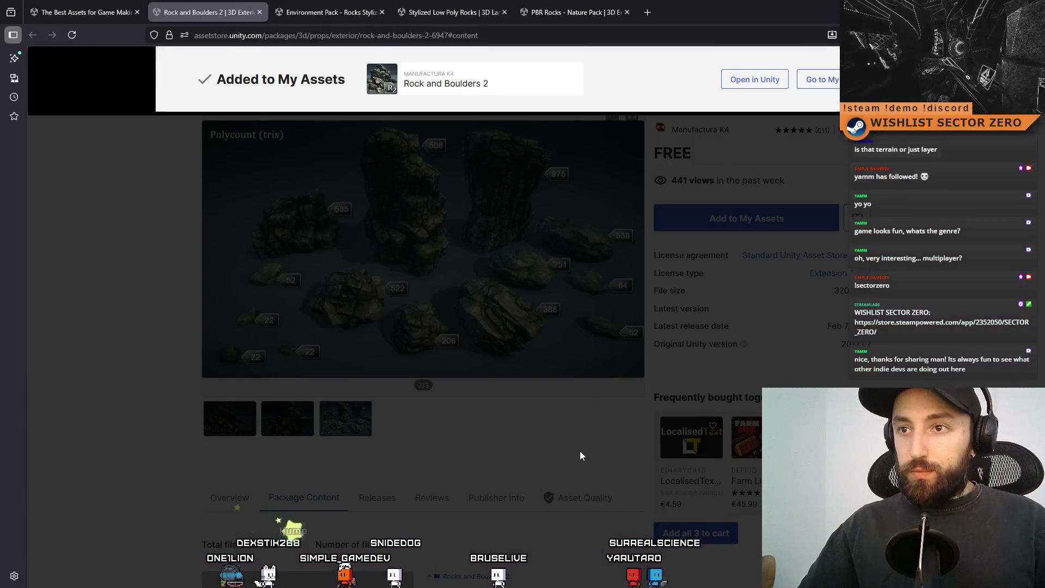
left_click(579, 455)
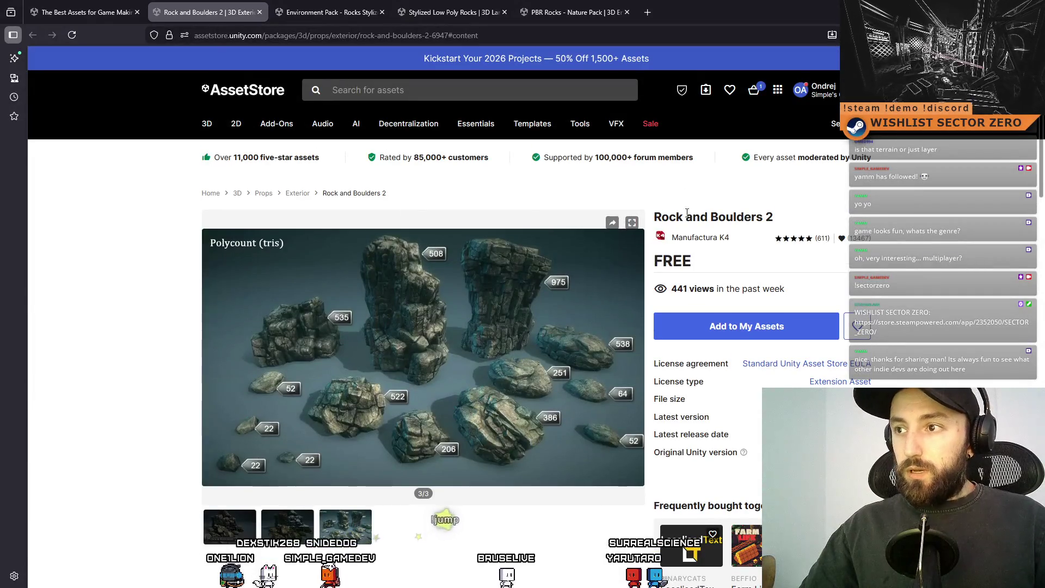
- Look through the Environment Pack, Stylized Low Poly Rocks and PBR Rocks - Nature Pack pages
left_click(329, 12)
key("alt+Tab")
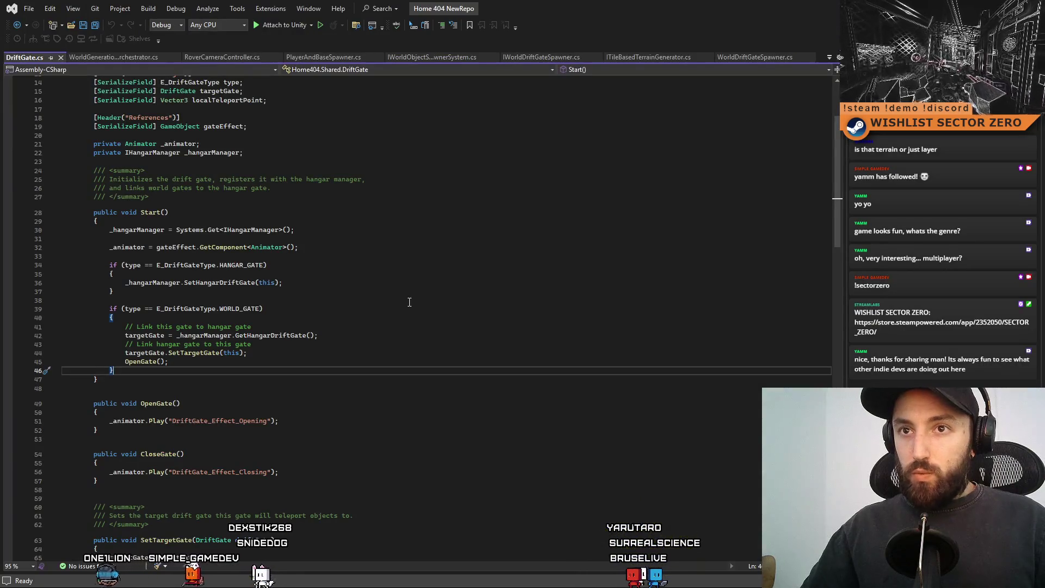
key("alt+Tab")
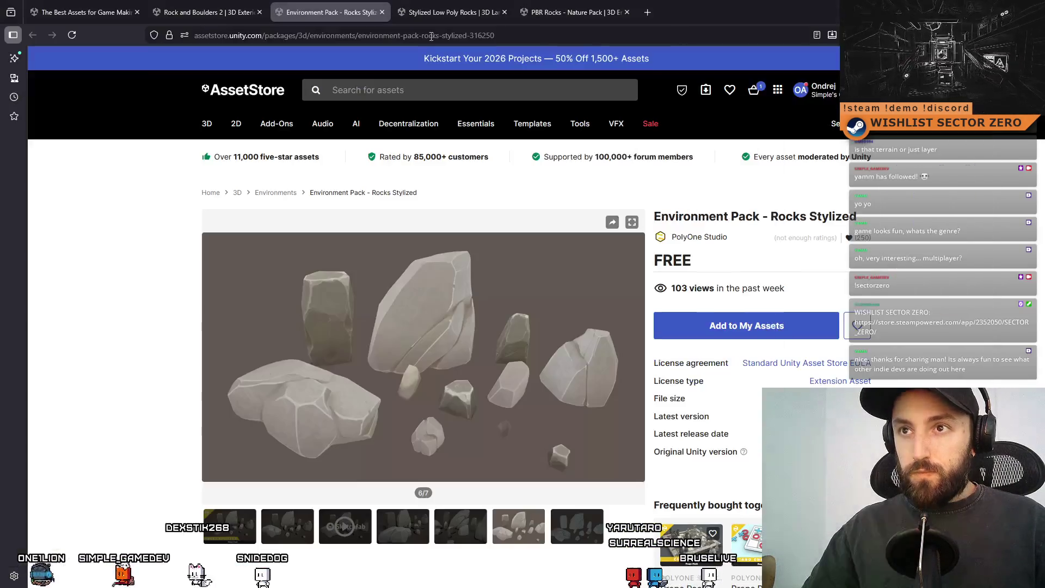
left_click(430, 12)
left_click(553, 6)
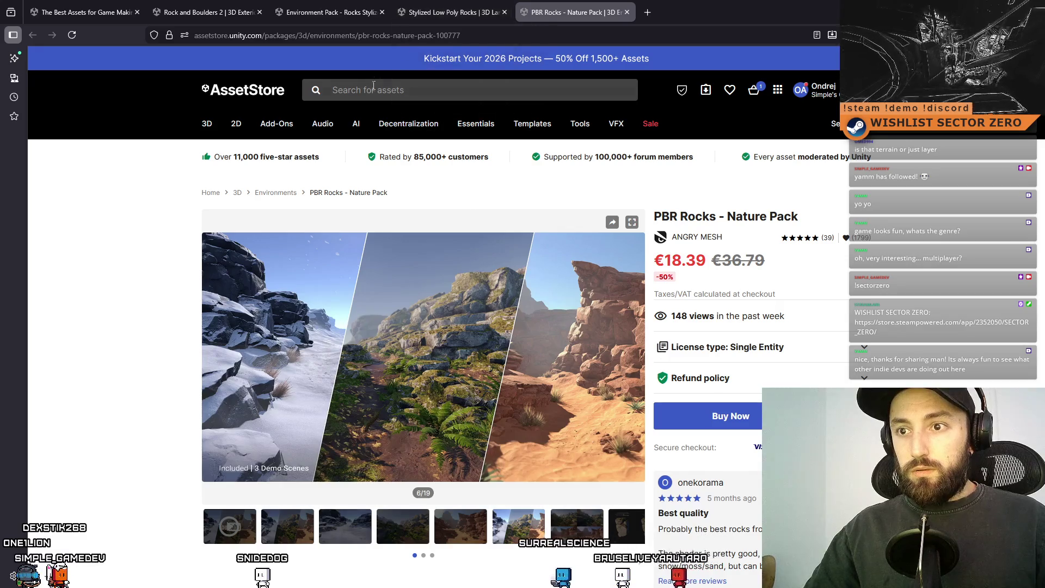
scroll(437, 256, "down", 3)
scroll(464, 272, "up", 3)
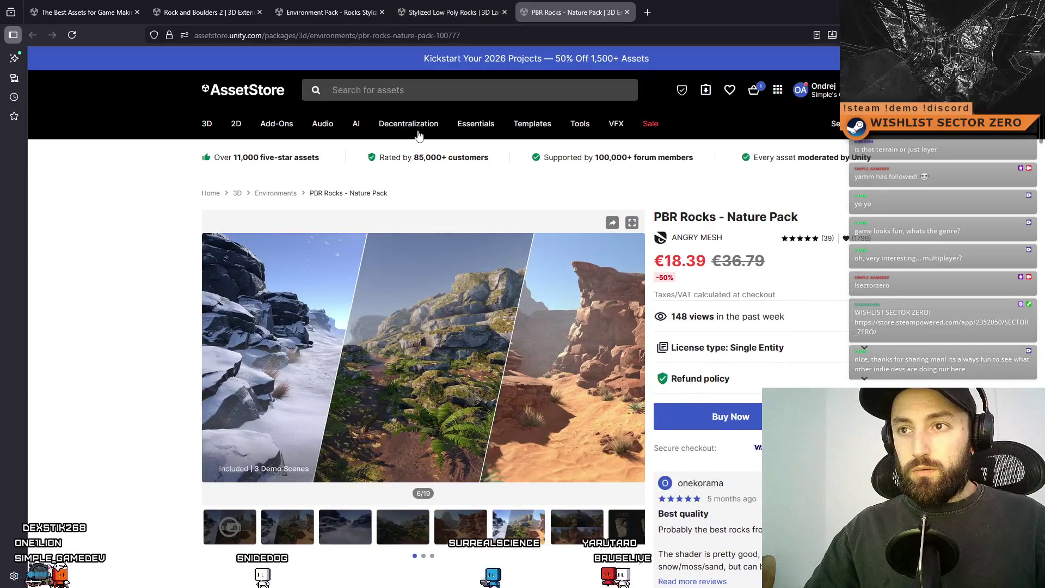
left_click(417, 89)
- Search 'rock pack', scroll the results, and open Nature Worlds Bundle and Forest Environment - Dynamic Nature in new tabs
type("rock pack")
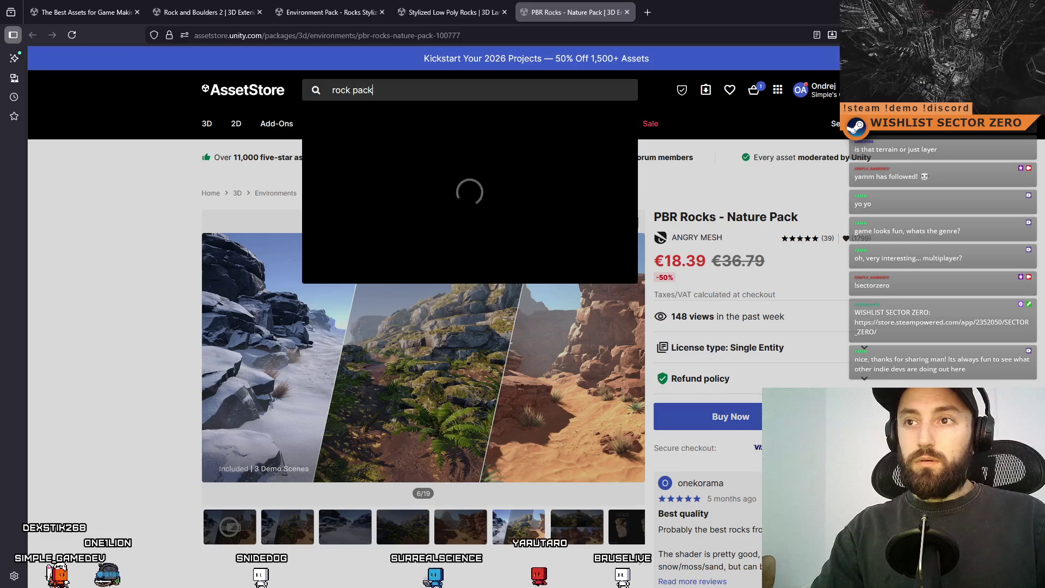
key("Return")
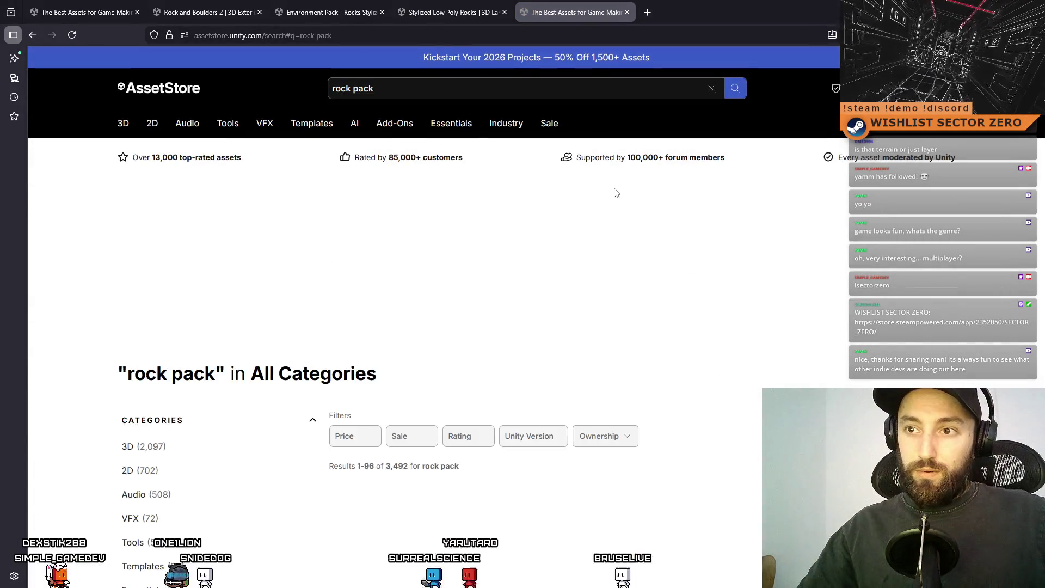
scroll(560, 326, "down", 3)
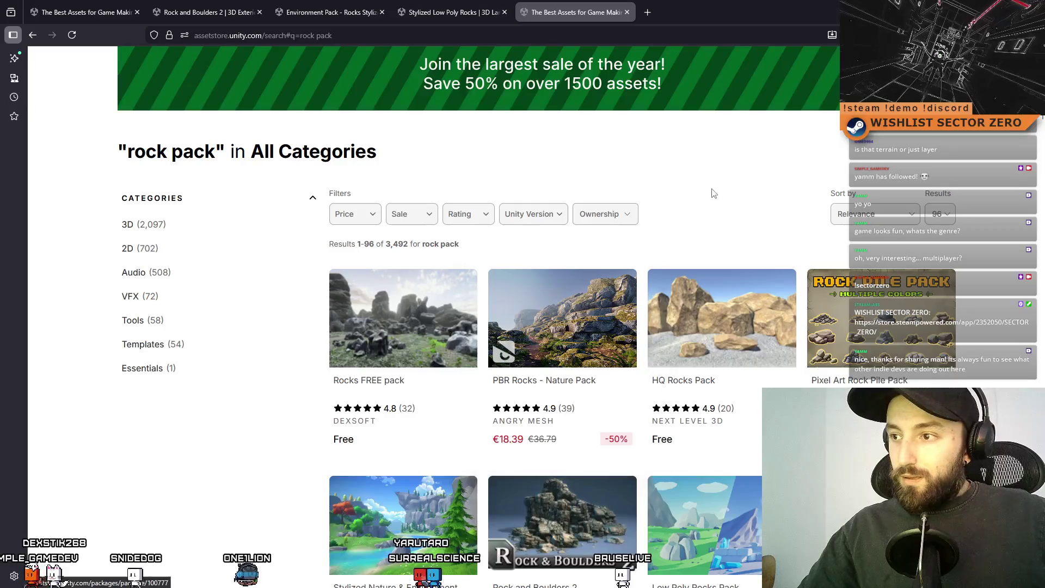
scroll(713, 193, "down", 3)
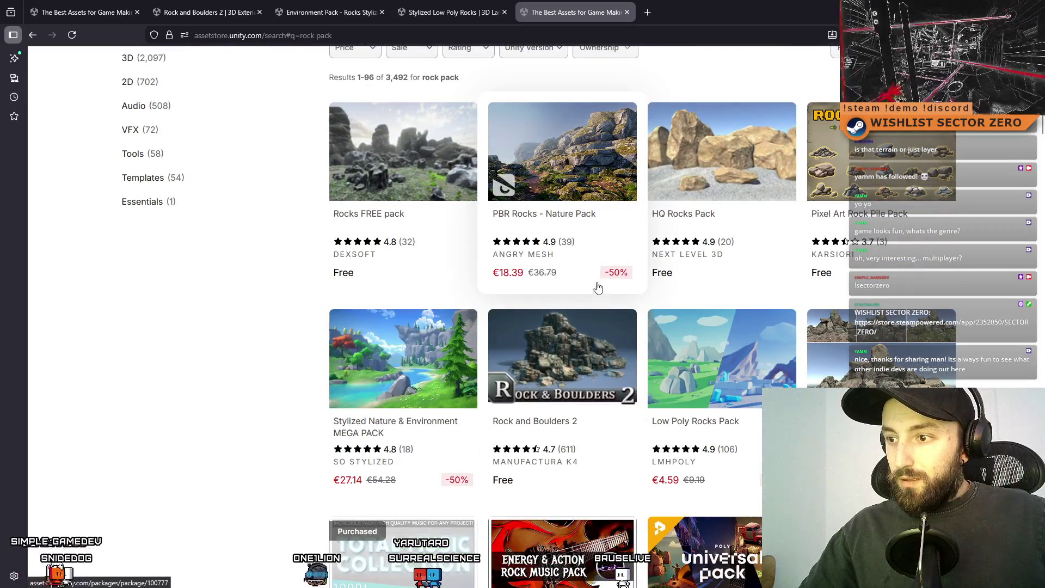
scroll(769, 268, "down", 4)
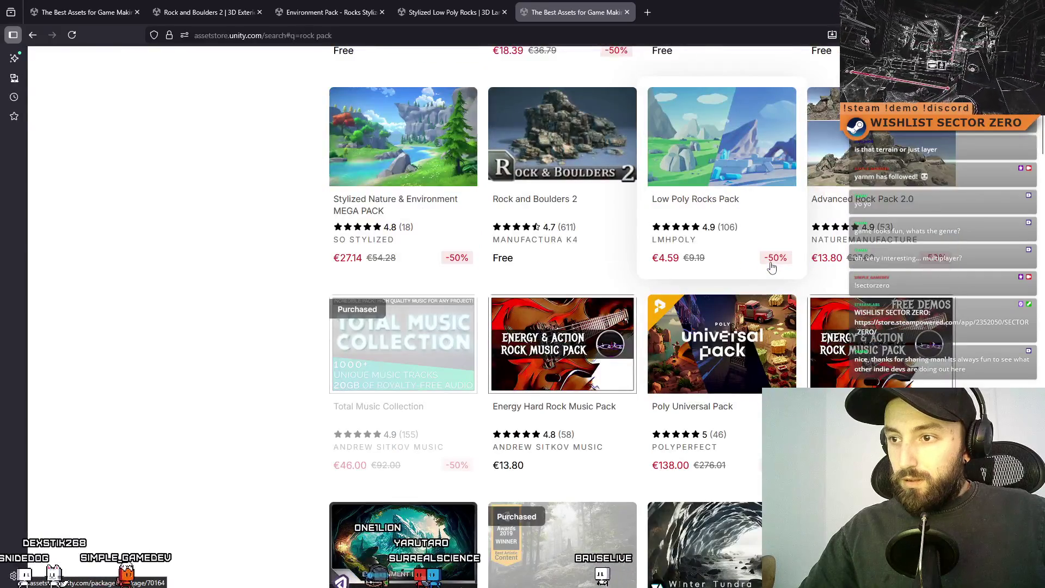
scroll(772, 268, "down", 4)
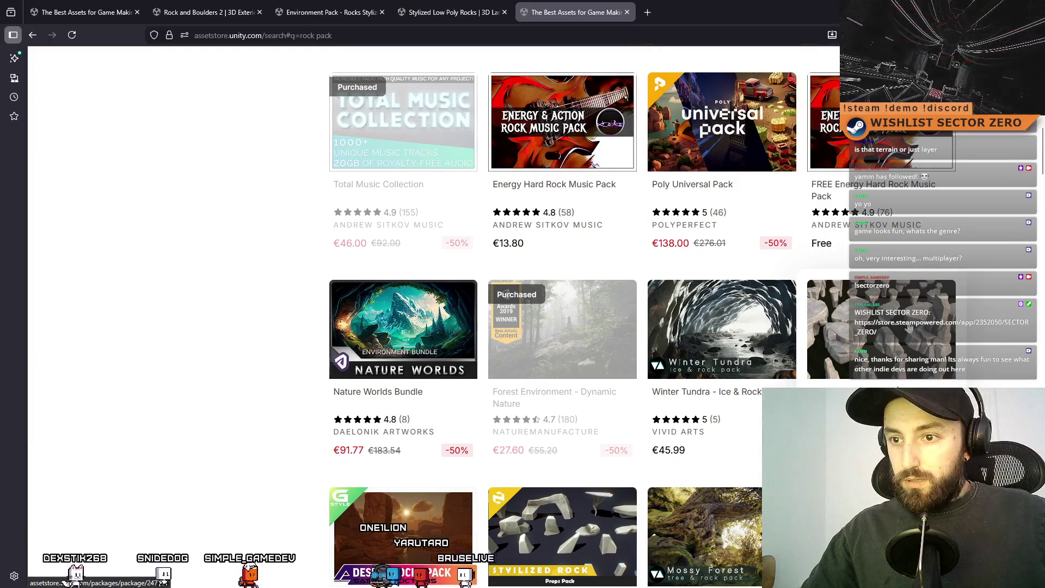
scroll(455, 337, "down", 2)
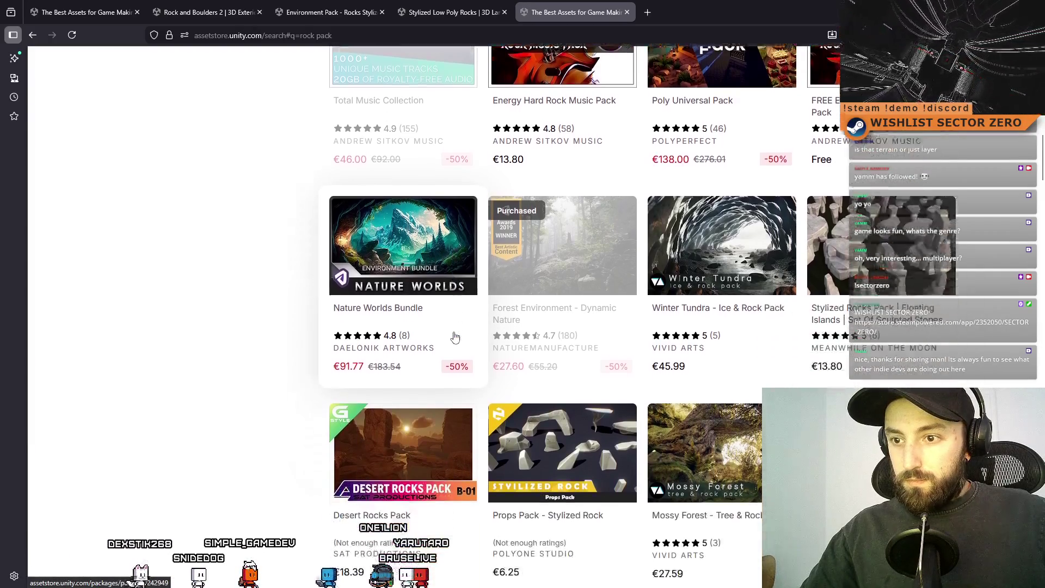
middle_click(414, 210)
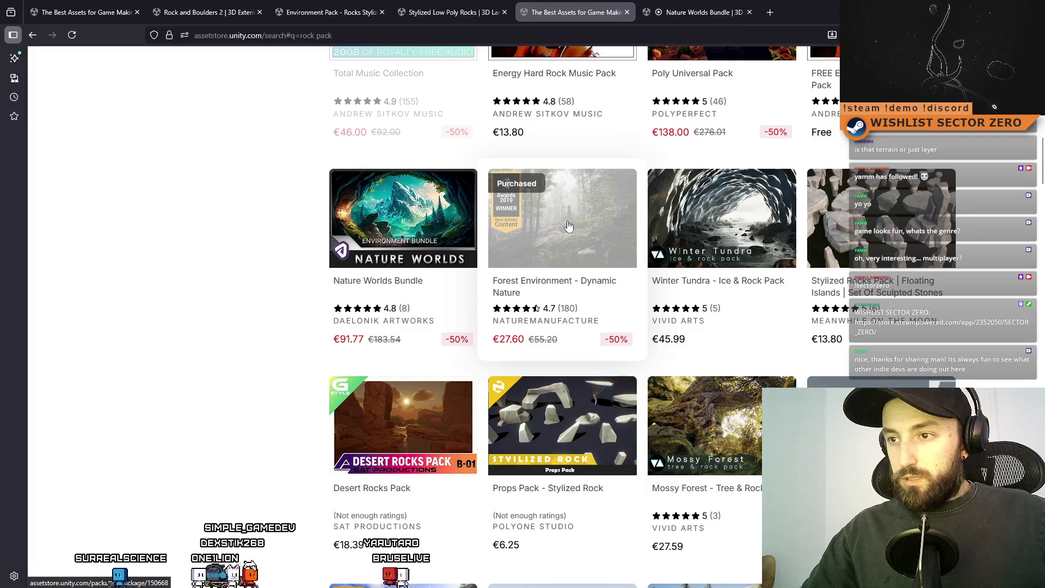
middle_click(567, 226)
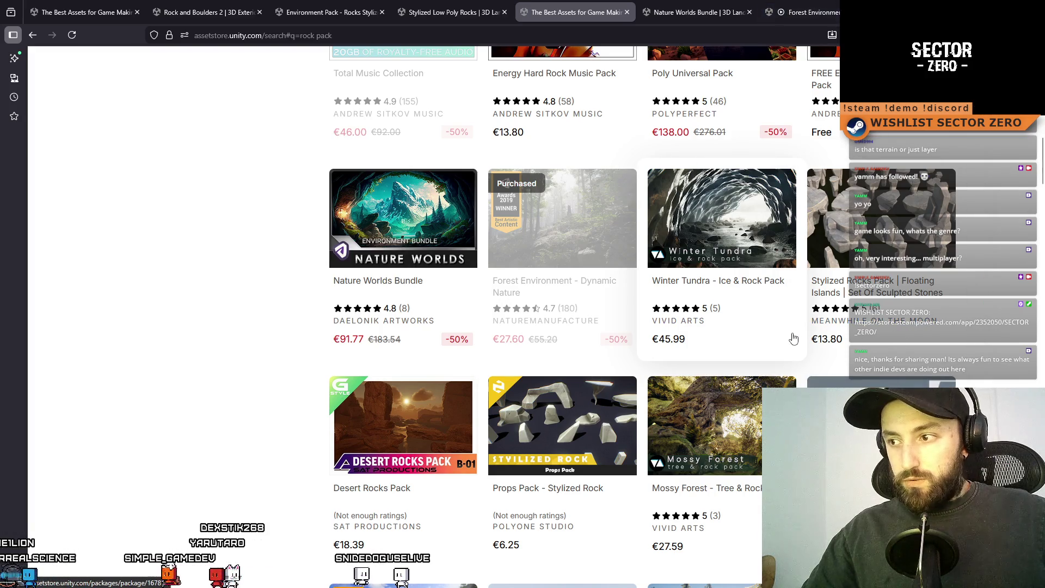
- View the eighth Nature Worlds Bundle gallery image, then move to the Forest Environment page
key("ctrl+Tab")
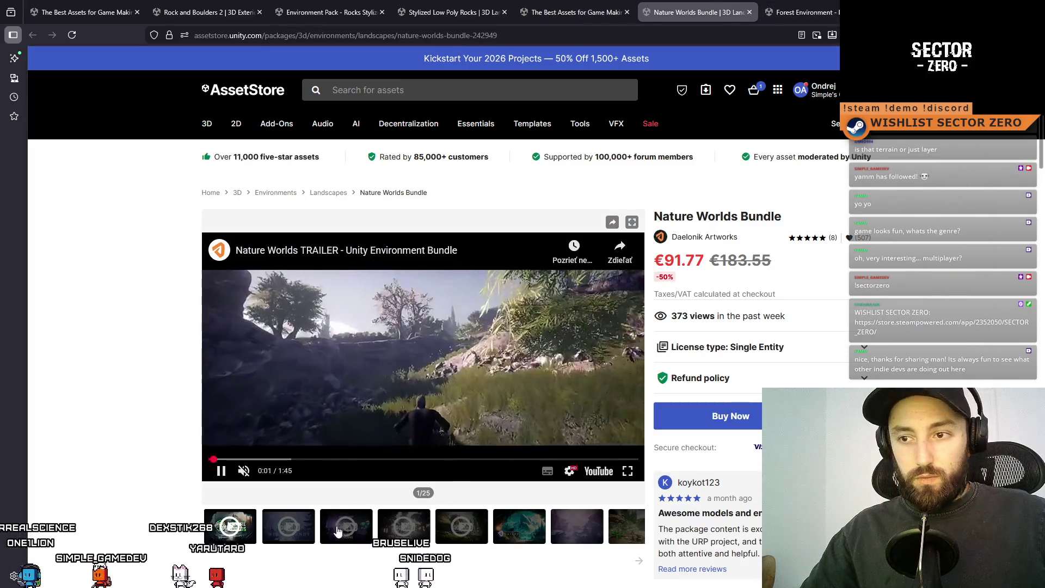
left_click(629, 536)
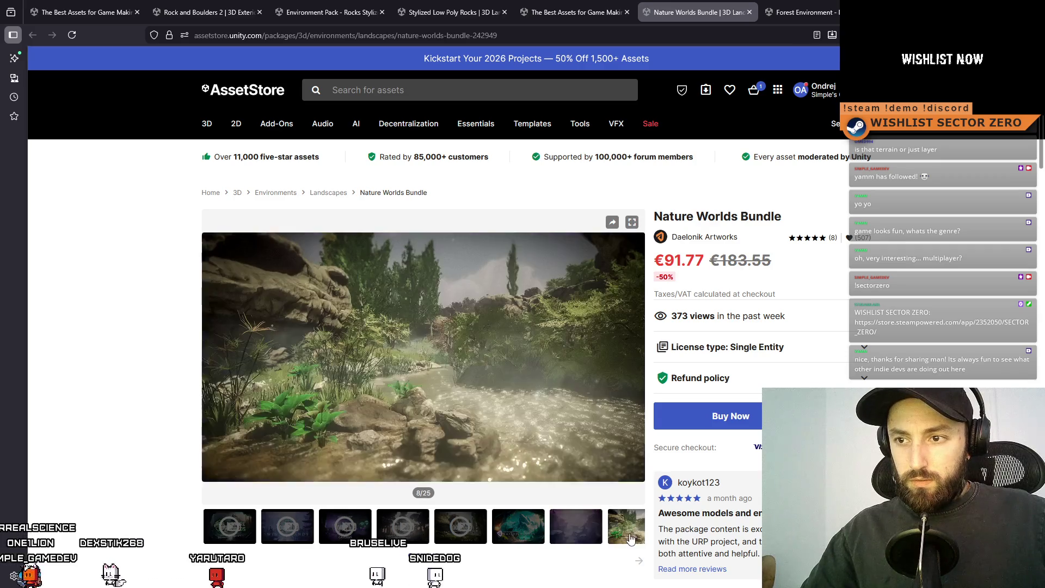
left_click(811, 6)
scroll(435, 430, "down", 2)
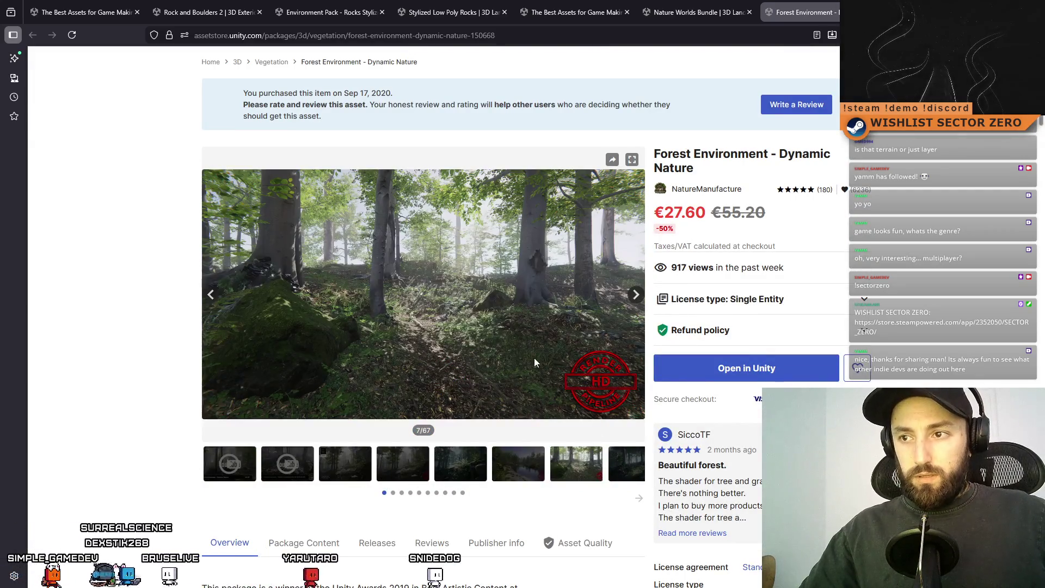
- Advance the Forest Environment gallery to its last images: Ground Textures, Roots & Branches, Rocks
left_click(641, 500)
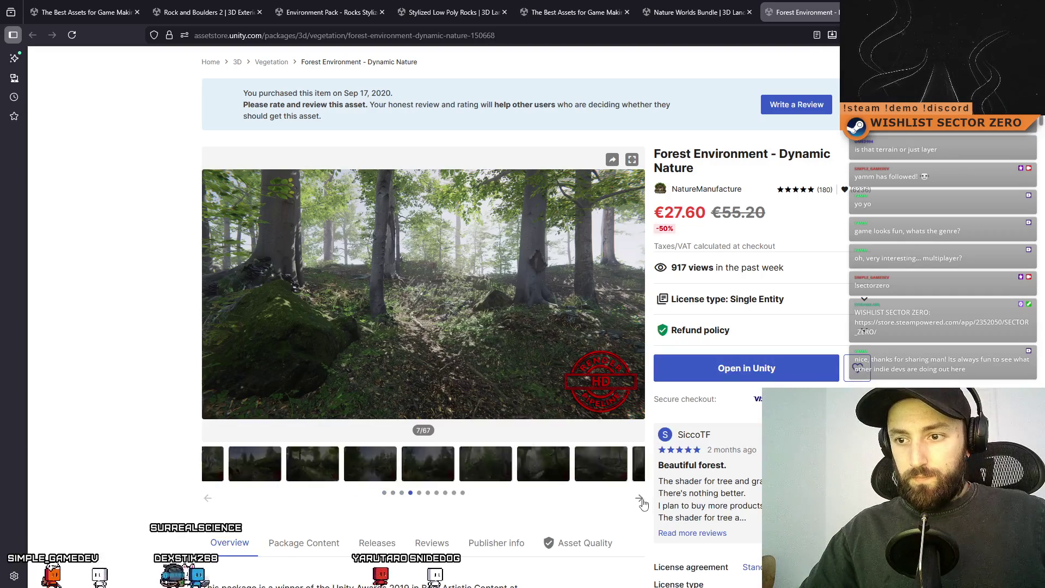
left_click(641, 500)
left_click(641, 499)
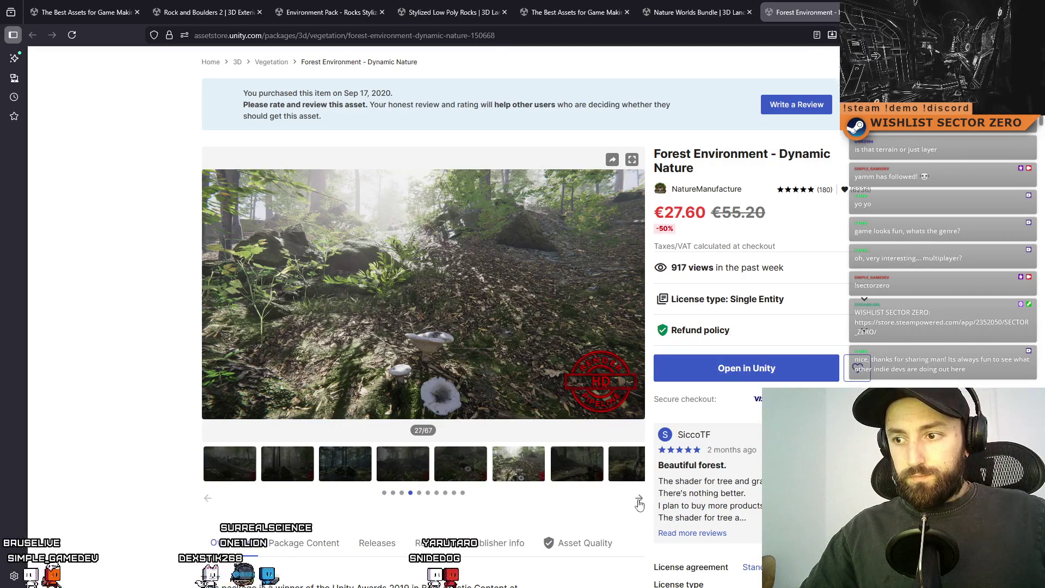
left_click(641, 500)
left_click(640, 499)
left_click(641, 500)
left_click(641, 500)
left_click(641, 500)
left_click(640, 500)
left_click(405, 484)
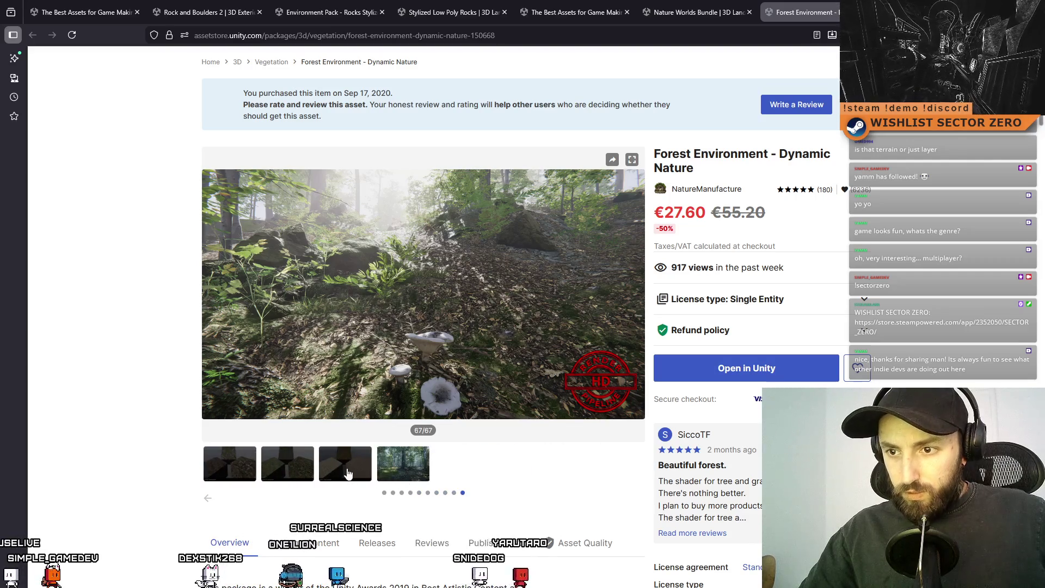
left_click(284, 474)
left_click(256, 475)
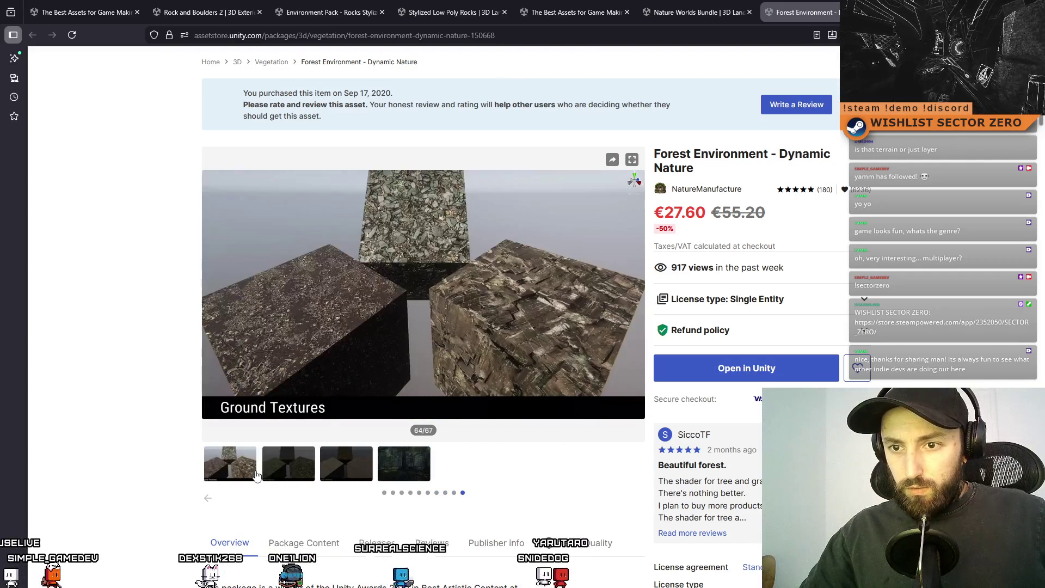
left_click(454, 492)
left_click(404, 467)
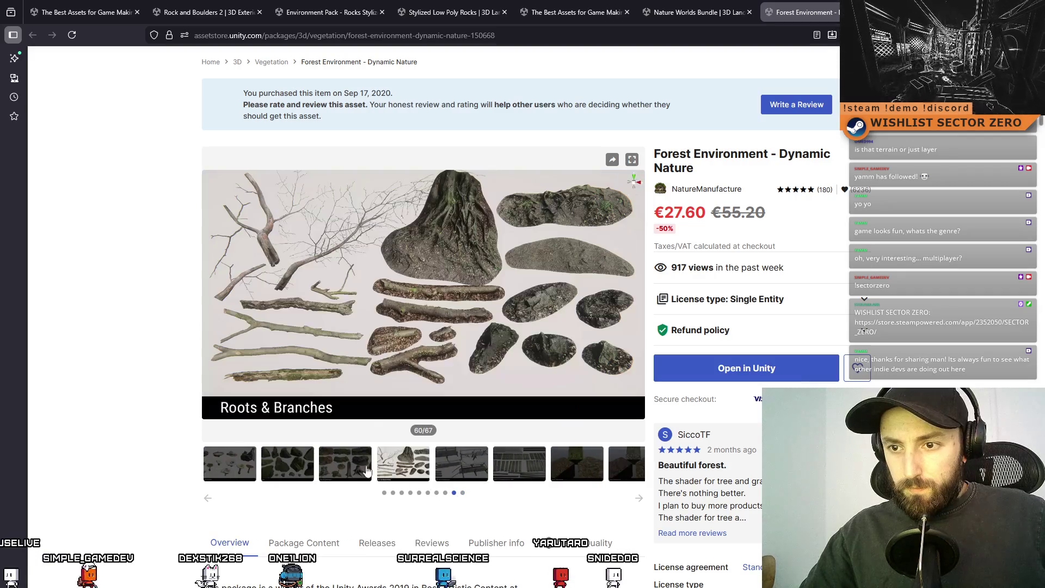
left_click(358, 471)
left_click(294, 462)
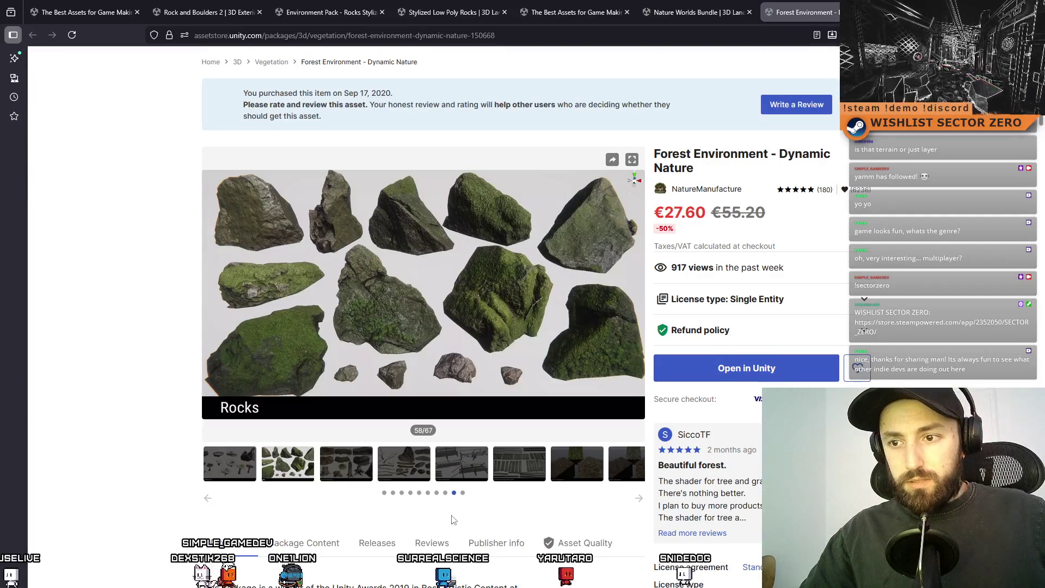
- Preview Plants, Grass, Mushrooms and Small Architecture images, return to Rocks, and open the account menu
left_click(445, 492)
left_click(381, 475)
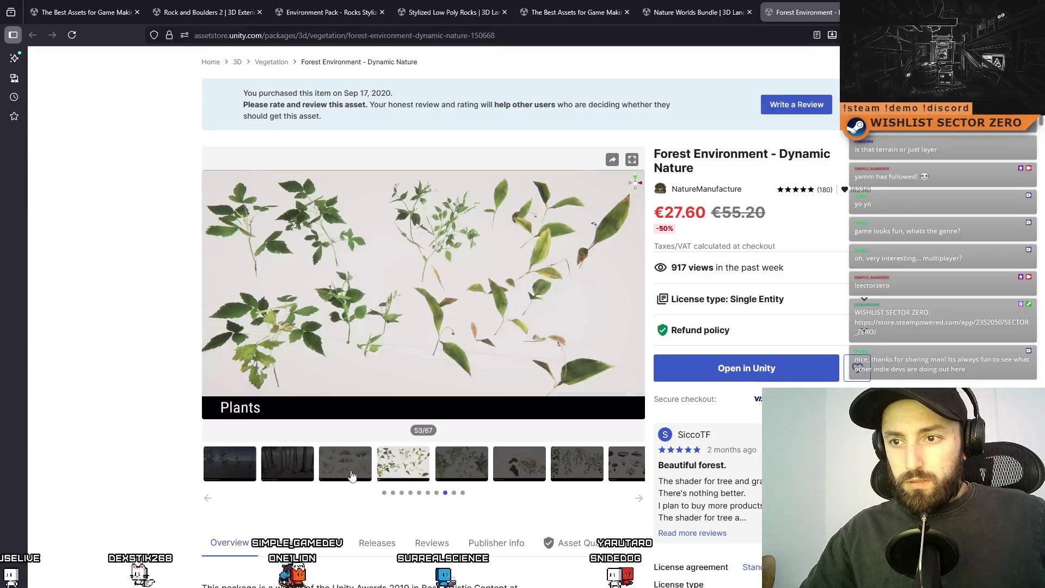
left_click(518, 467)
left_click(634, 468)
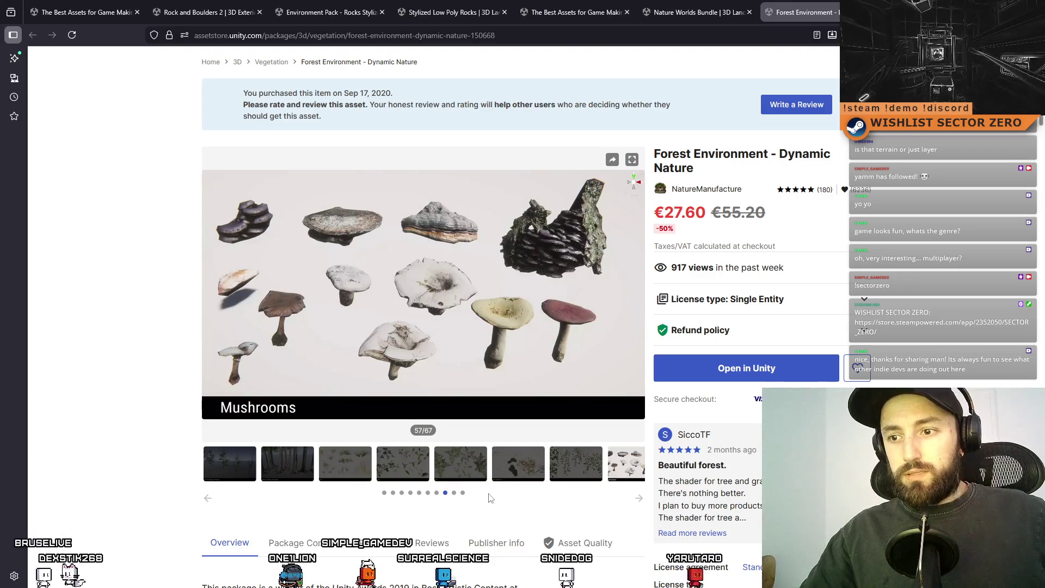
left_click(454, 493)
left_click(462, 465)
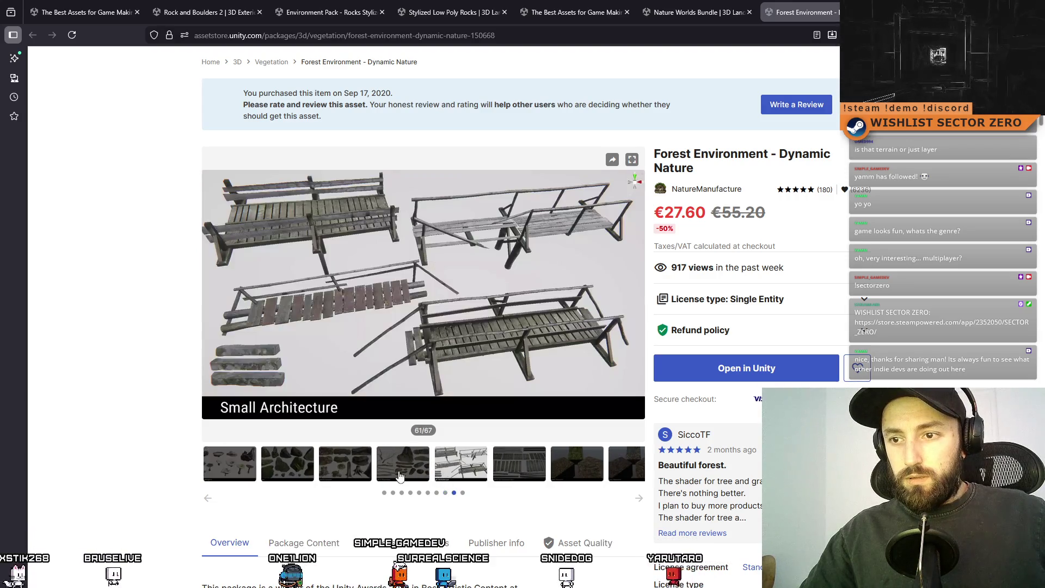
left_click(403, 465)
left_click(345, 465)
left_click(294, 477)
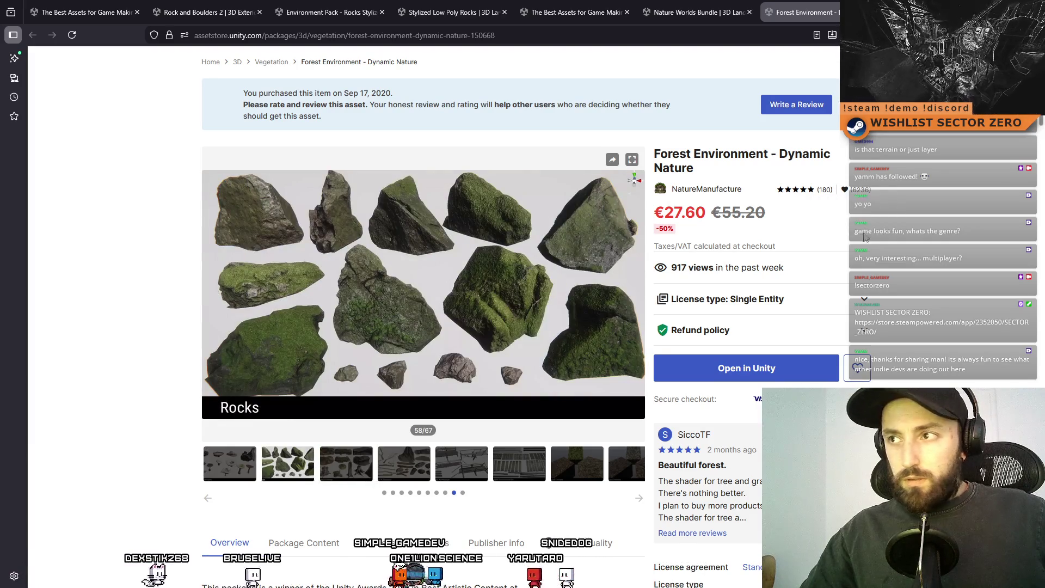
scroll(342, 461, "up", 3)
left_click(815, 90)
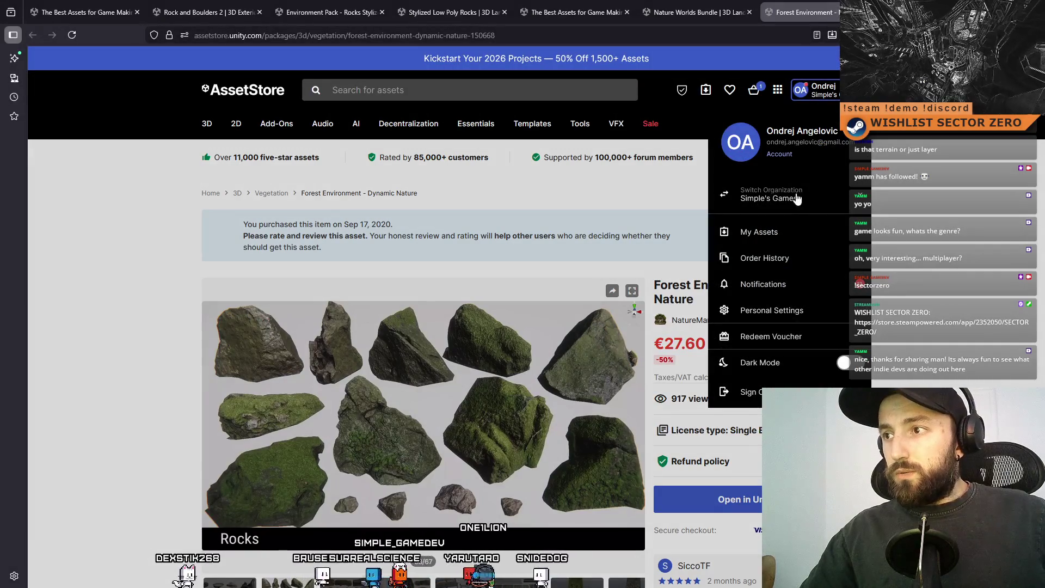
- Open My Assets and scroll through the first page of owned assets
left_click(762, 232)
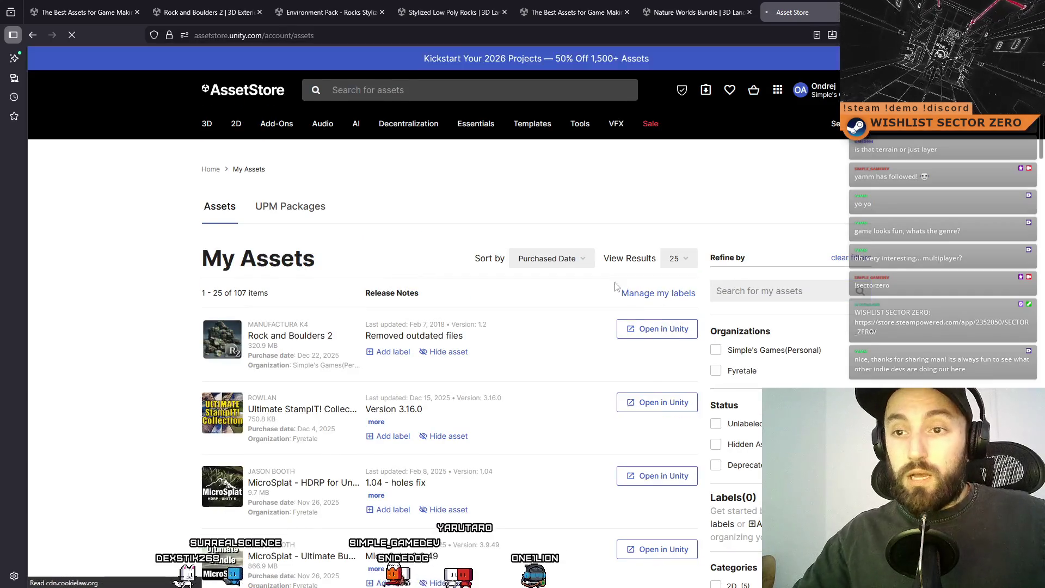
scroll(321, 325, "down", 3)
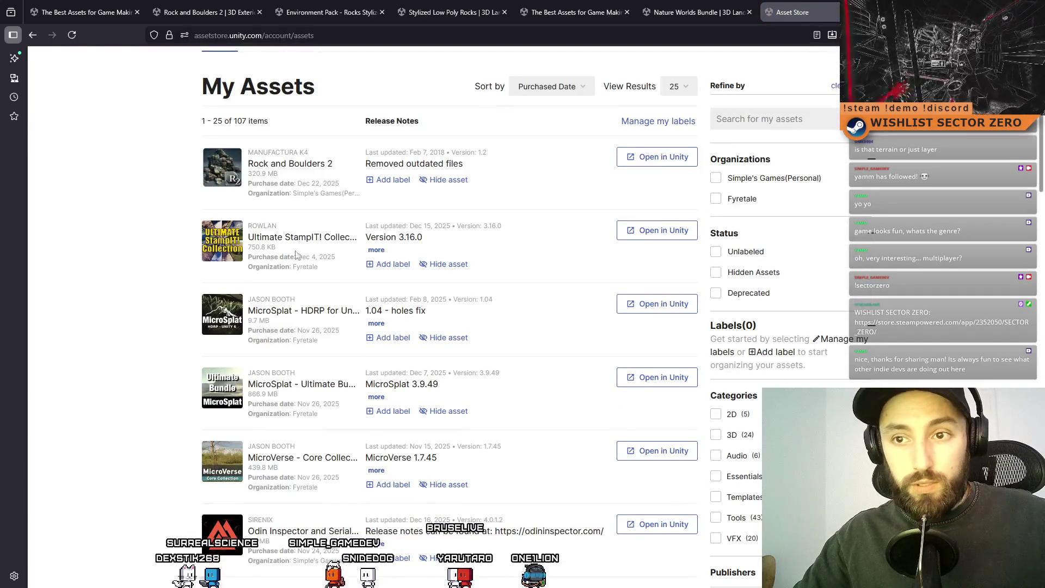
scroll(646, 388, "down", 3)
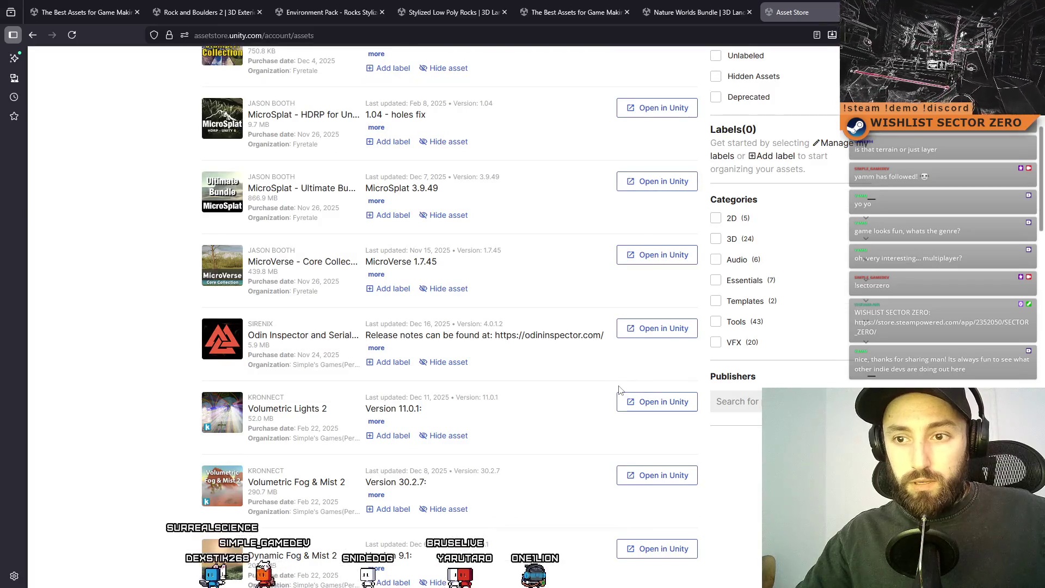
scroll(619, 389, "down", 5)
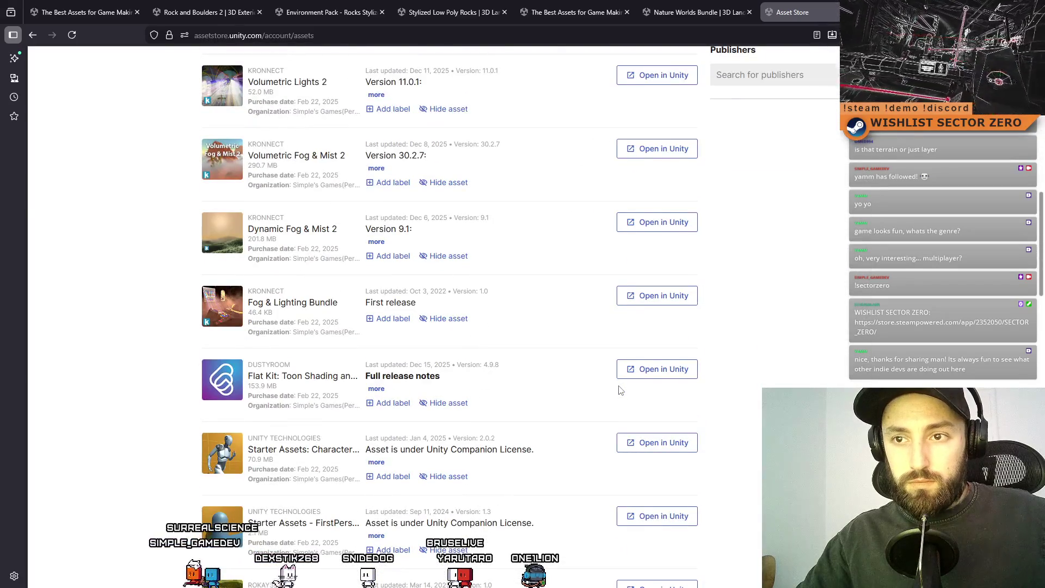
scroll(621, 389, "down", 2)
scroll(619, 390, "down", 10)
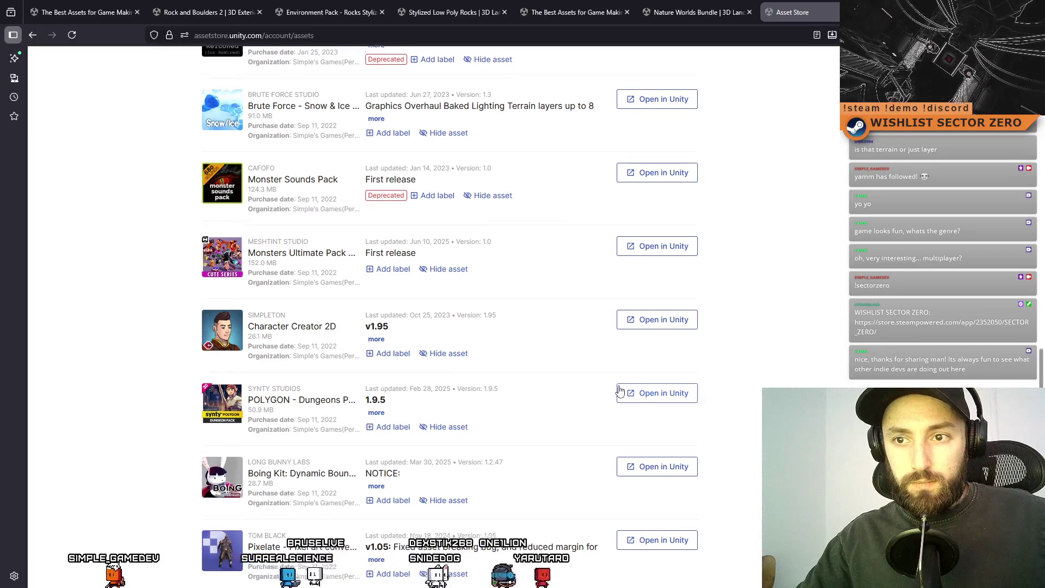
scroll(620, 389, "down", 4)
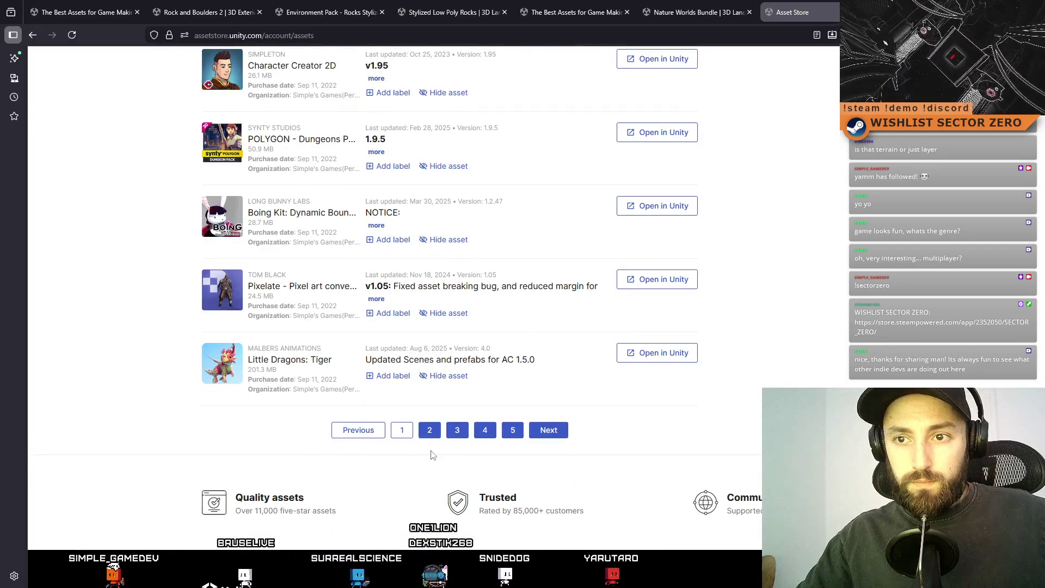
- Go to page 2 of 5 and scroll through packs like Meadow Environment and Procedural Terrain Painter
left_click(439, 431)
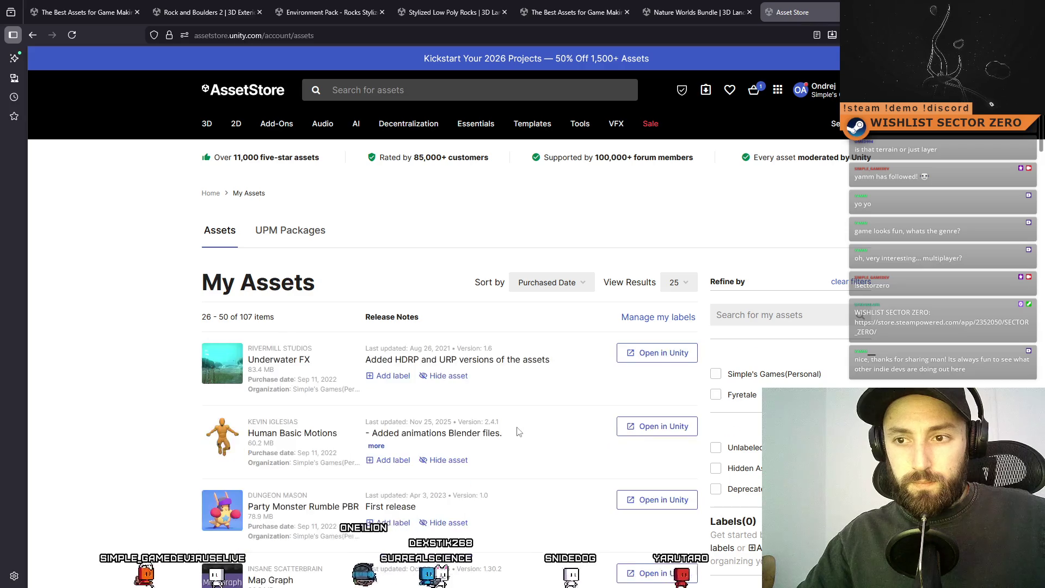
scroll(518, 429, "down", 4)
scroll(519, 431, "down", 2)
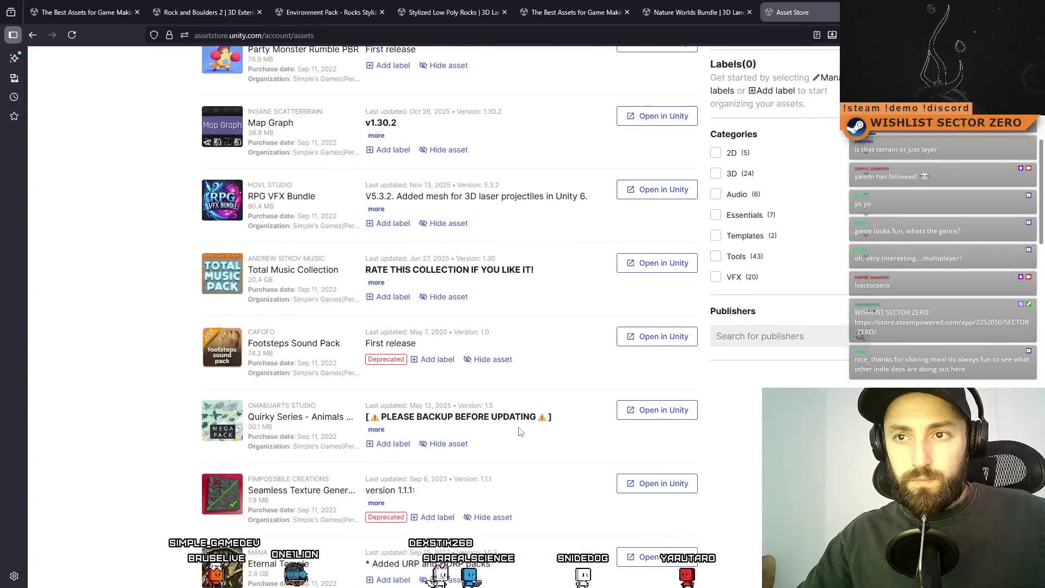
scroll(519, 432, "down", 4)
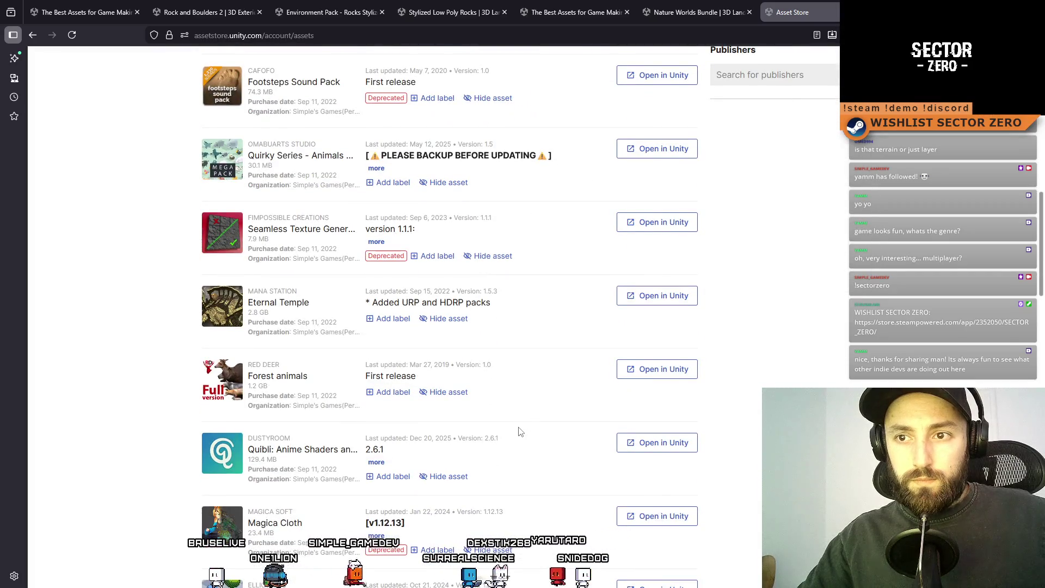
scroll(519, 431, "down", 2)
scroll(519, 431, "down", 3)
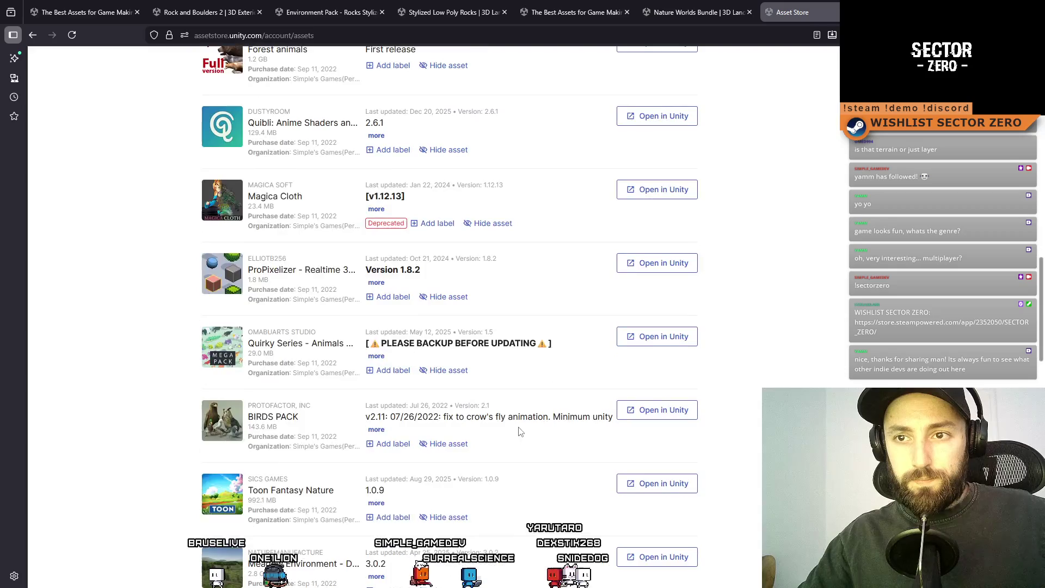
scroll(518, 432, "down", 3)
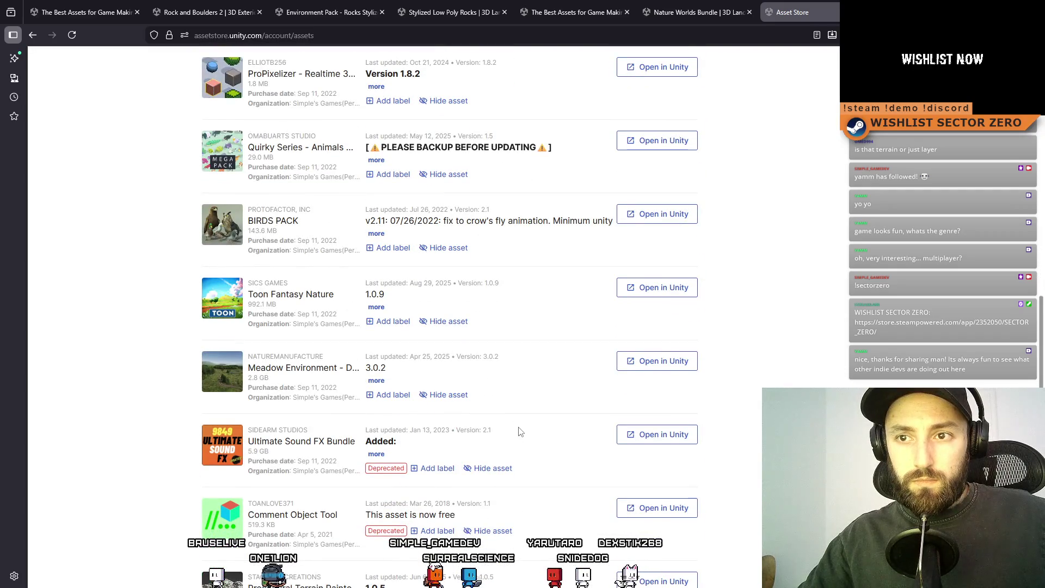
scroll(519, 431, "down", 2)
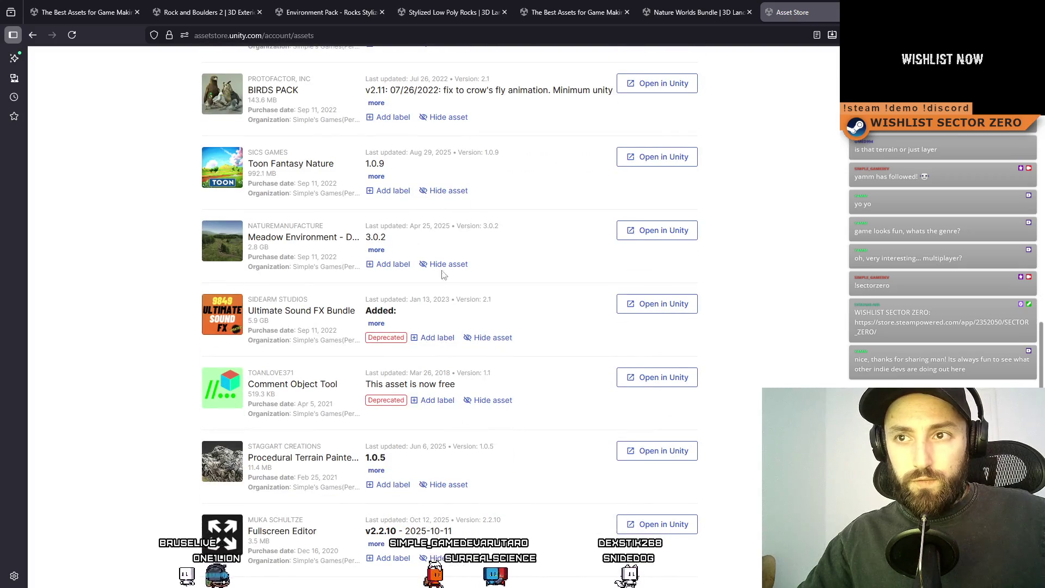
scroll(326, 169, "down", 1)
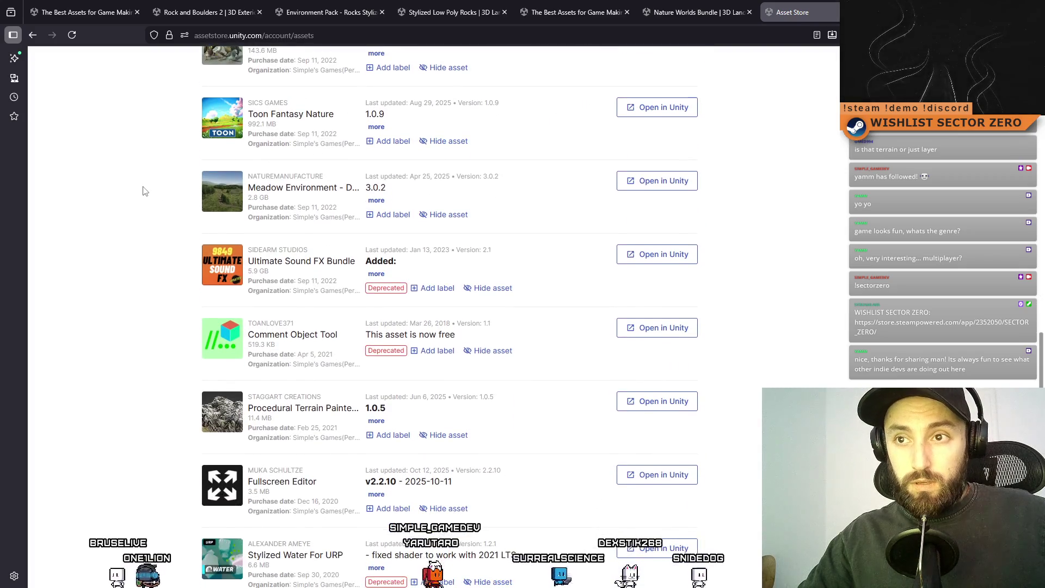
middle_click(275, 187)
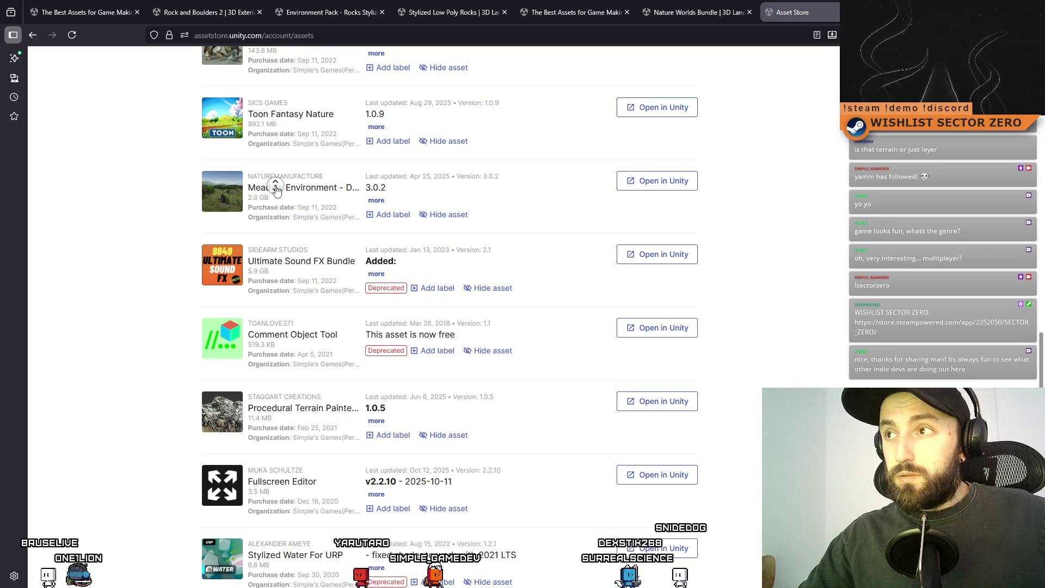
right_click(289, 119)
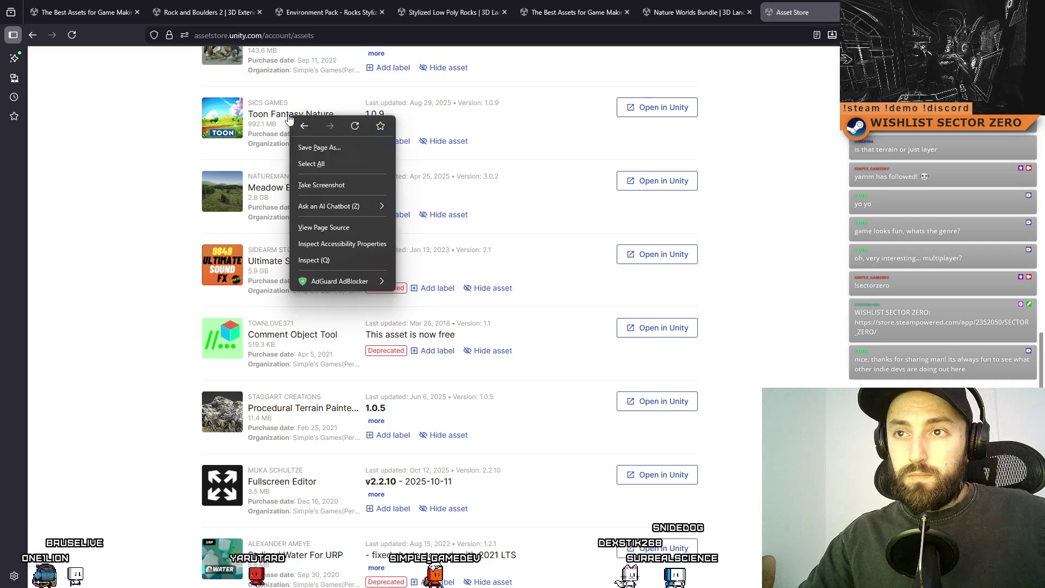
left_click(129, 123)
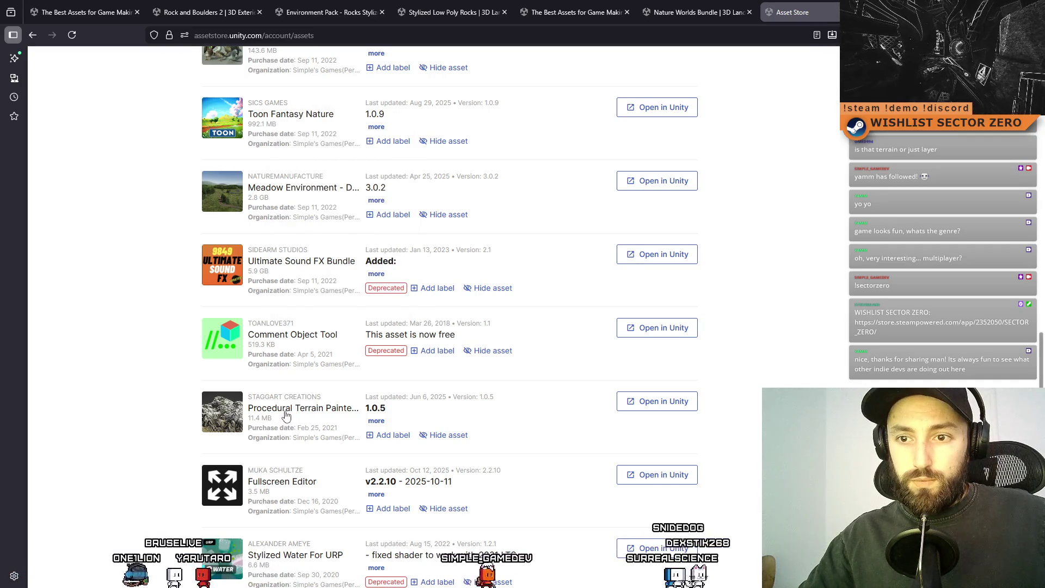
scroll(285, 415, "down", 5)
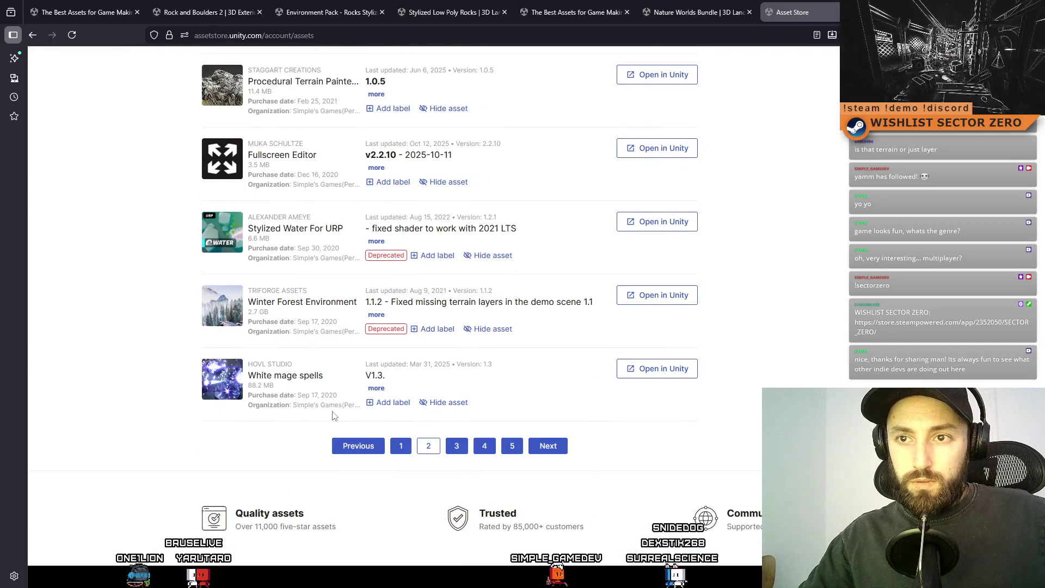
scroll(327, 415, "up", 7)
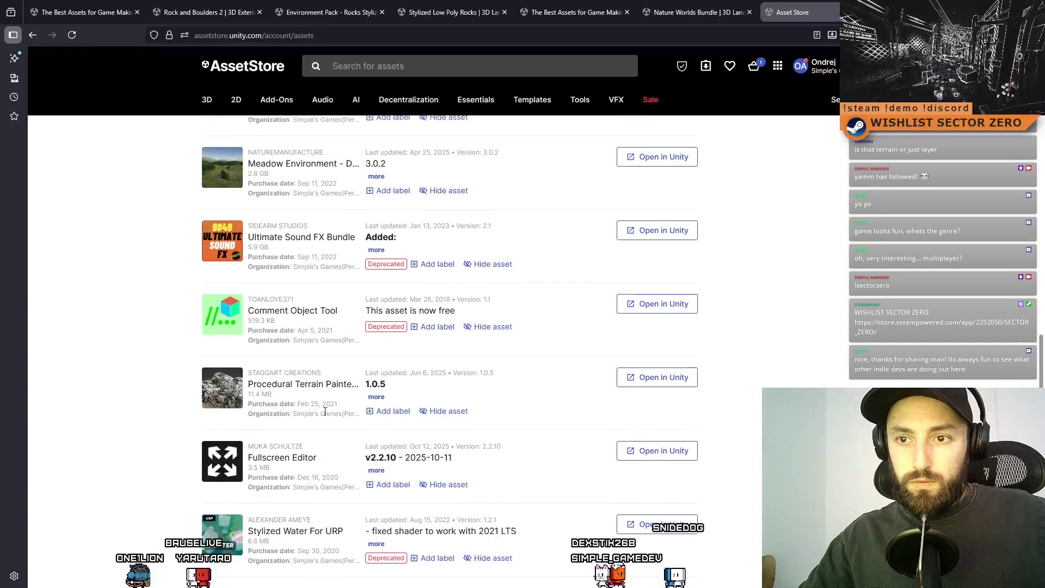
left_click(300, 300)
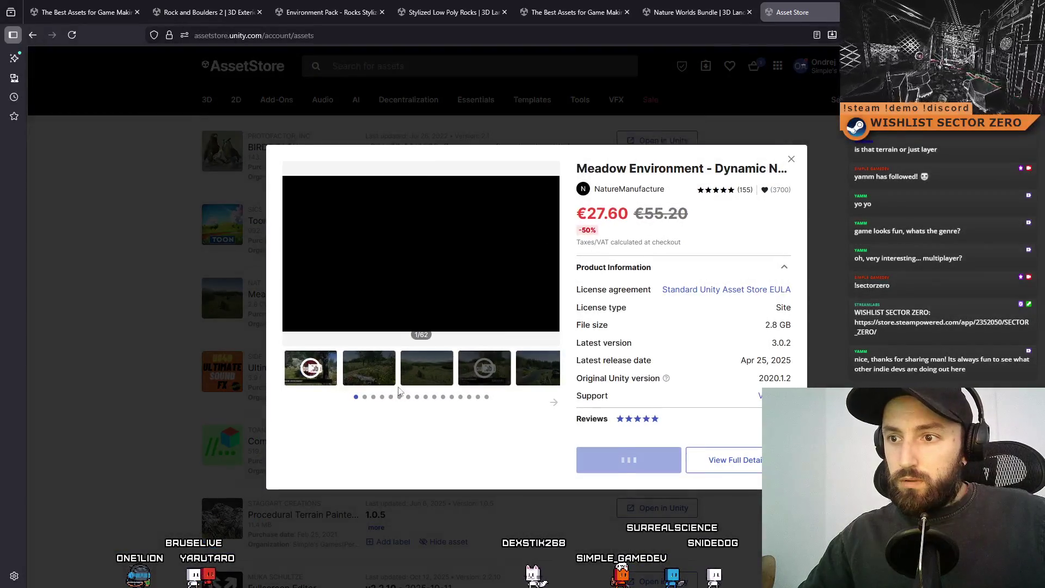
left_click(380, 378)
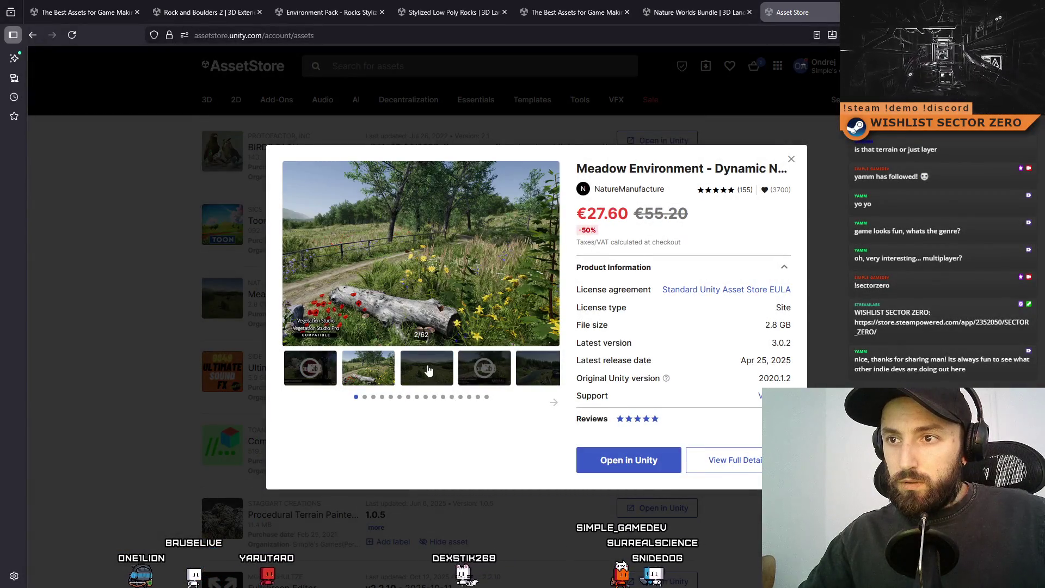
left_click(429, 370)
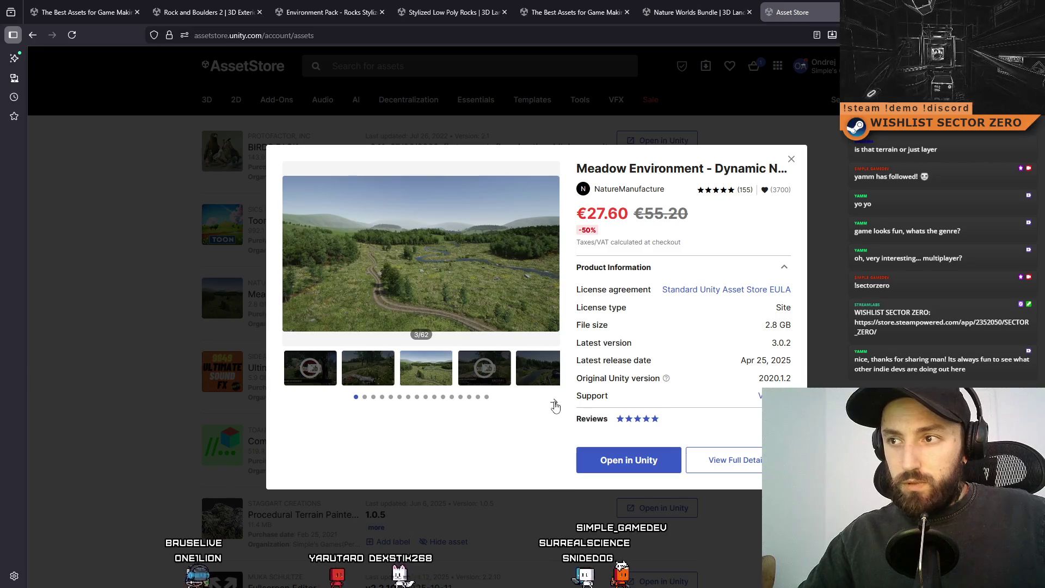
left_click(440, 377)
left_click(439, 376)
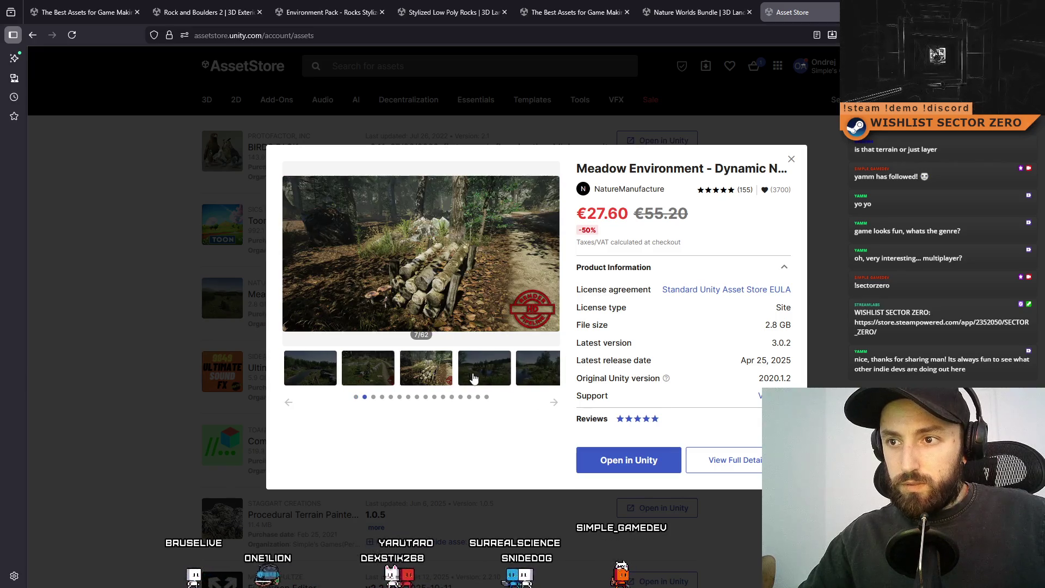
left_click(525, 377)
left_click(554, 403)
left_click(553, 402)
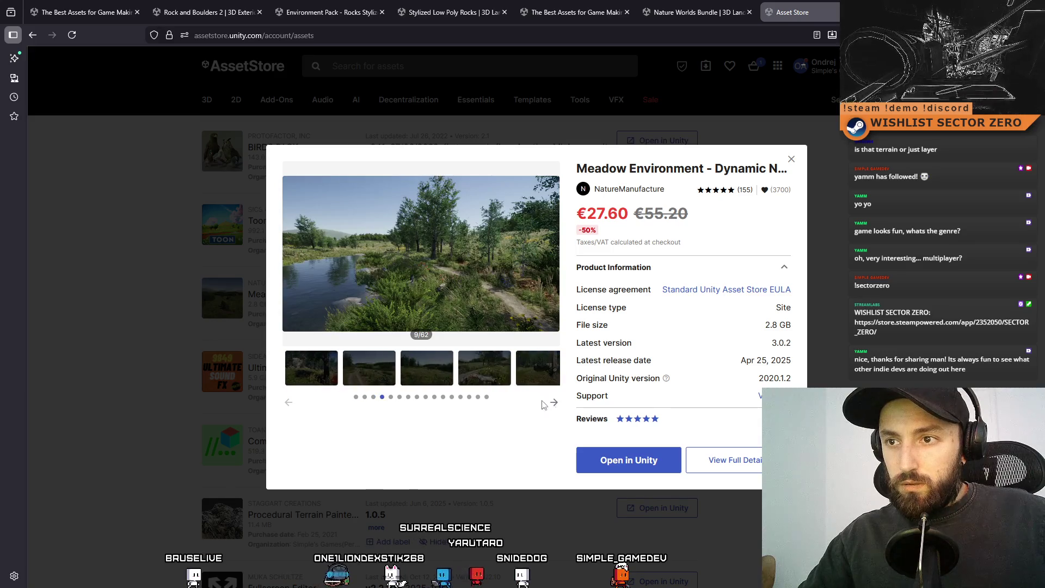
left_click(426, 368)
left_click(543, 377)
left_click(552, 403)
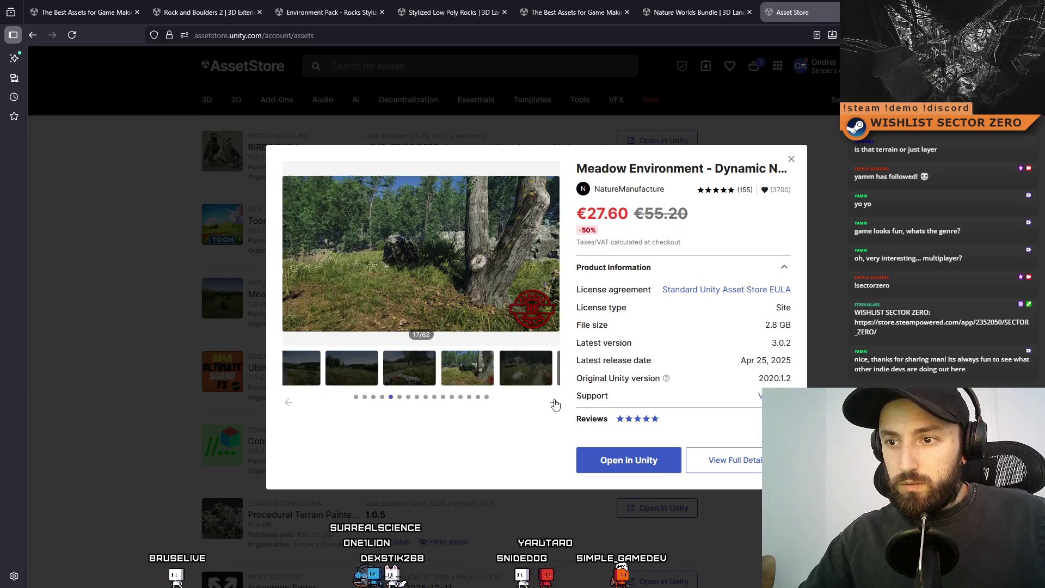
left_click(553, 404)
left_click(554, 403)
left_click(555, 404)
left_click(555, 403)
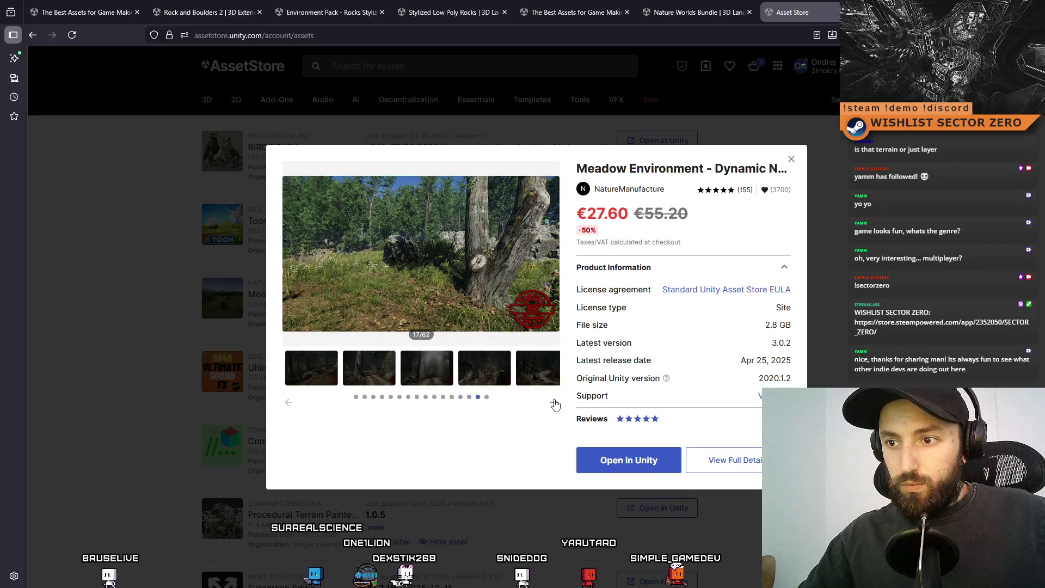
left_click(555, 404)
left_click(327, 370)
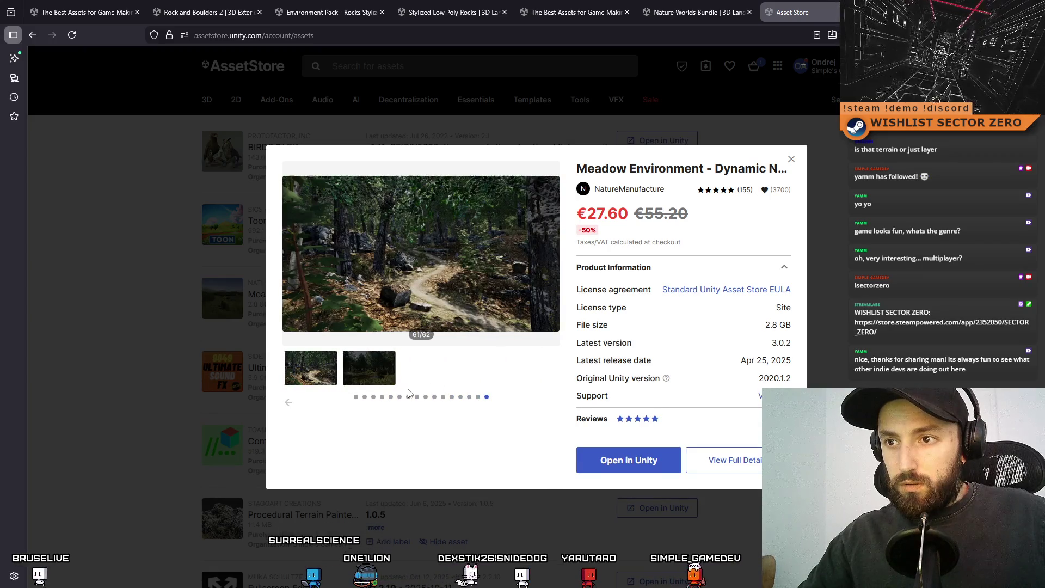
left_click(292, 254)
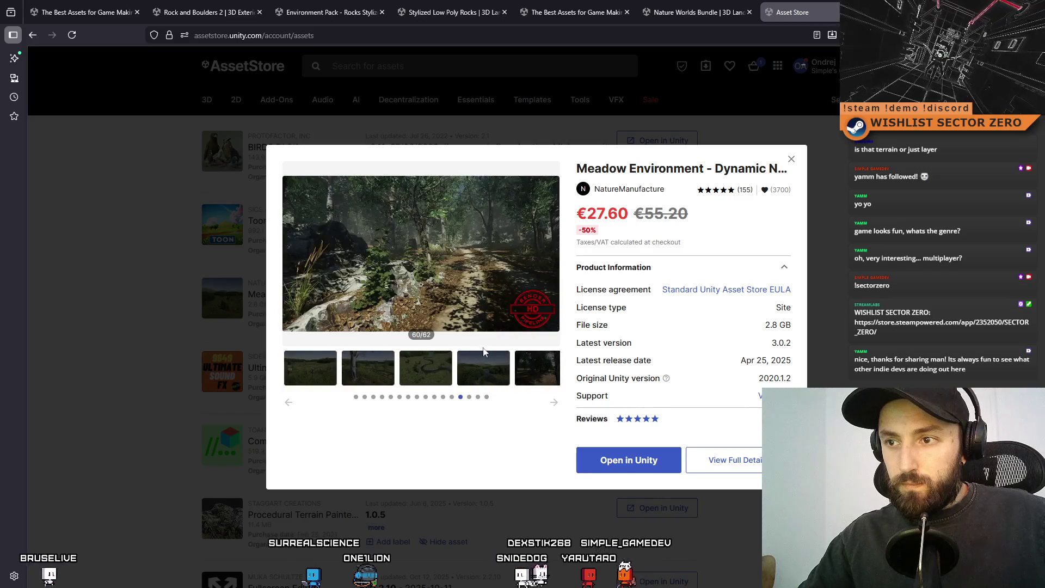
left_click(383, 378)
left_click(325, 372)
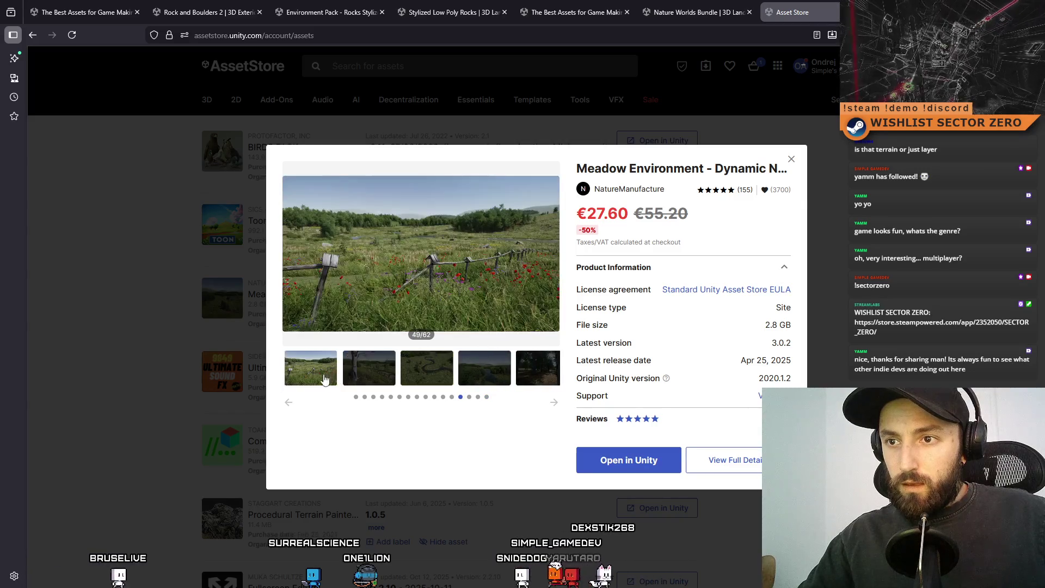
key("Escape")
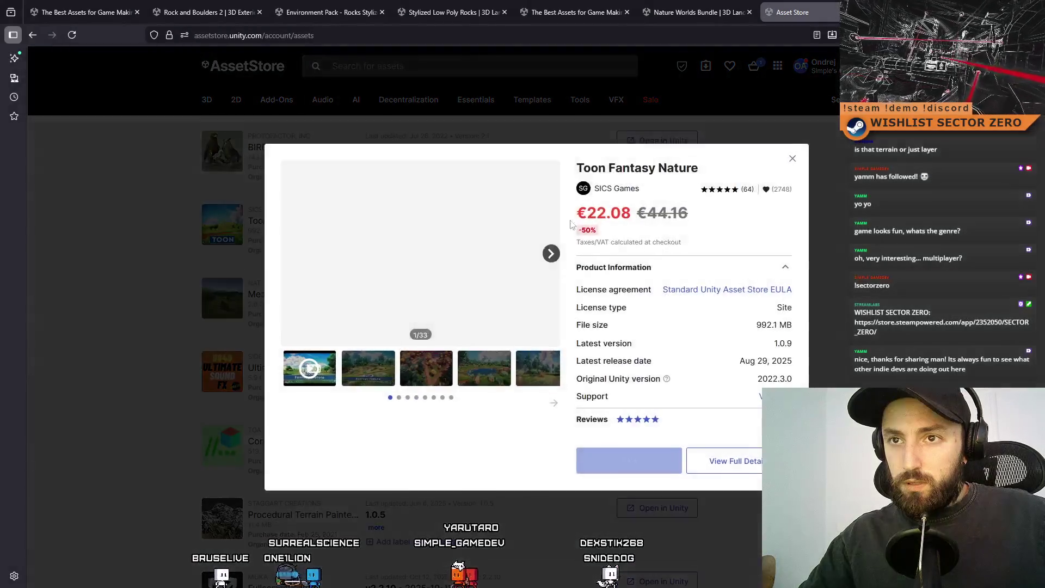
- Open the Toon Fantasy Nature quick view and browse to the forest path and pine forest screenshots
left_click(291, 221)
left_click(372, 380)
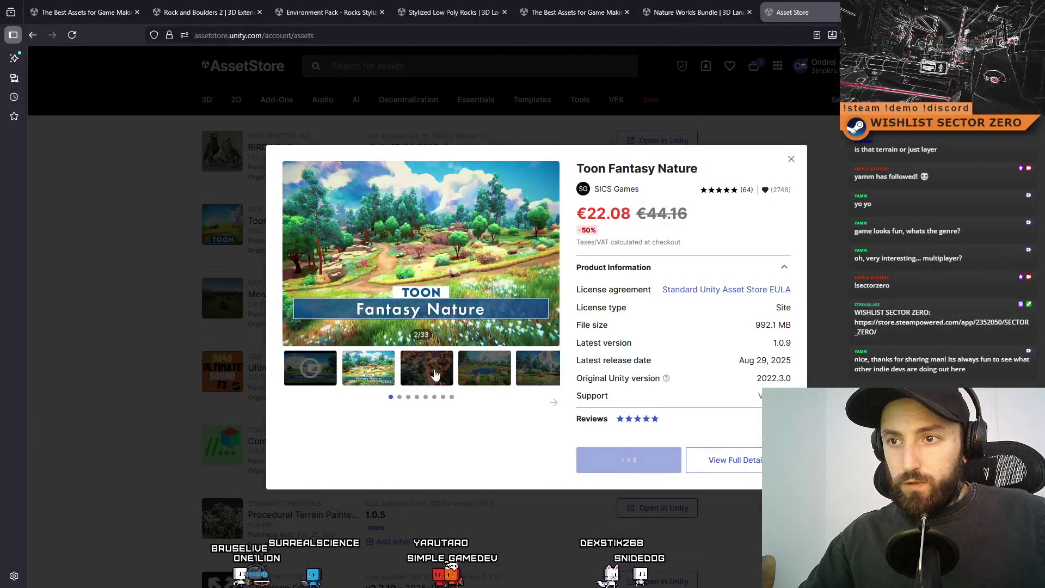
left_click(426, 369)
left_click(542, 365)
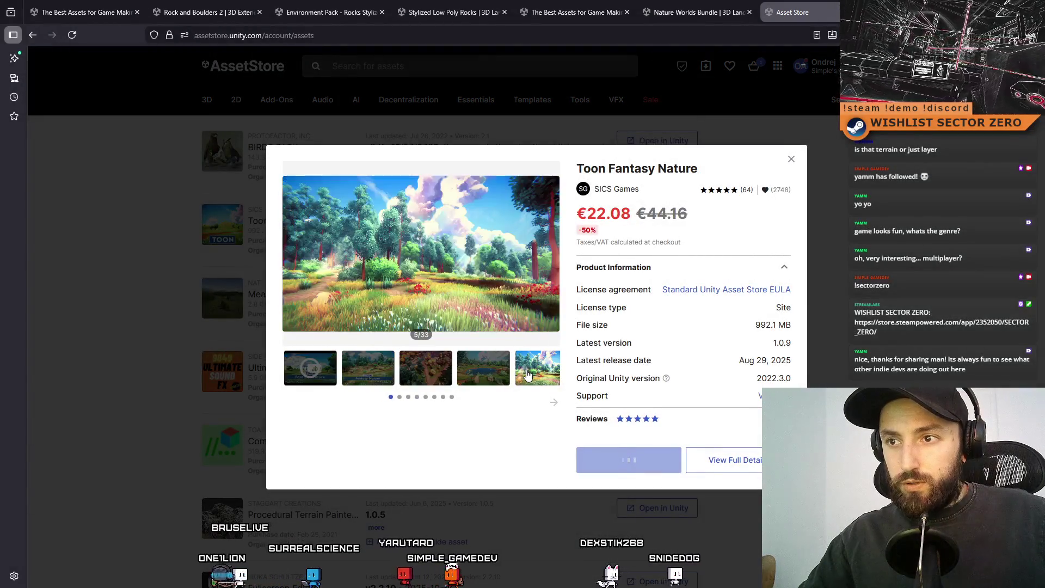
left_click(554, 403)
left_click(426, 368)
left_click(484, 368)
left_click(538, 368)
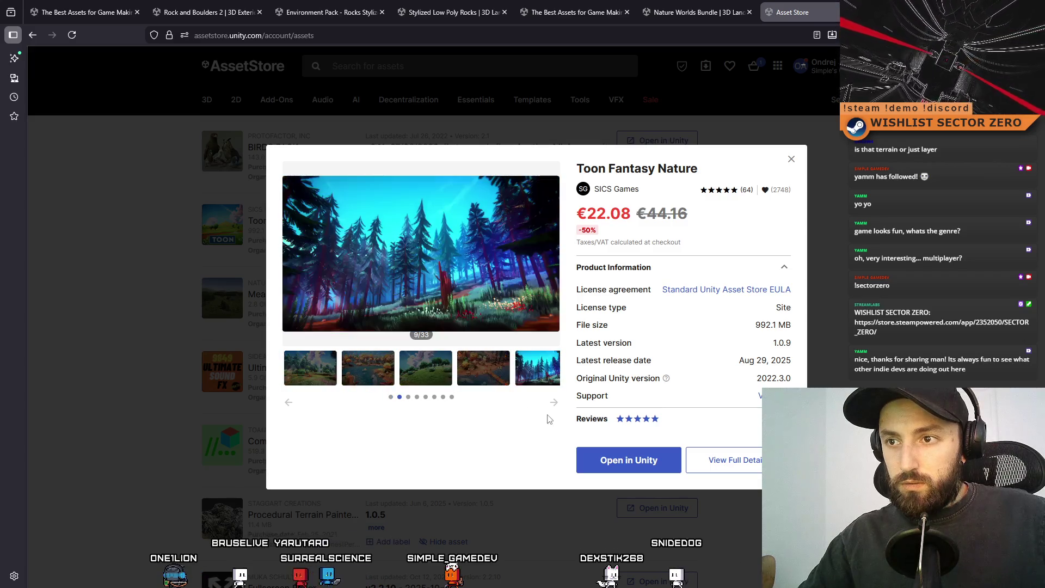
- Continue through the autumn bridge, rocky pond, night forest and pink hill screenshots
left_click(554, 402)
left_click(553, 402)
left_click(553, 403)
left_click(368, 368)
left_click(425, 368)
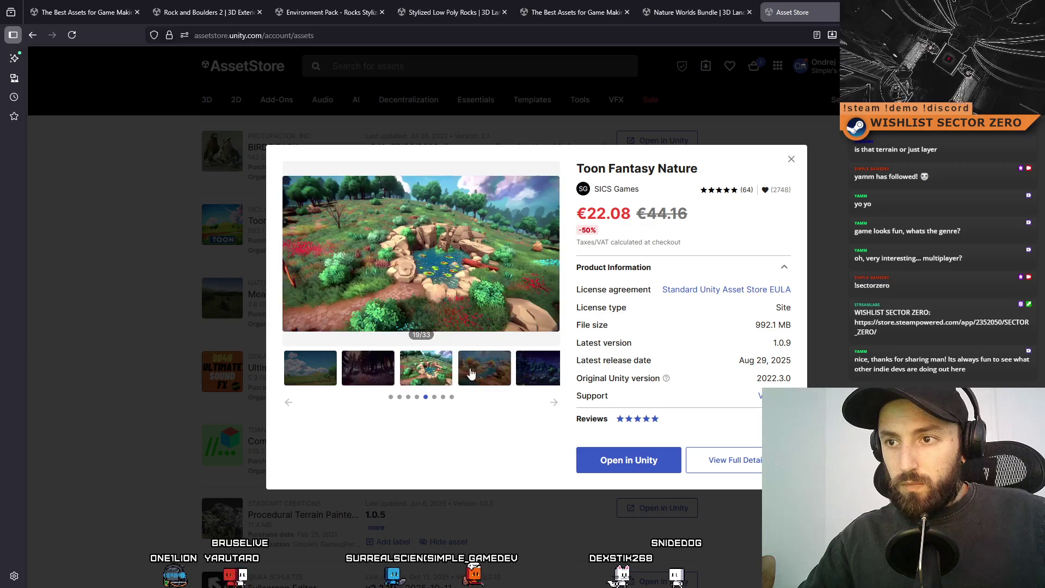
left_click(483, 368)
left_click(414, 375)
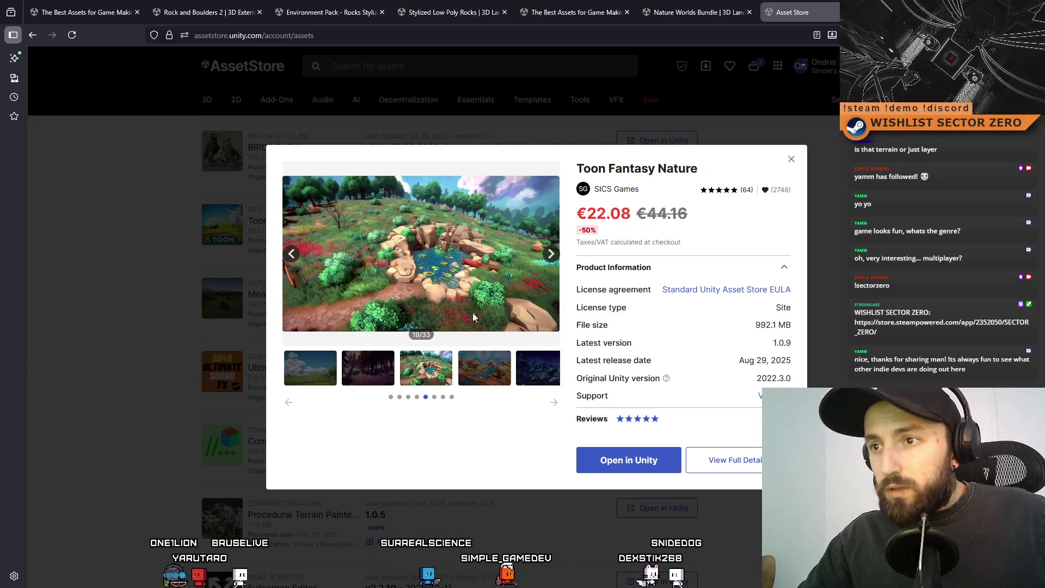
left_click(527, 384)
left_click(554, 403)
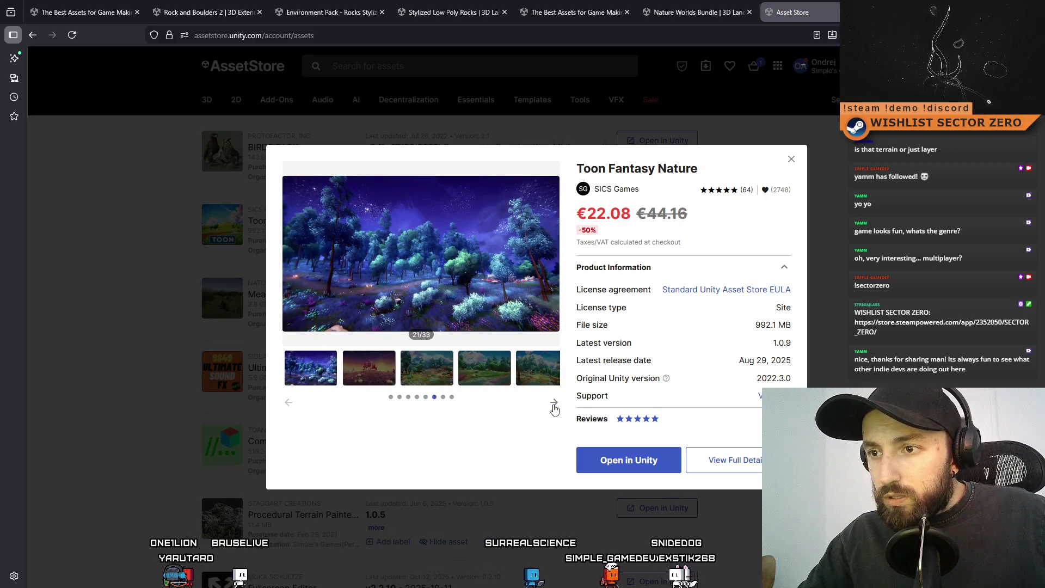
left_click(555, 403)
left_click(555, 403)
left_click(555, 403)
left_click(354, 376)
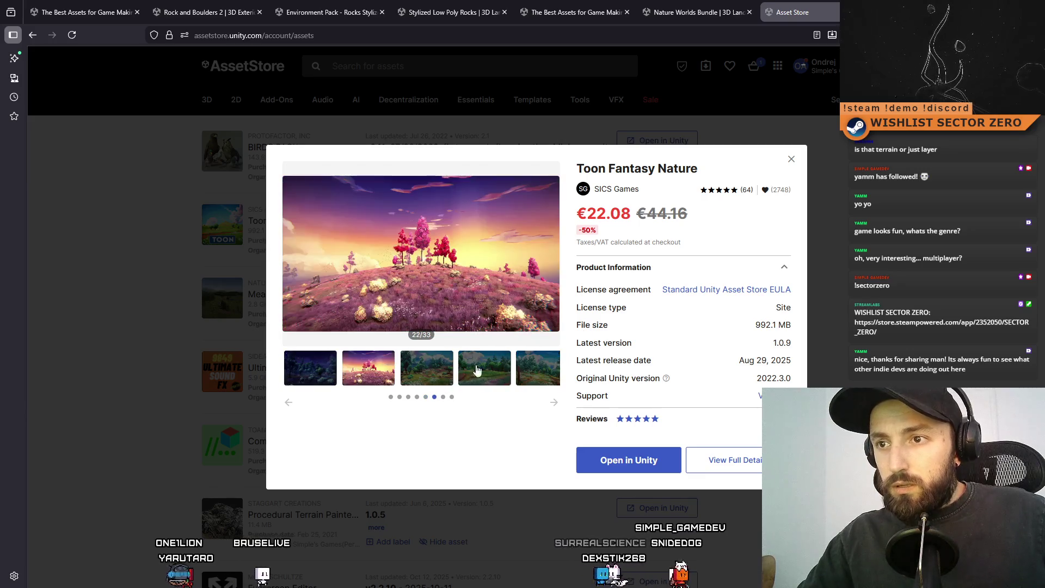
- Close the preview and clear the CS0414 warning from the Unity console
left_click(792, 160)
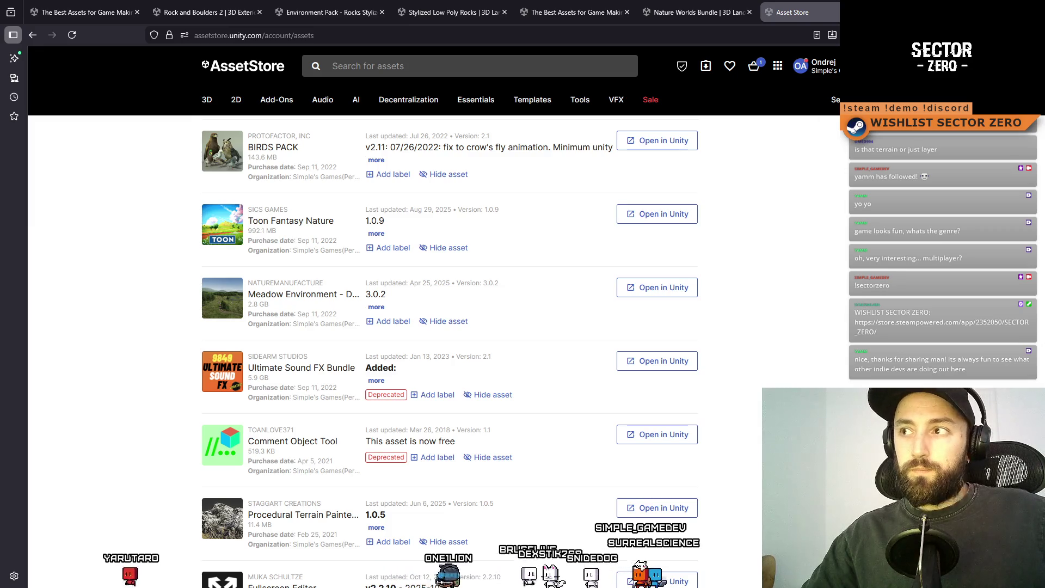
key("alt+Tab")
left_click(58, 83)
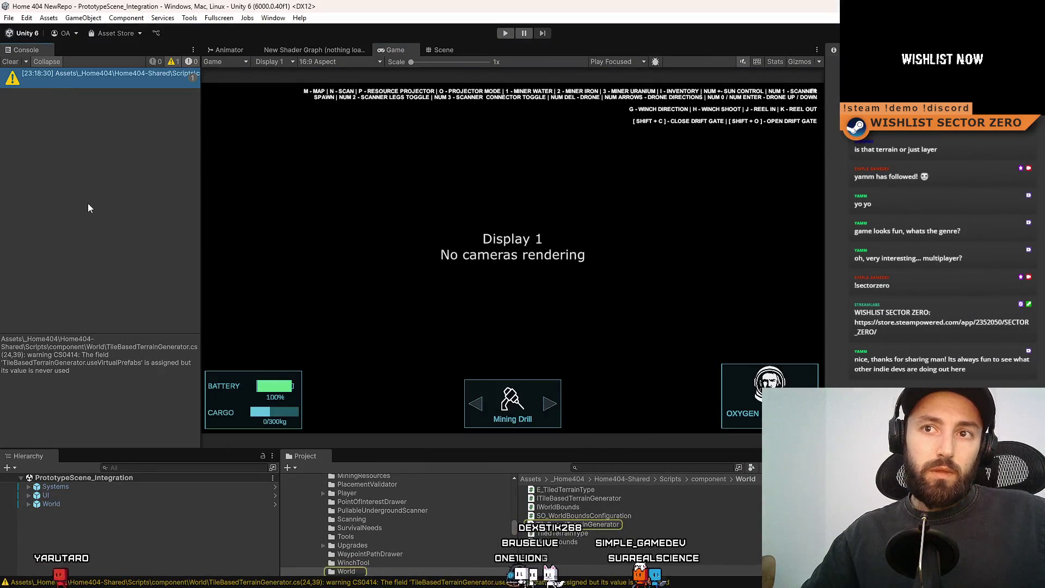
left_click(11, 61)
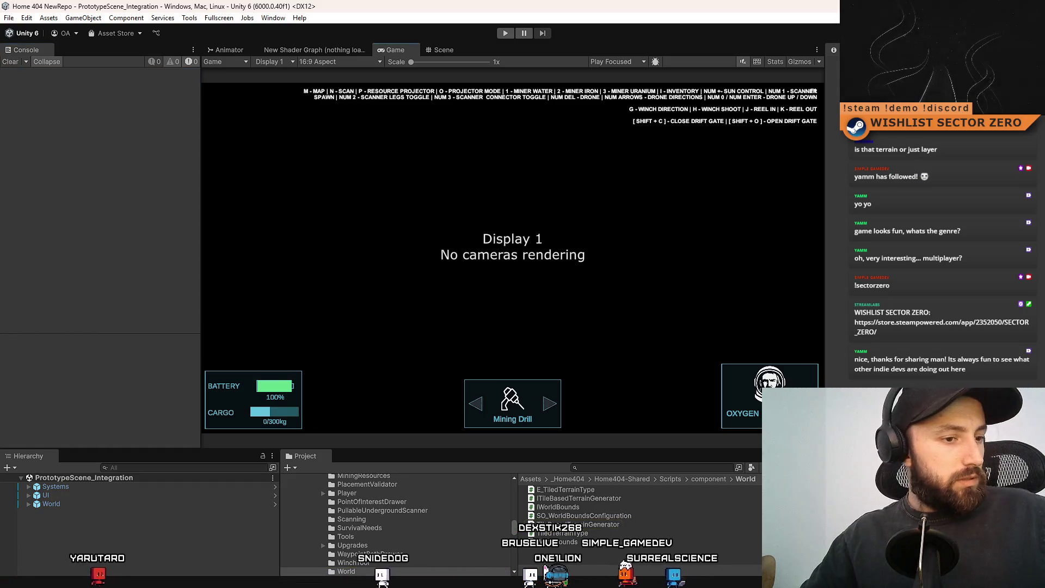
- Return to the Rock and Boulders 2 tab, choose Add to My Assets, and accept the Terms of Service
key("alt+Tab")
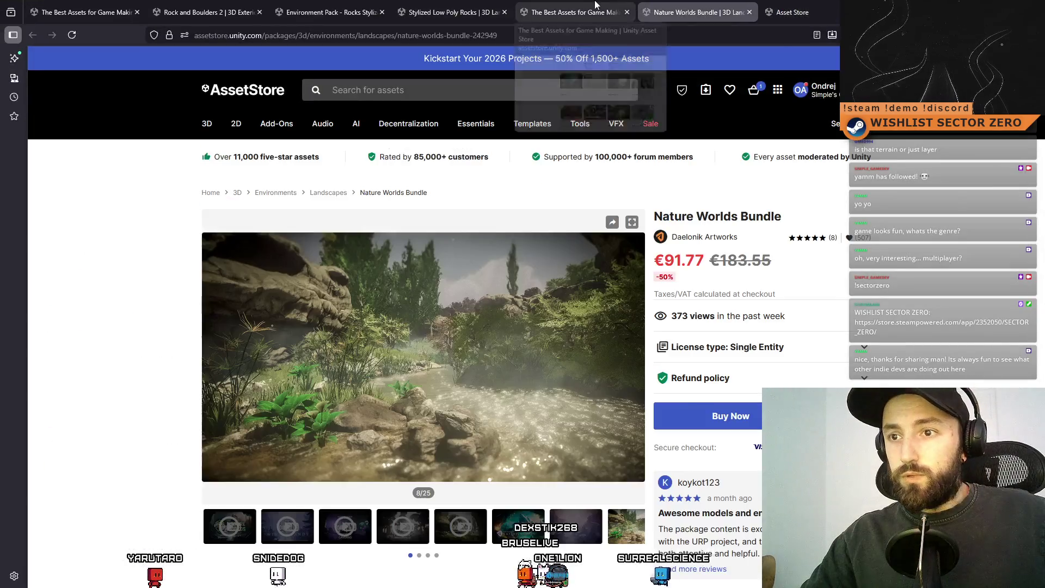
left_click(517, 4)
left_click(640, 9)
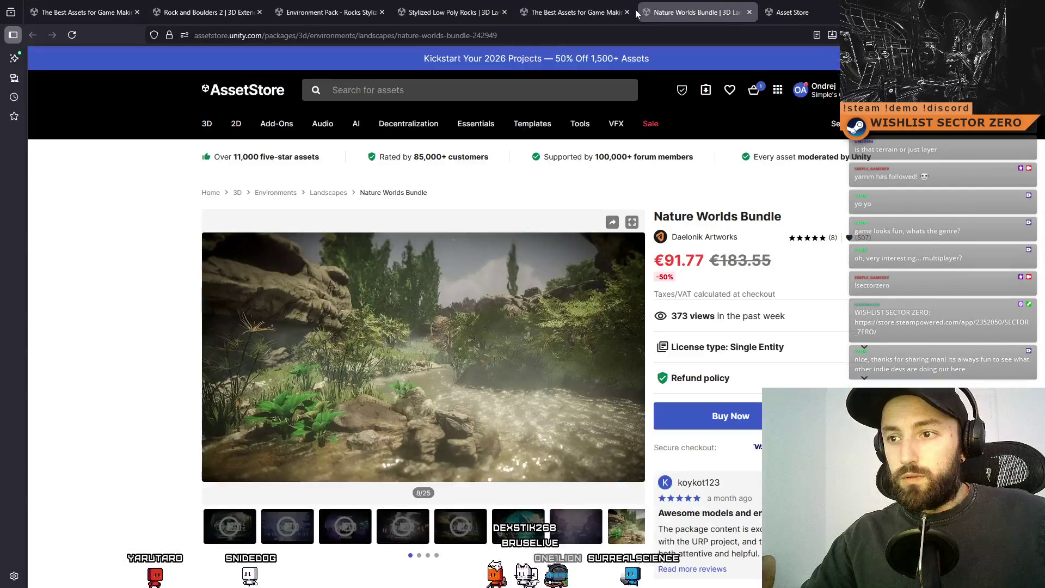
left_click(336, 4)
left_click(256, 6)
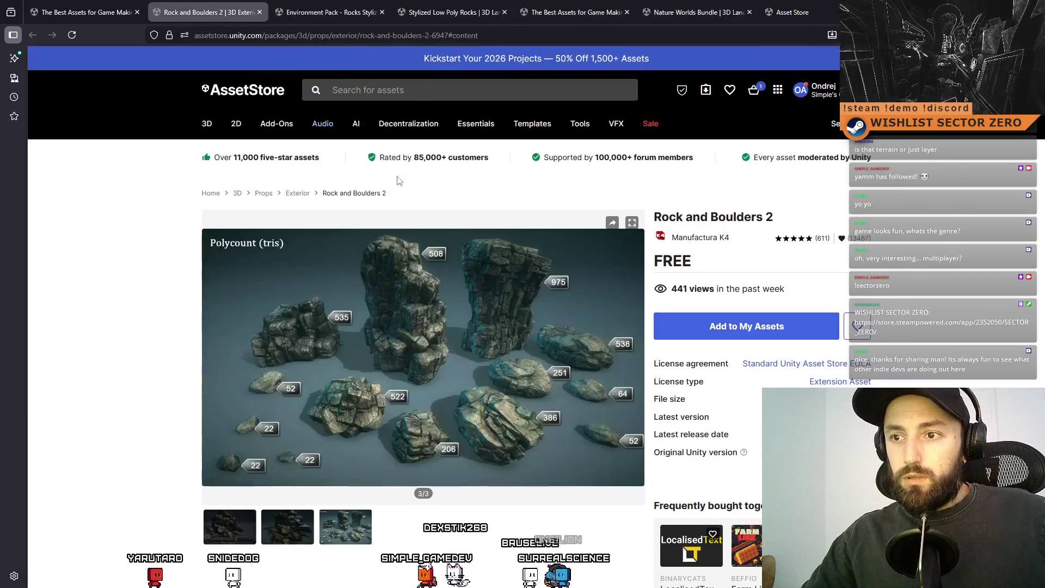
left_click(723, 320)
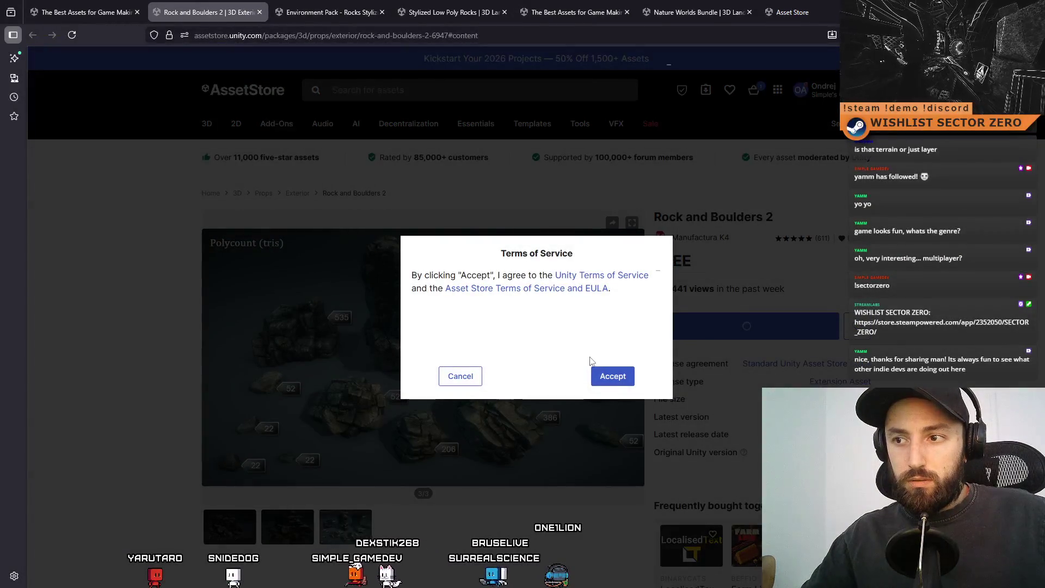
left_click(610, 376)
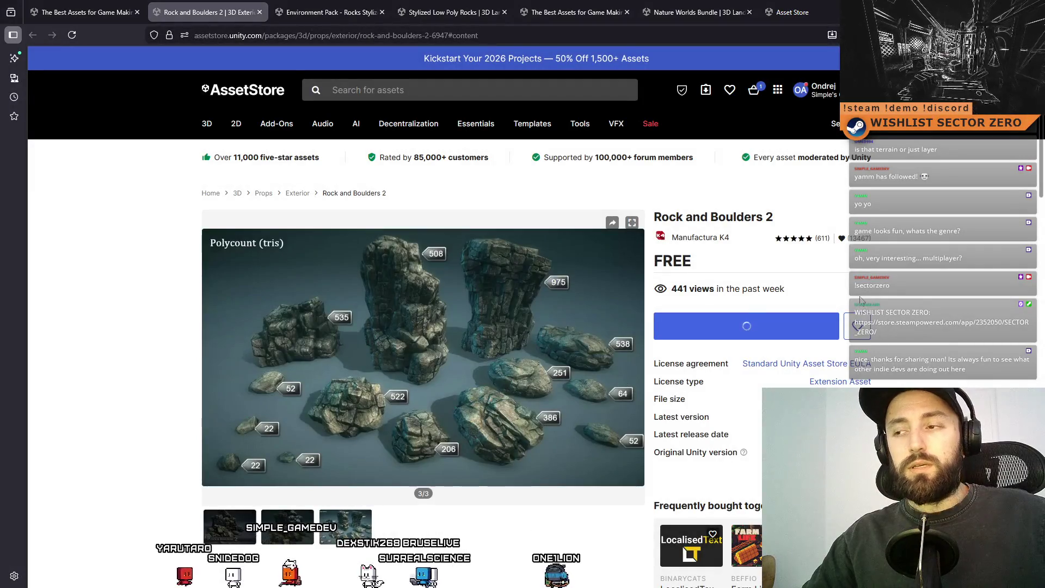
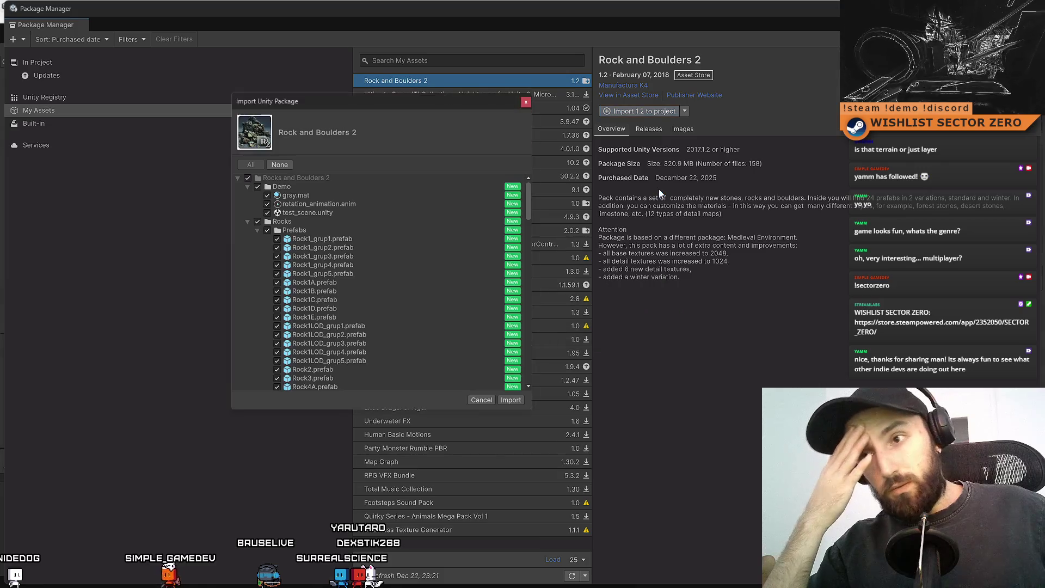
- Import all Rock and Boulders 2 package files and undock the Package Manager into a floating window
left_click(512, 400)
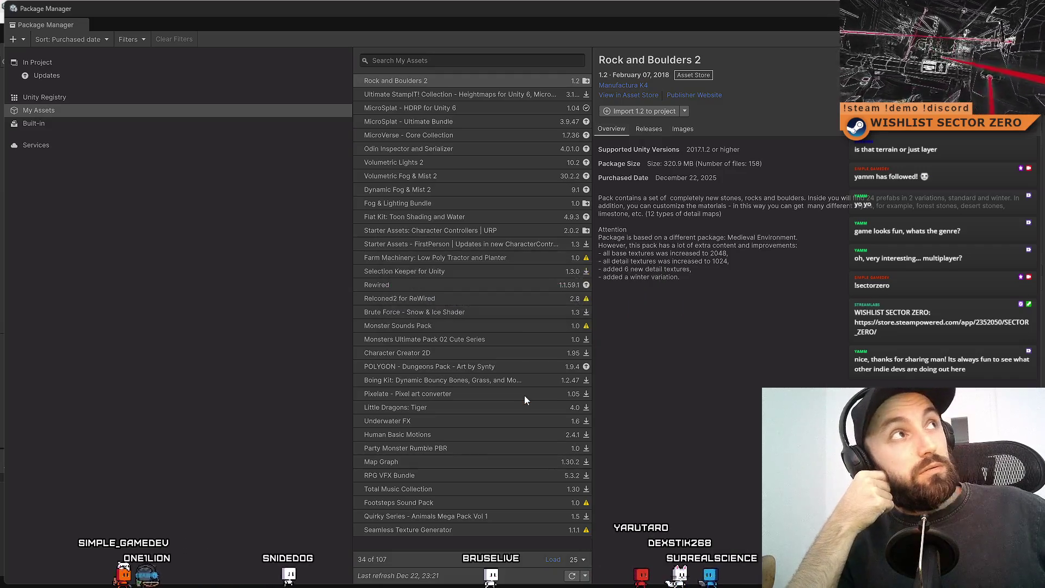
key("alt+Tab")
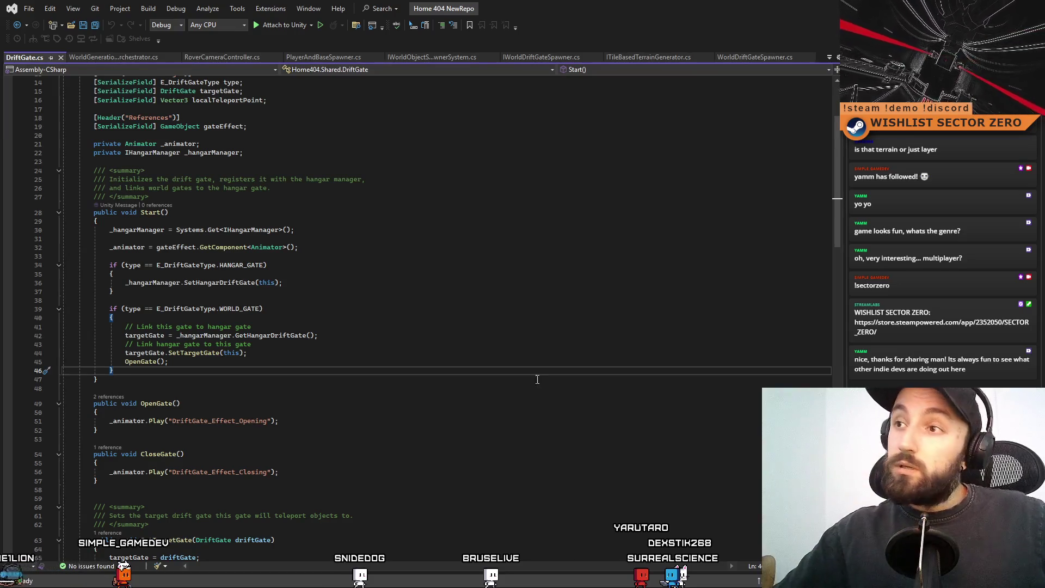
key("alt+Tab")
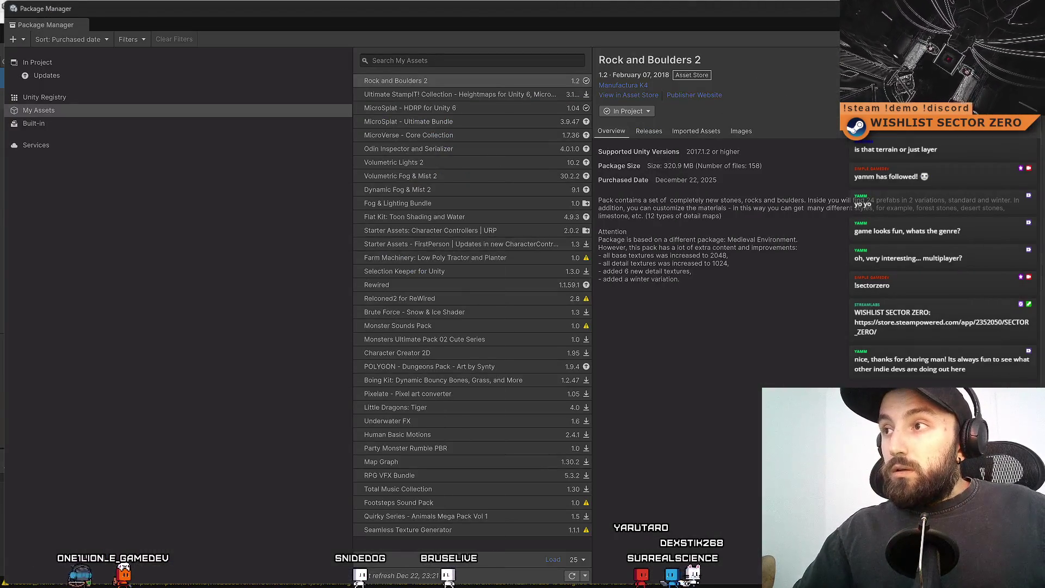
left_click_drag(638, 8, 638, 115)
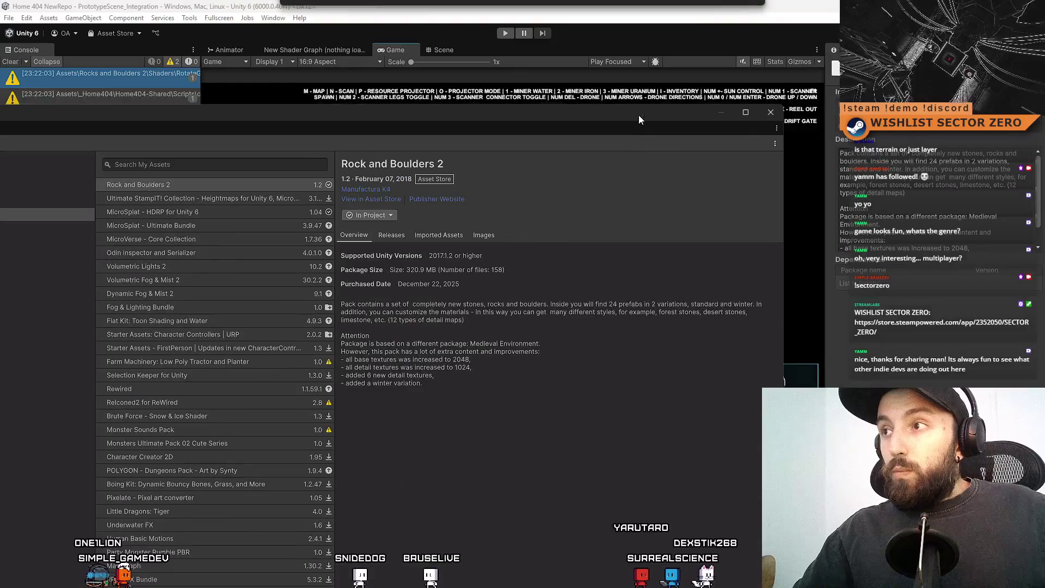
- Close the Package Manager, enter play mode and drive the rover forward, then show the Scene view
left_click(774, 112)
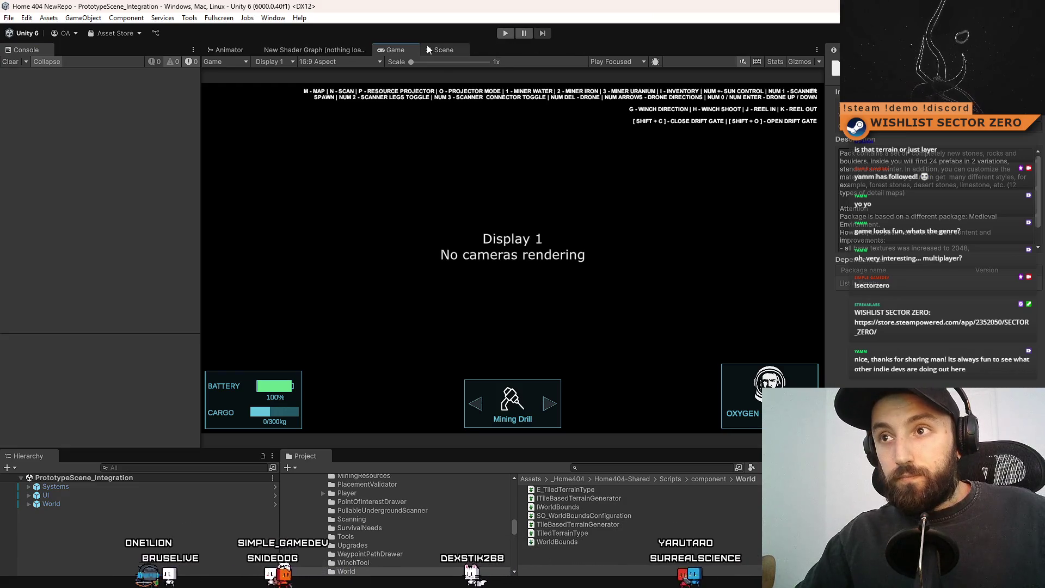
left_click(506, 33)
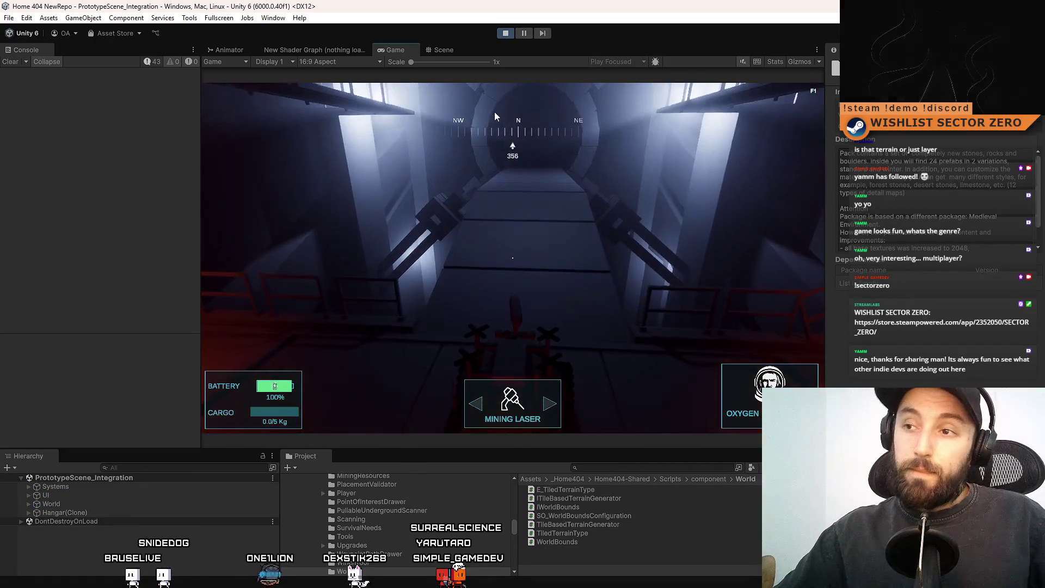
left_click(556, 146)
key("w")
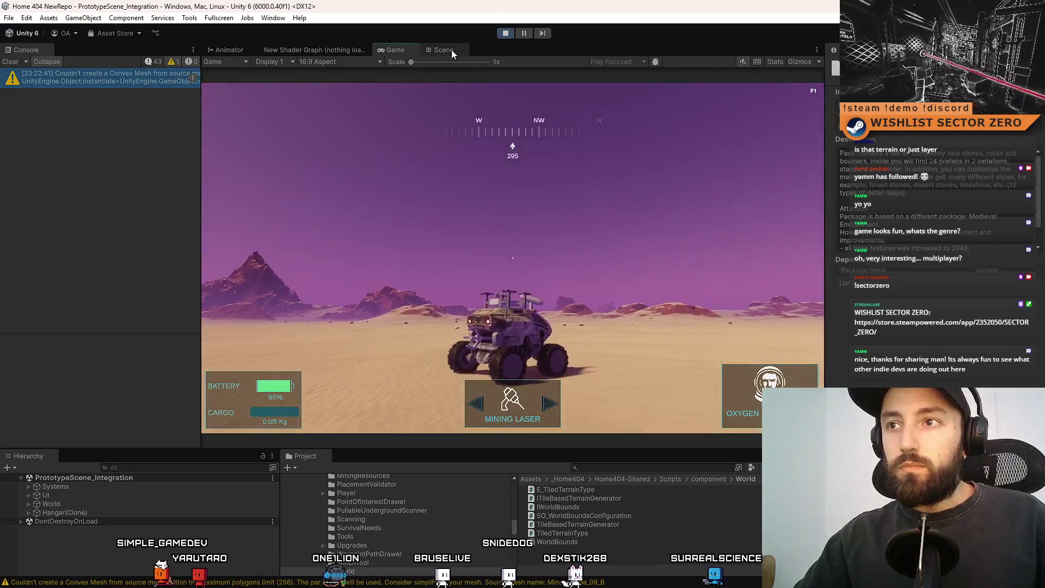
left_click(452, 49)
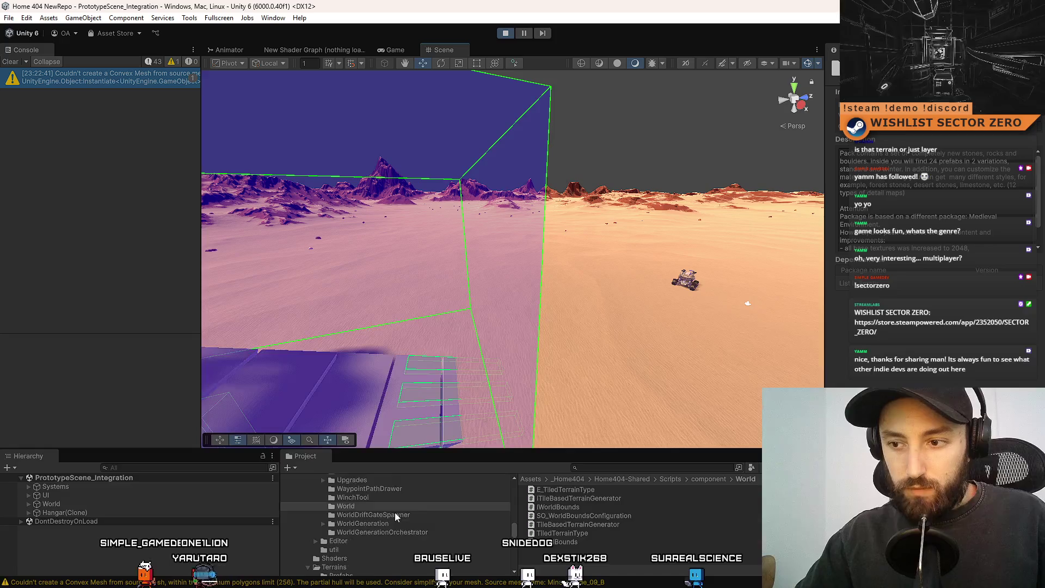
- Search the Project for 'rock', select the HardRock_01 prefab and frame the scene view
scroll(450, 527, "up", 10)
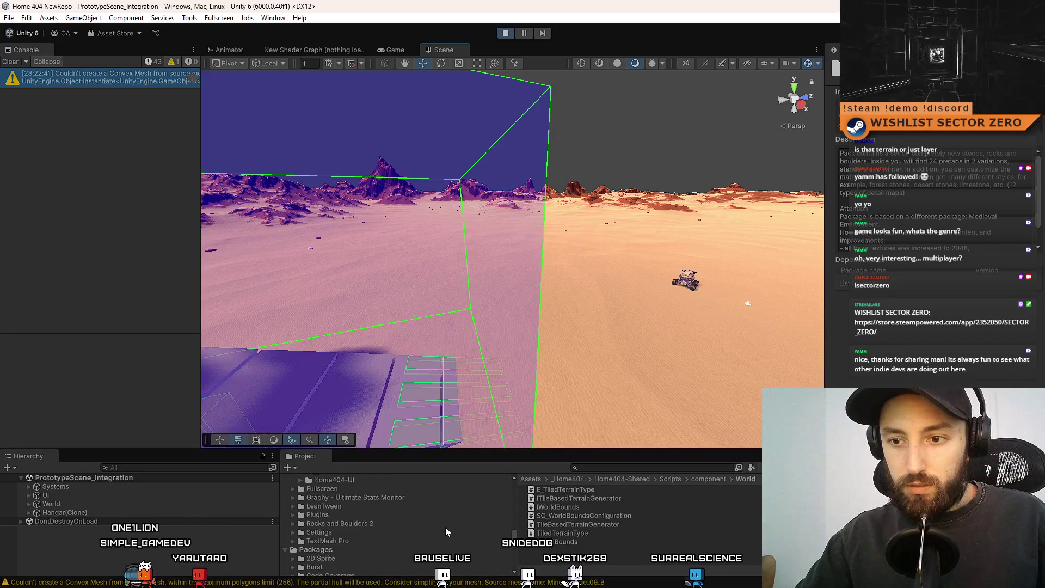
scroll(445, 527, "up", 3)
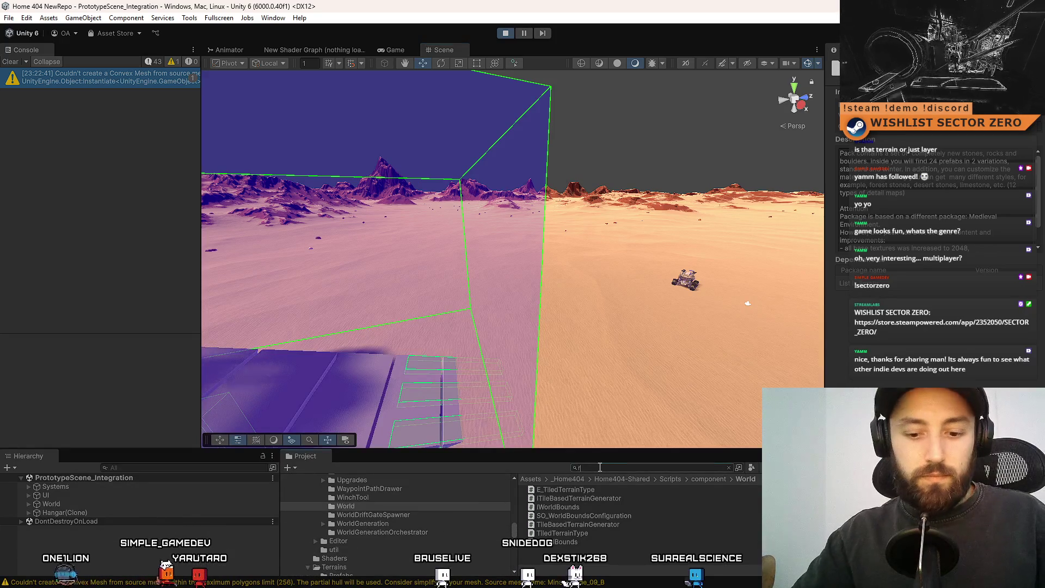
type("ock")
left_click(593, 524)
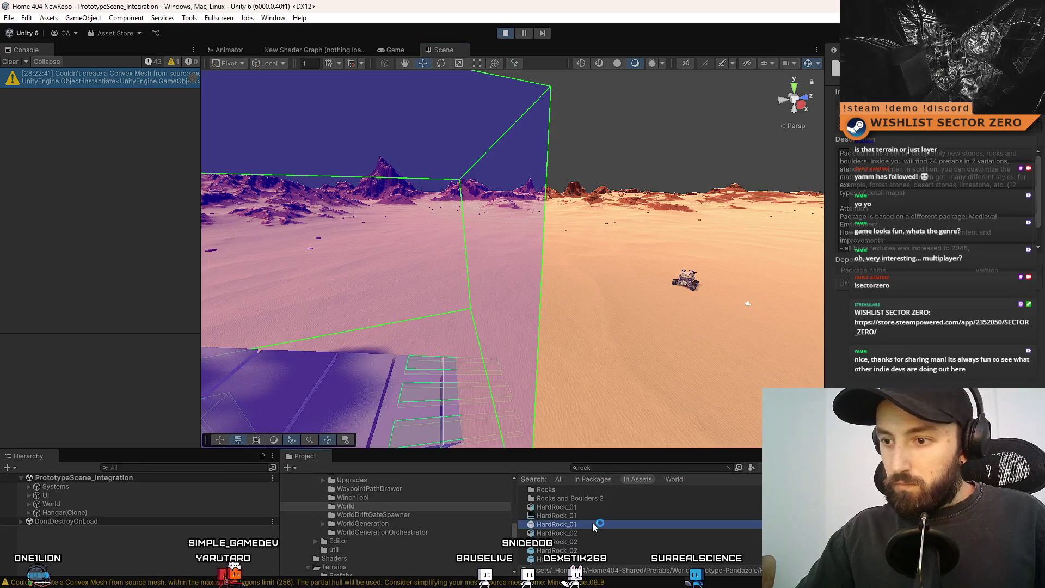
left_click_drag(602, 301, 609, 358)
key("f")
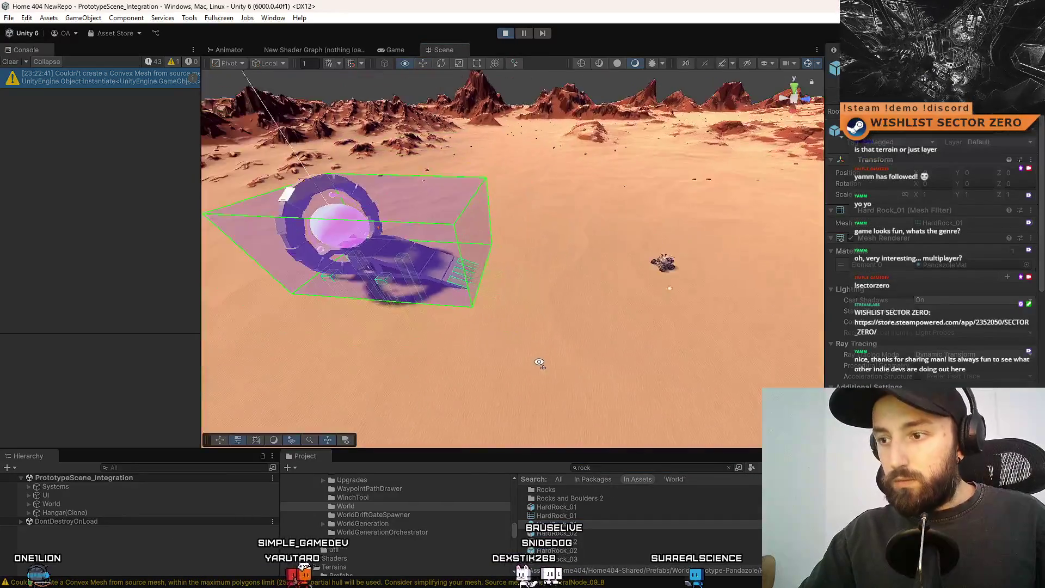
- Clear the search and place a HardRock_01 rock on the desert ground, framing it
left_click(594, 467)
key("ctrl+a")
key("BackSpace")
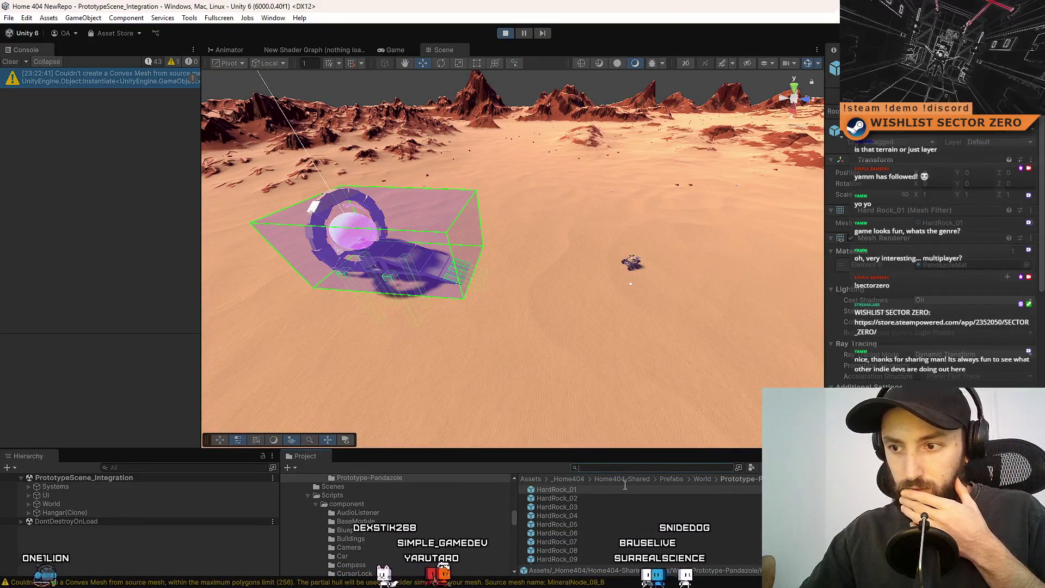
left_click(593, 503)
left_click(599, 490)
mouse_move(599, 490)
left_mouse_down()
mouse_move(587, 490)
mouse_move(529, 312)
left_mouse_up()
left_click_drag(676, 368, 625, 322)
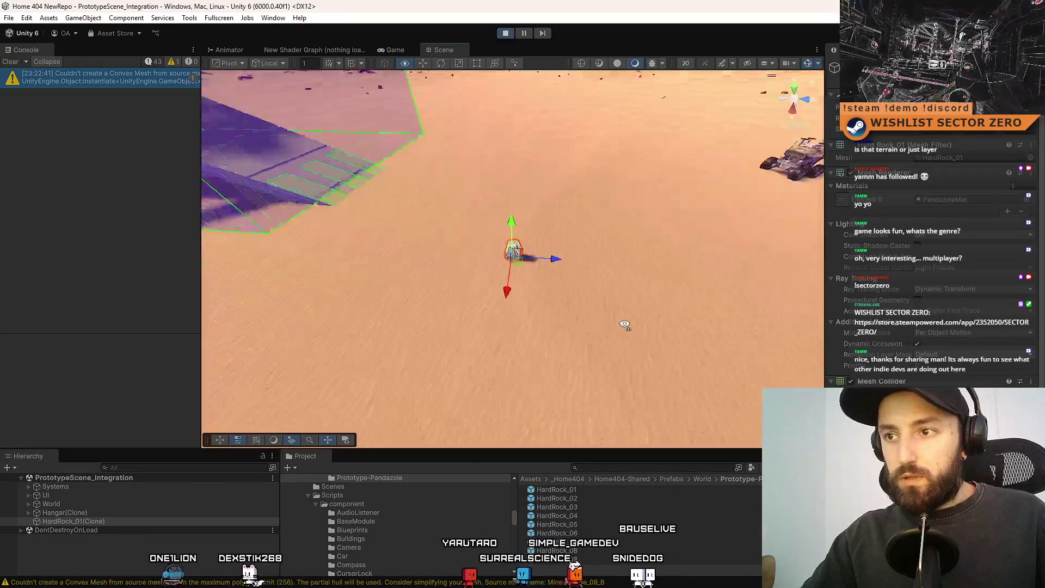
key("f")
mouse_move(507, 250)
left_mouse_down()
mouse_move(609, 210)
mouse_move(647, 221)
left_mouse_up()
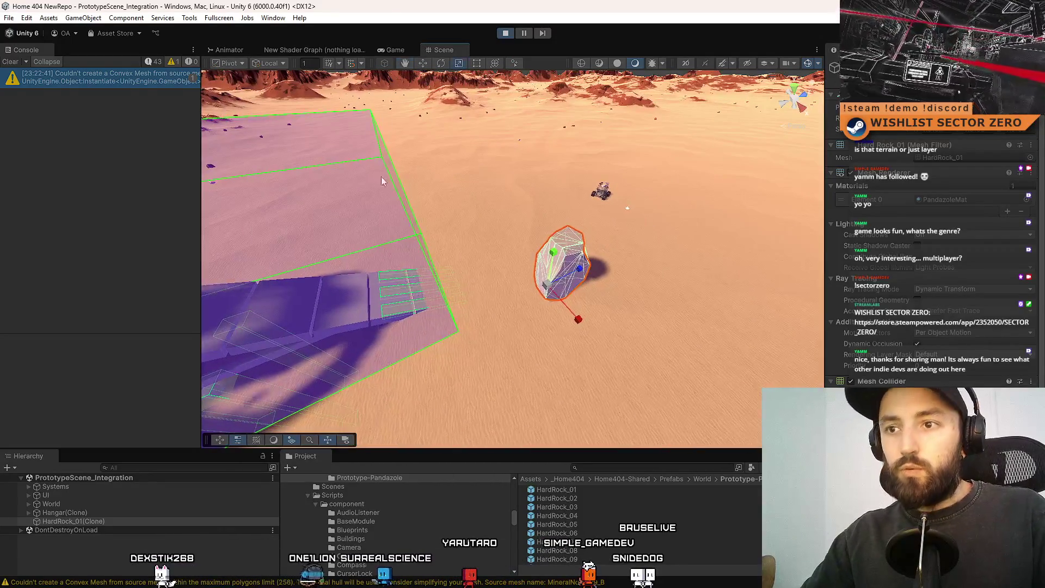
- Check the rock in the Game view, return to Scene, and select the Prototype-Pandazole folder
left_click(397, 49)
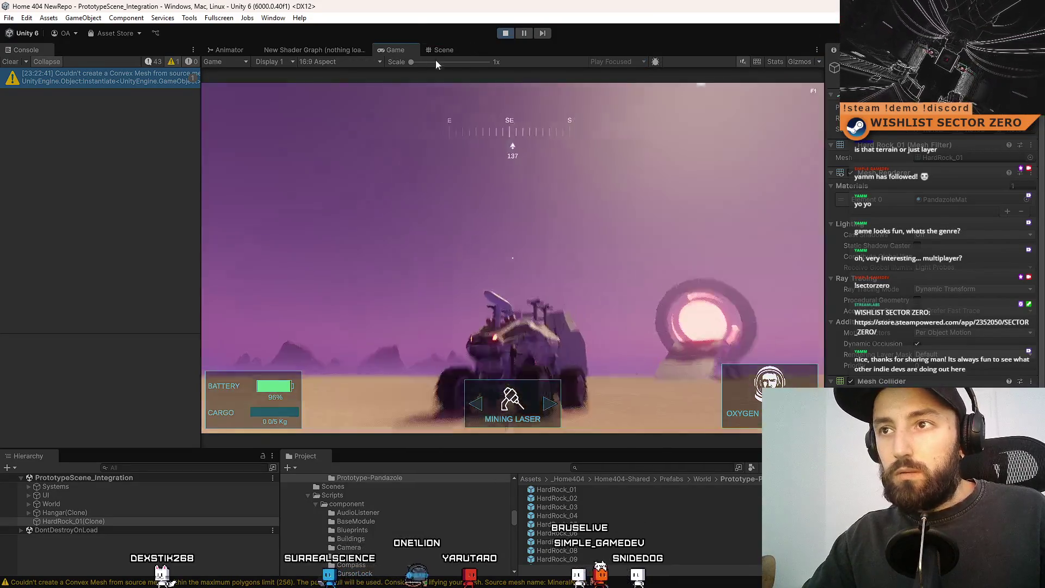
left_click(442, 50)
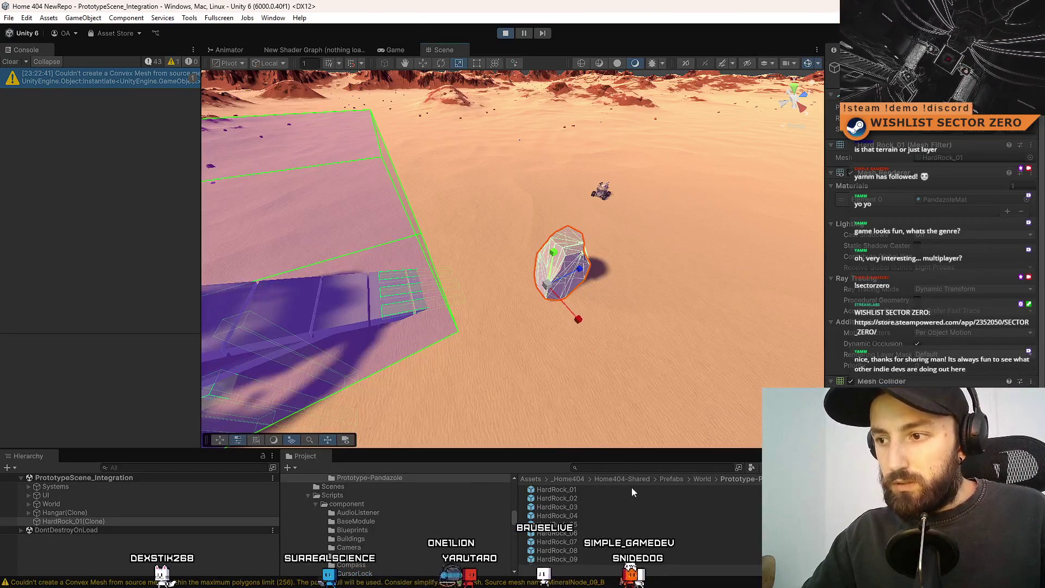
left_click(706, 478)
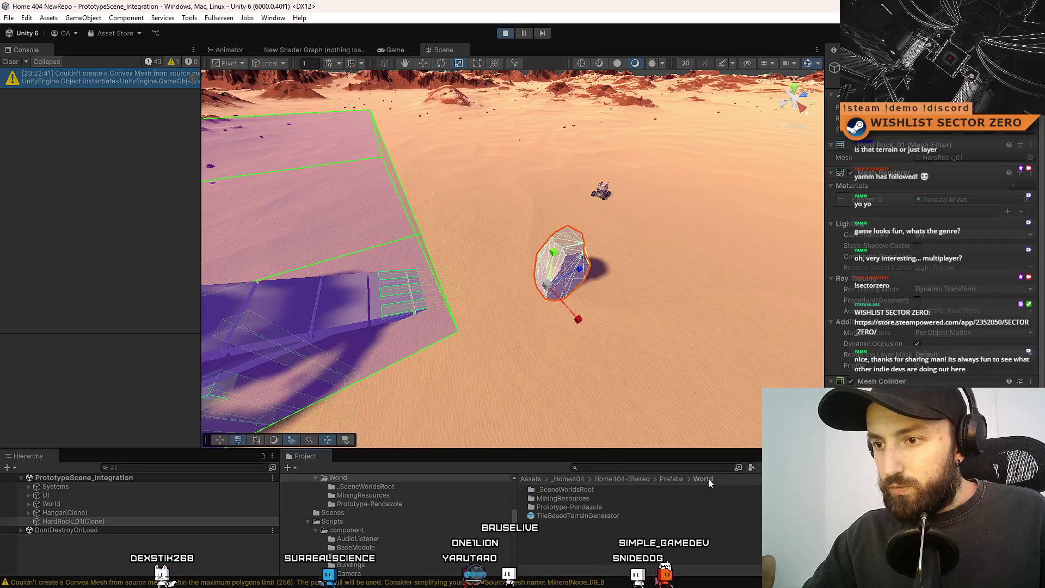
left_click(612, 506)
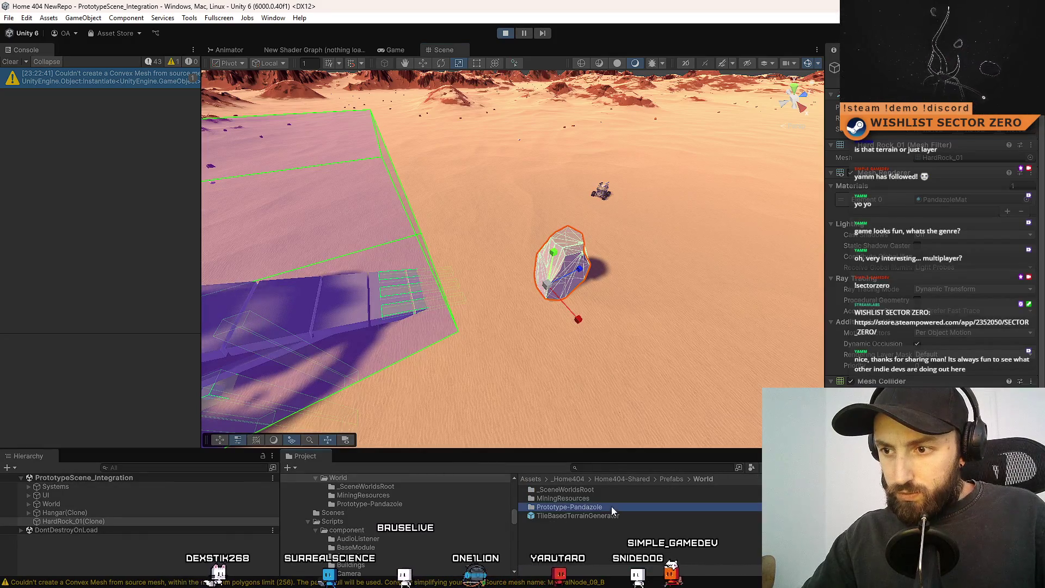
- Open Prototype-Pandazole, enlarge the Project panel, and collapse the UI and Systems folders
double_click(607, 506)
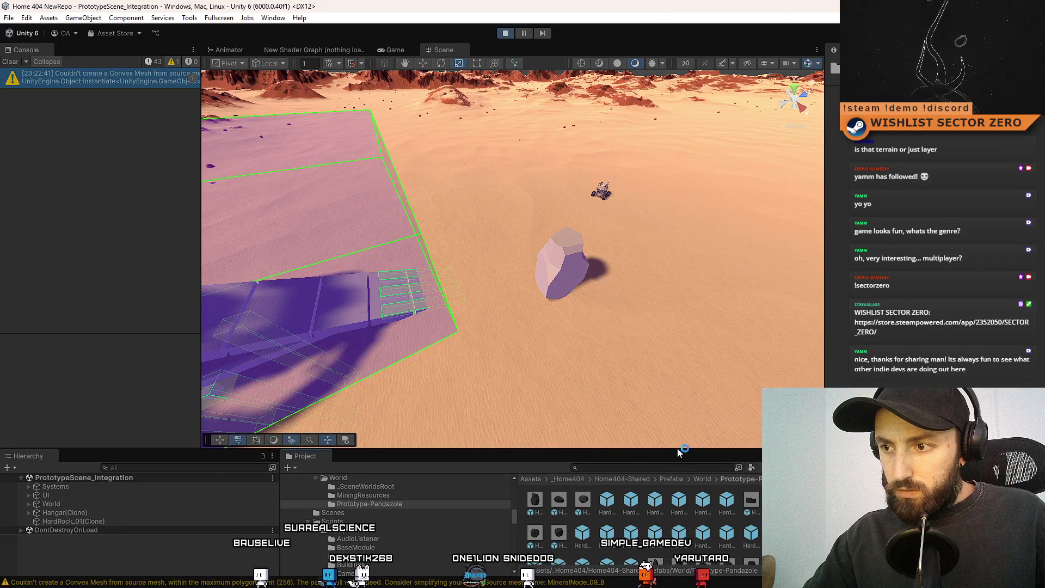
mouse_move(678, 449)
left_mouse_down()
mouse_move(673, 346)
mouse_move(661, 329)
left_mouse_up()
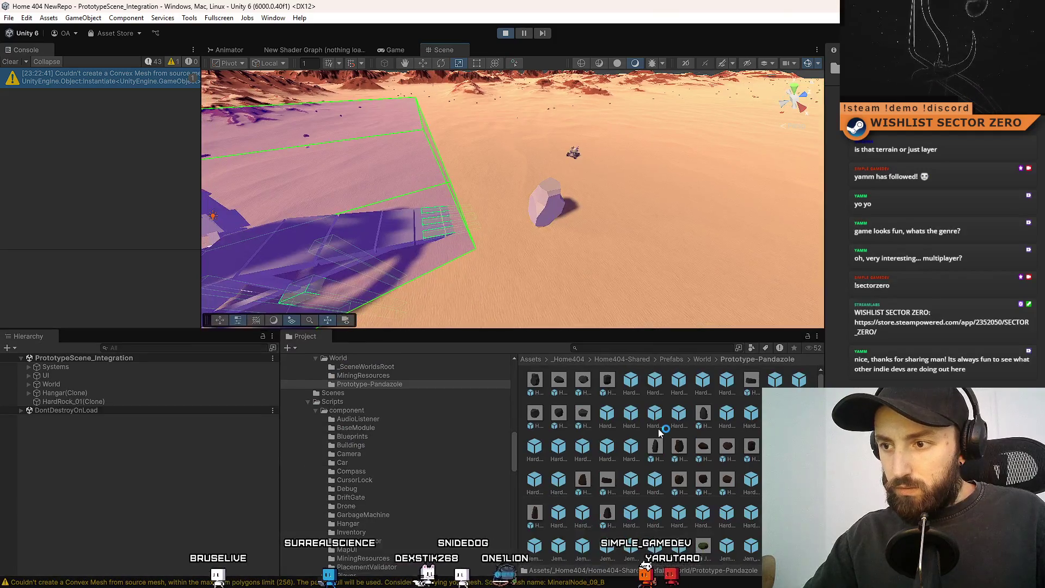
scroll(660, 431, "up", 5, "ctrl")
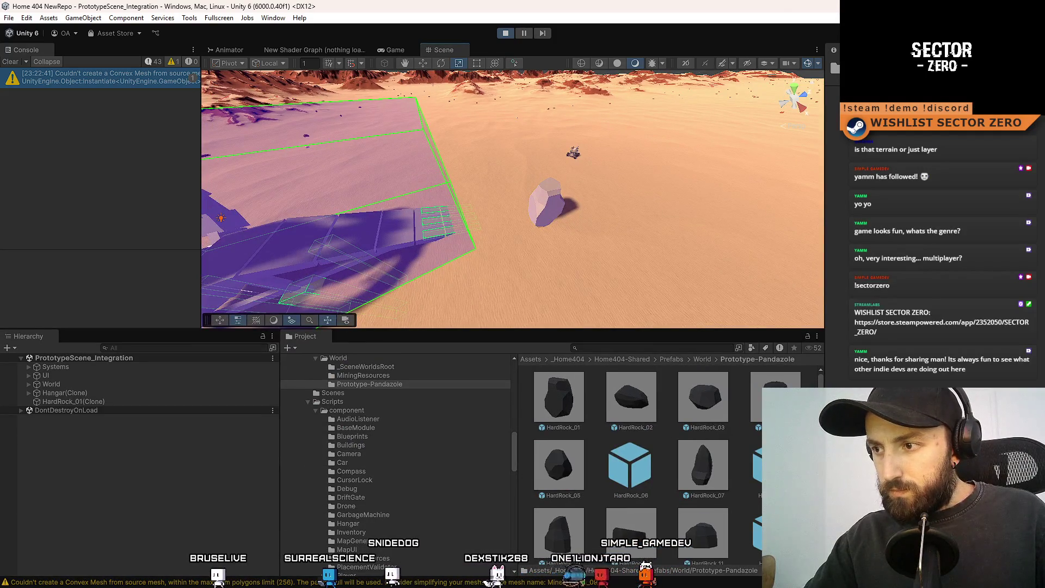
scroll(818, 384, "down", 10)
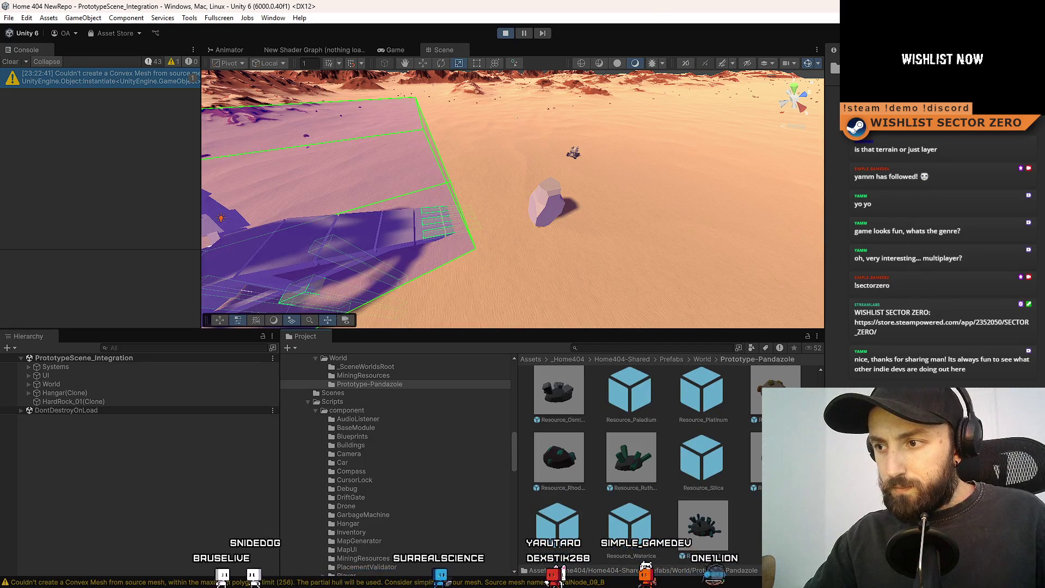
scroll(819, 381, "up", 10)
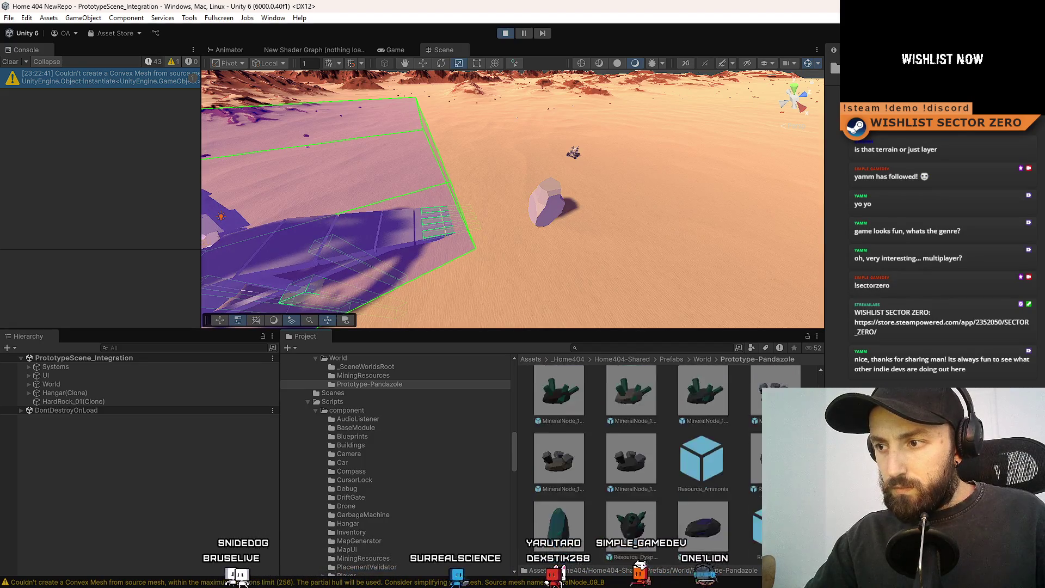
left_click(671, 358)
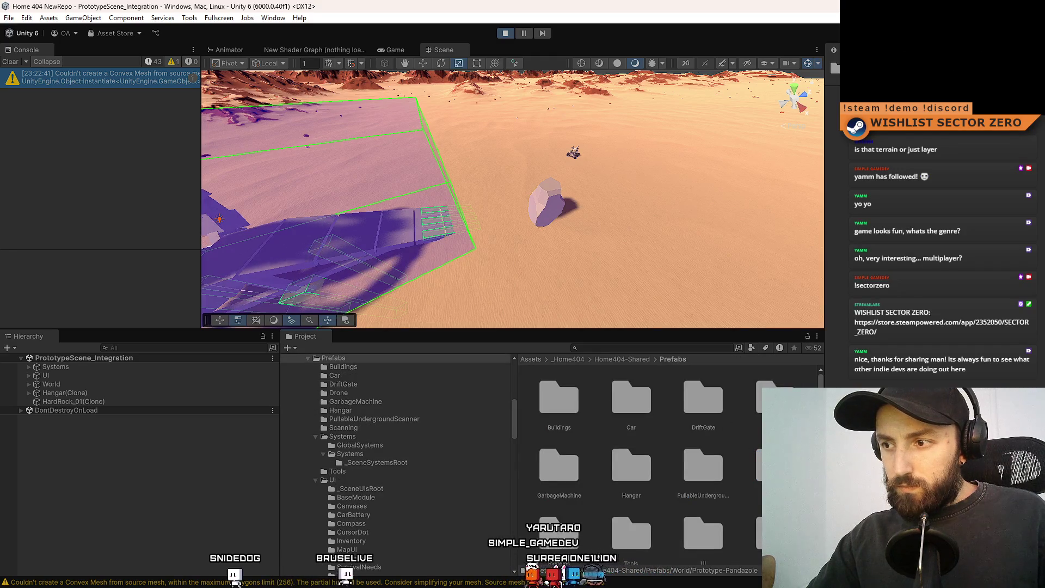
left_click(316, 480)
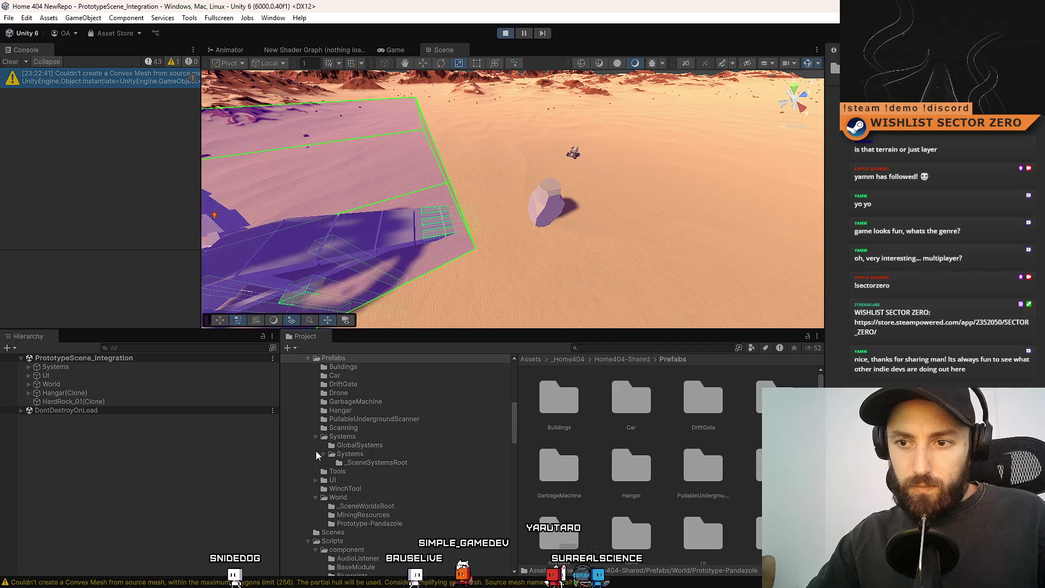
left_click(315, 436)
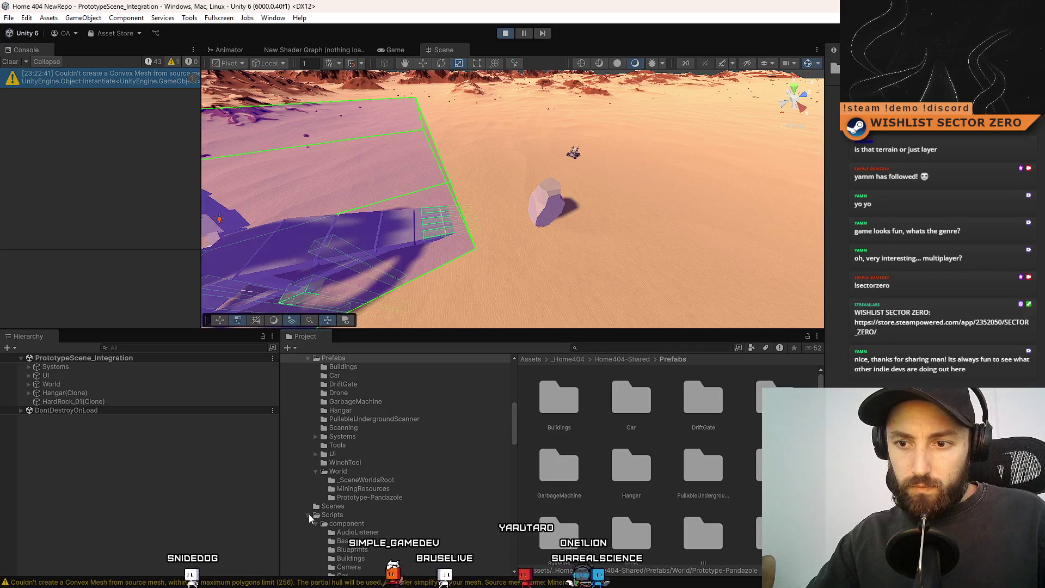
- Scroll the folder tree down and select the Rocks and Boulders 2 folder
scroll(309, 515, "down", 10)
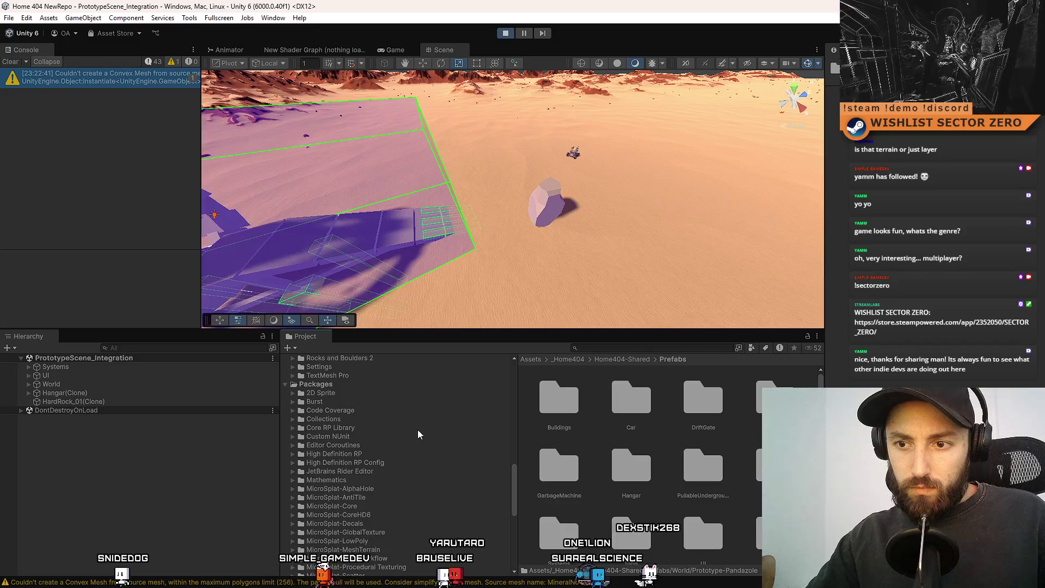
scroll(424, 423, "down", 6)
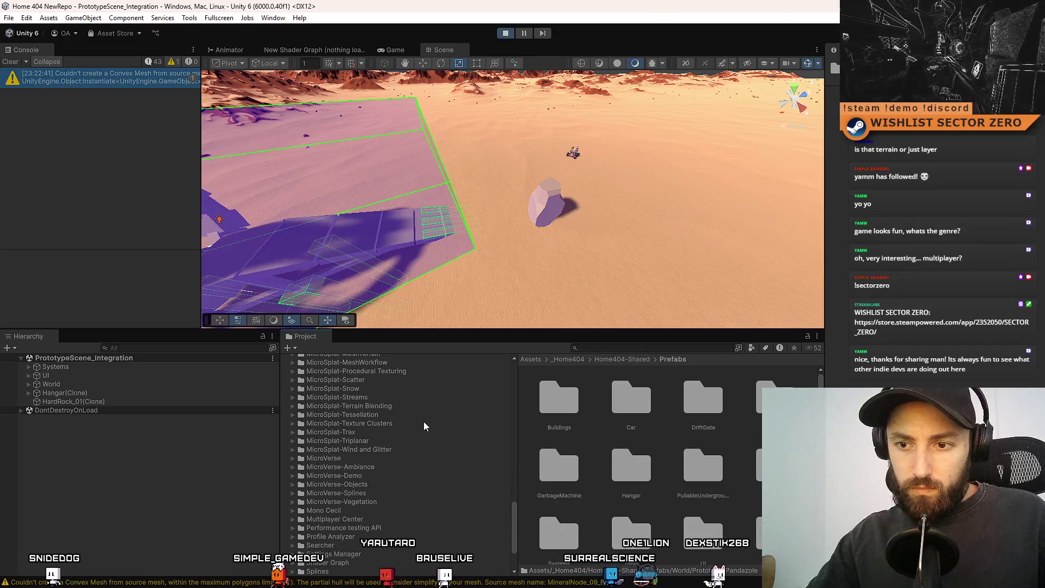
scroll(472, 488, "down", 3)
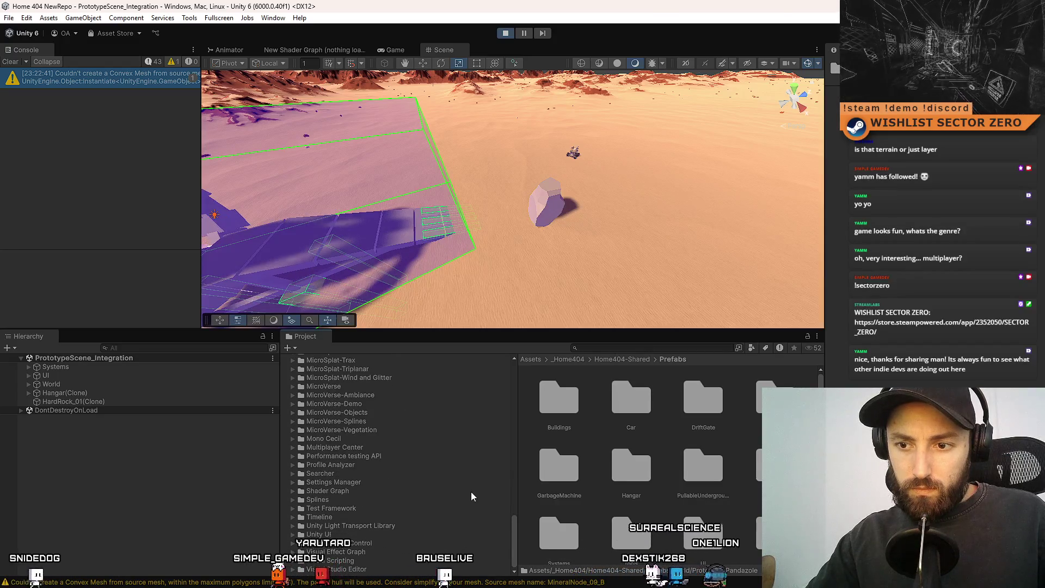
scroll(471, 492, "down", 1)
scroll(506, 554, "up", 1)
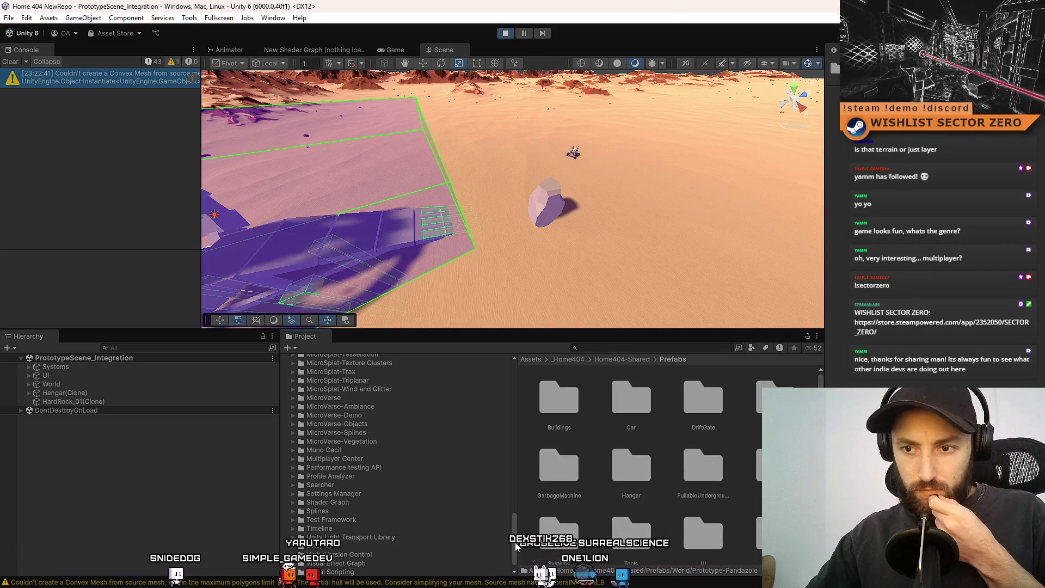
left_click_drag(515, 542, 510, 472)
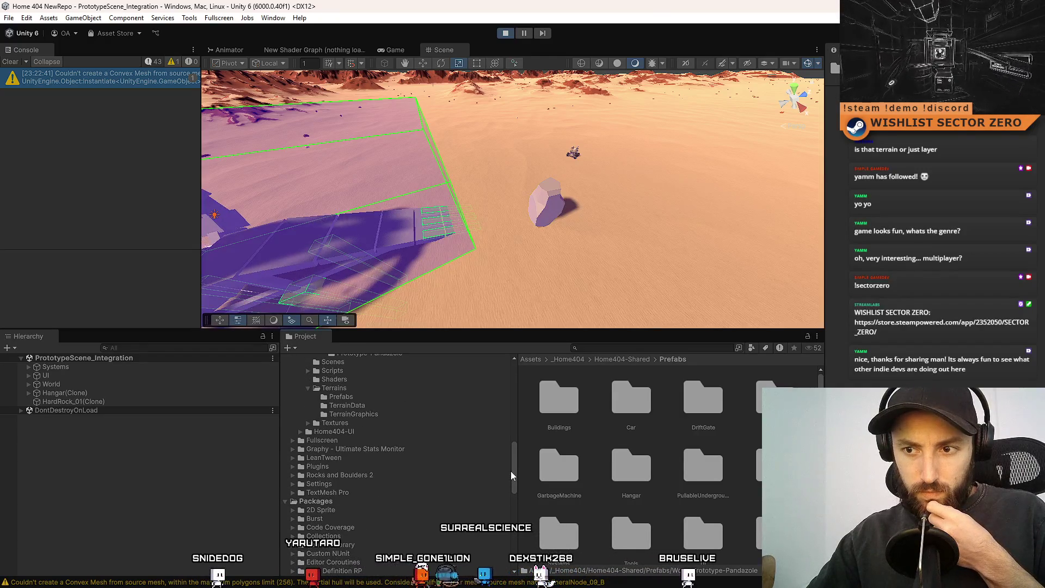
left_click(411, 482)
- Place a Rock1B prefab from Rocks > Prefabs on the desert, frame it, then delete it
left_click(416, 475)
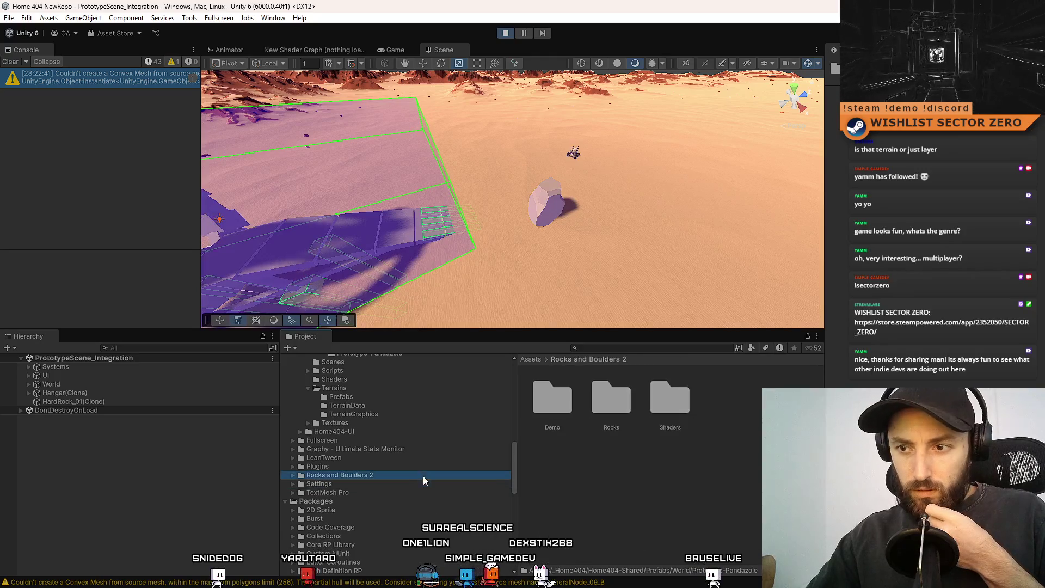
double_click(626, 408)
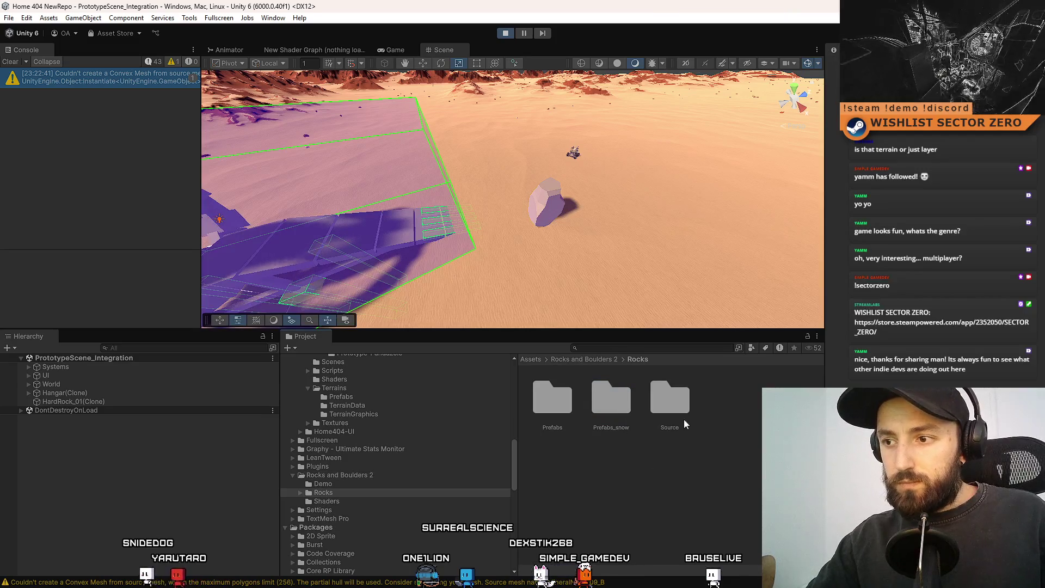
double_click(553, 407)
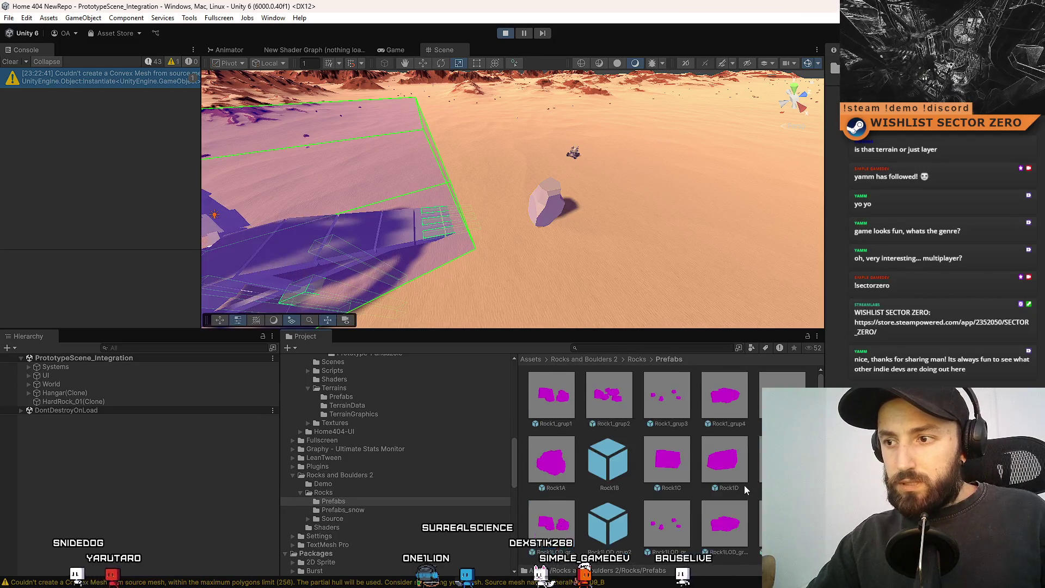
scroll(745, 487, "up", 1)
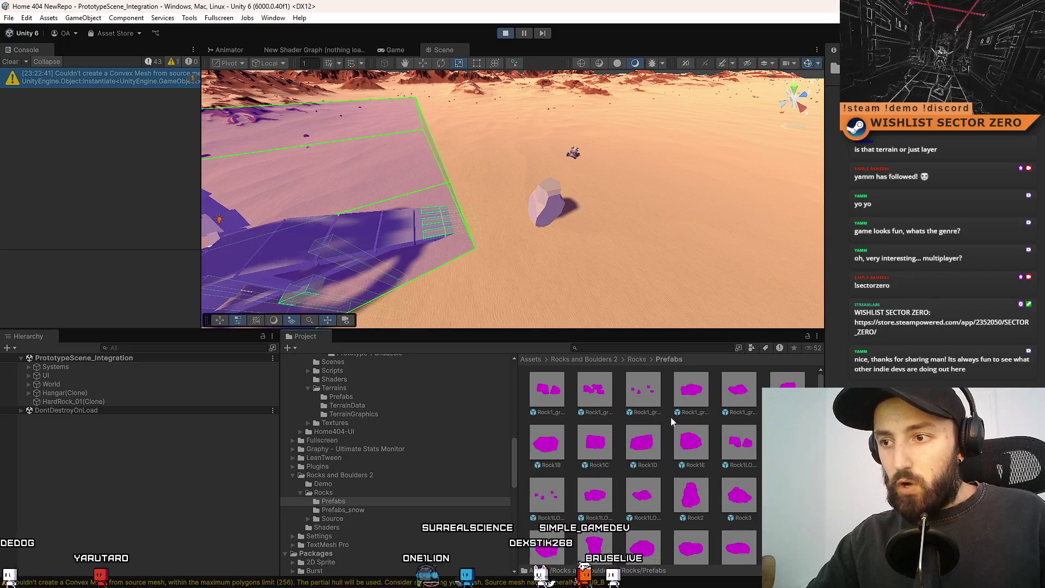
mouse_move(549, 397)
left_mouse_down()
mouse_move(594, 254)
mouse_move(580, 232)
mouse_move(544, 234)
left_mouse_up()
key("f")
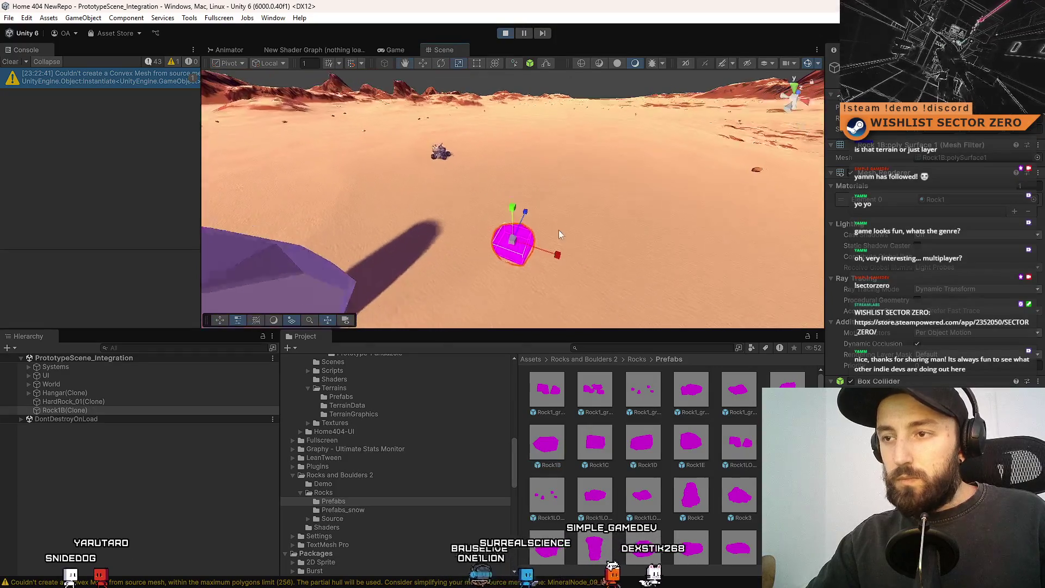
left_click_drag(620, 165, 520, 239)
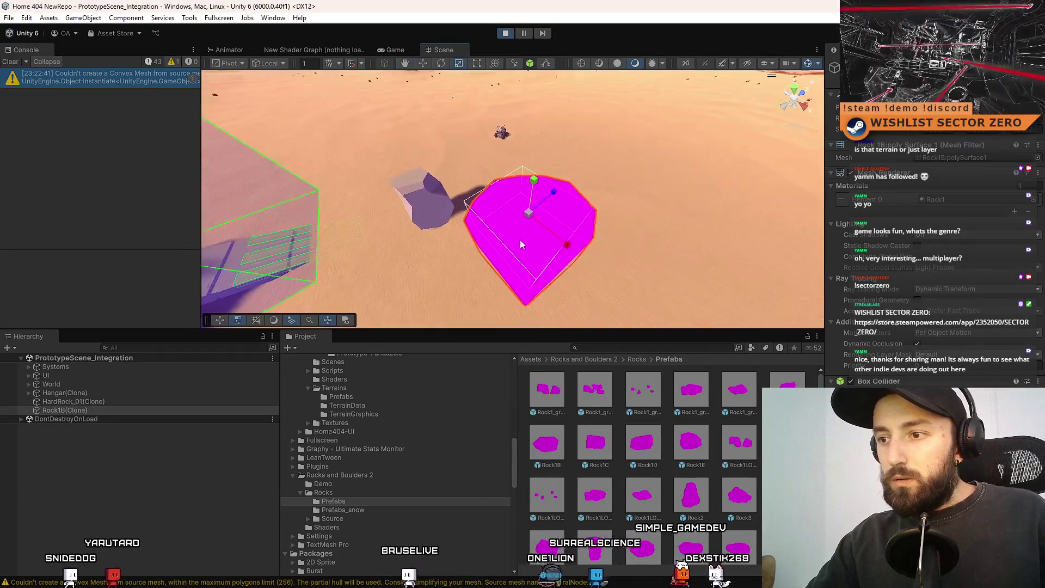
key("Delete")
left_click(381, 492)
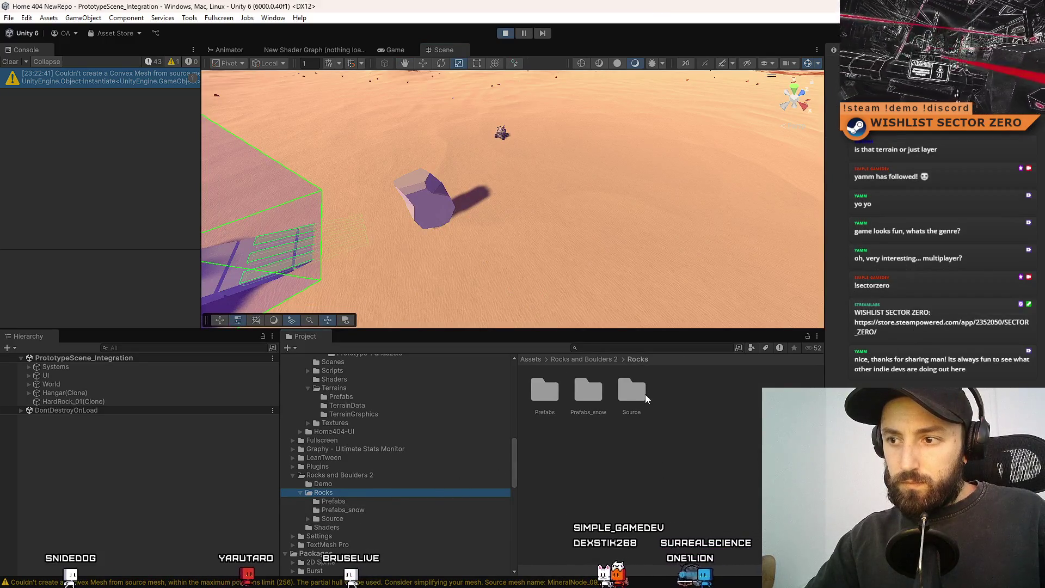
- Navigate to the Rocks > Source > Materials > Unity 5 folder
left_click(389, 501)
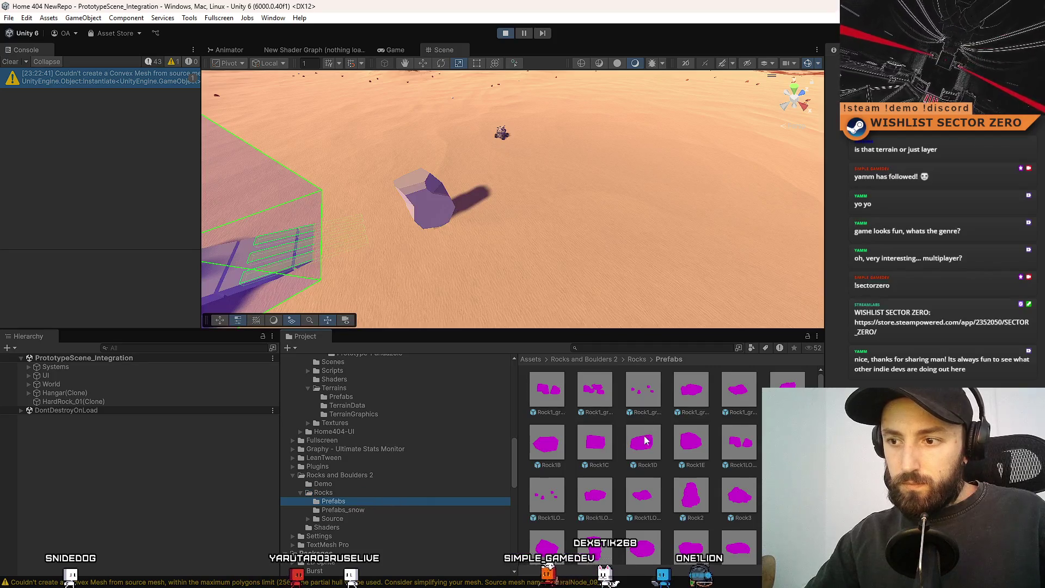
scroll(636, 447, "down", 1)
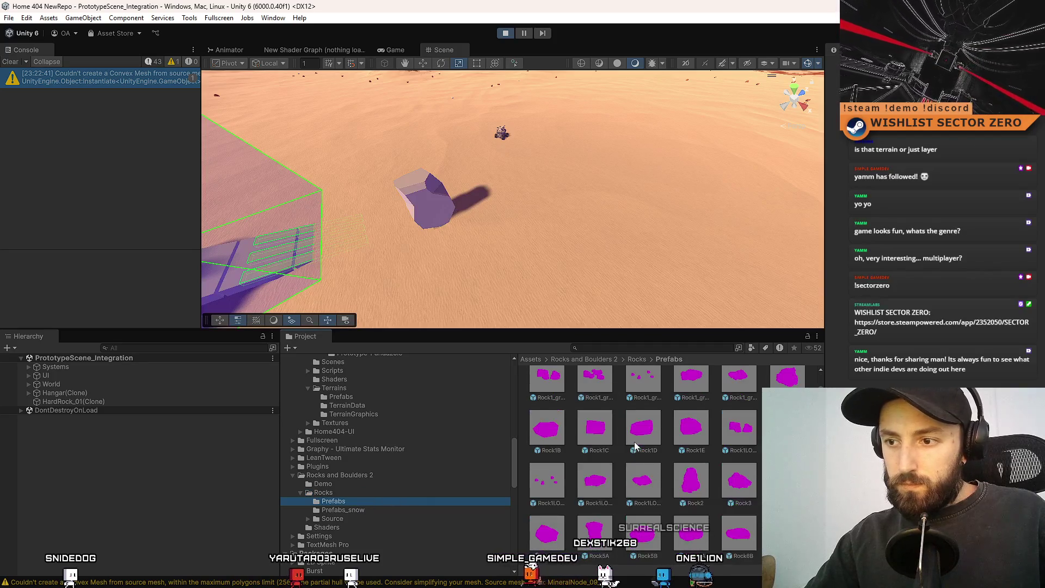
left_click(353, 519)
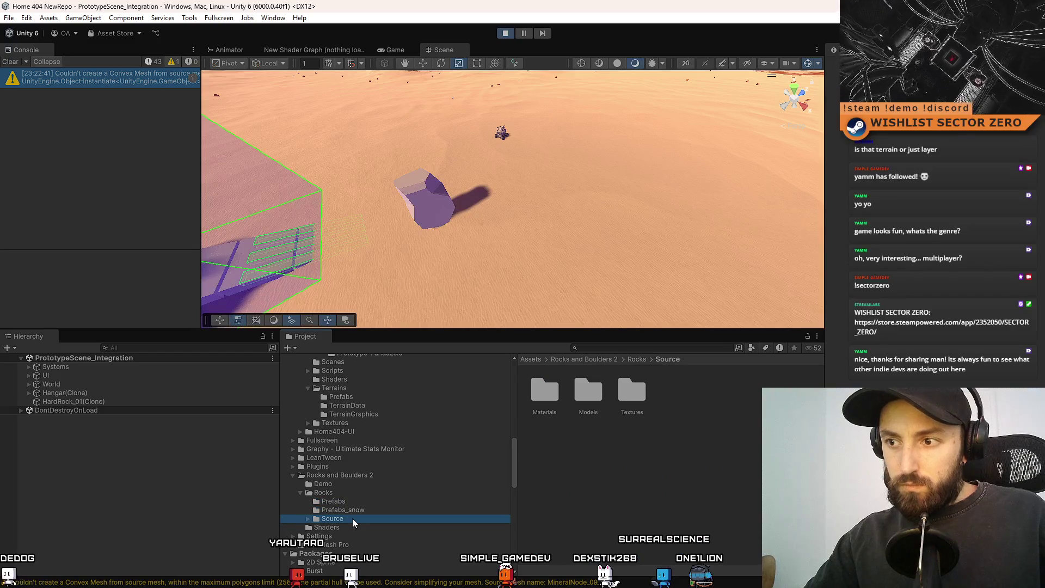
double_click(547, 397)
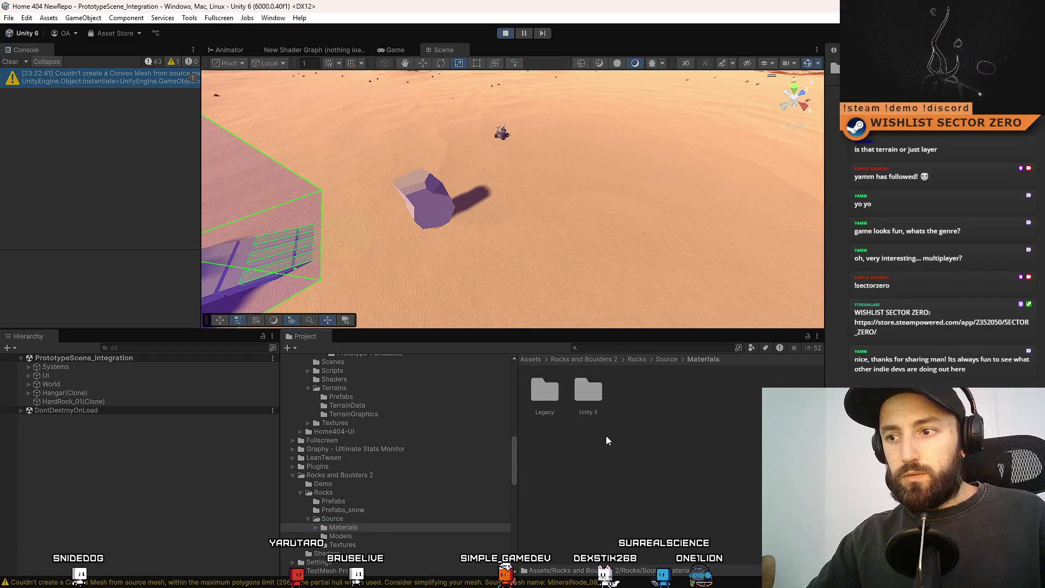
double_click(597, 396)
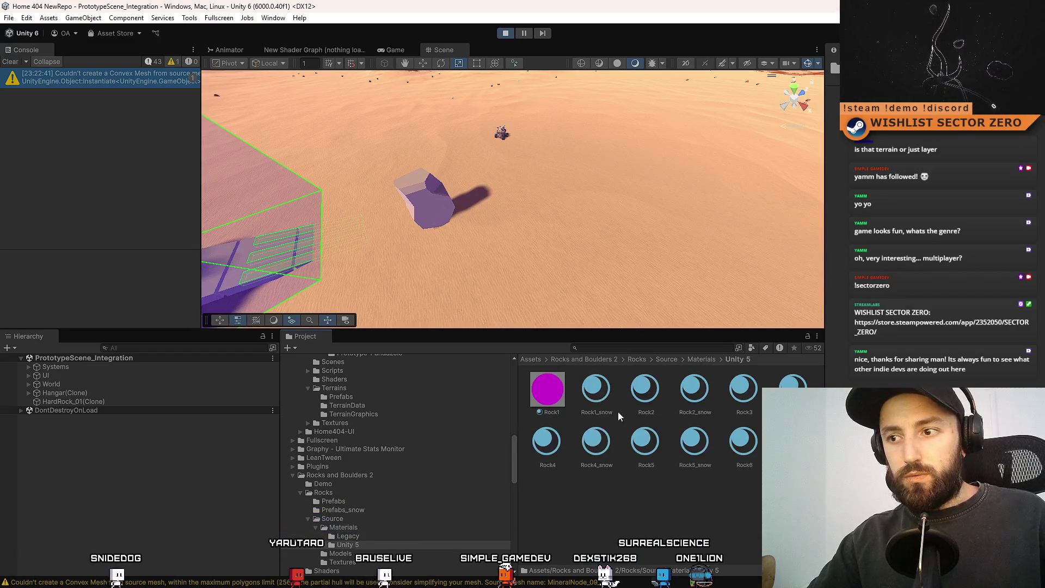
- Select all Unity 5 rock materials and set their shader to HDRP LitTessellation
left_click(561, 389)
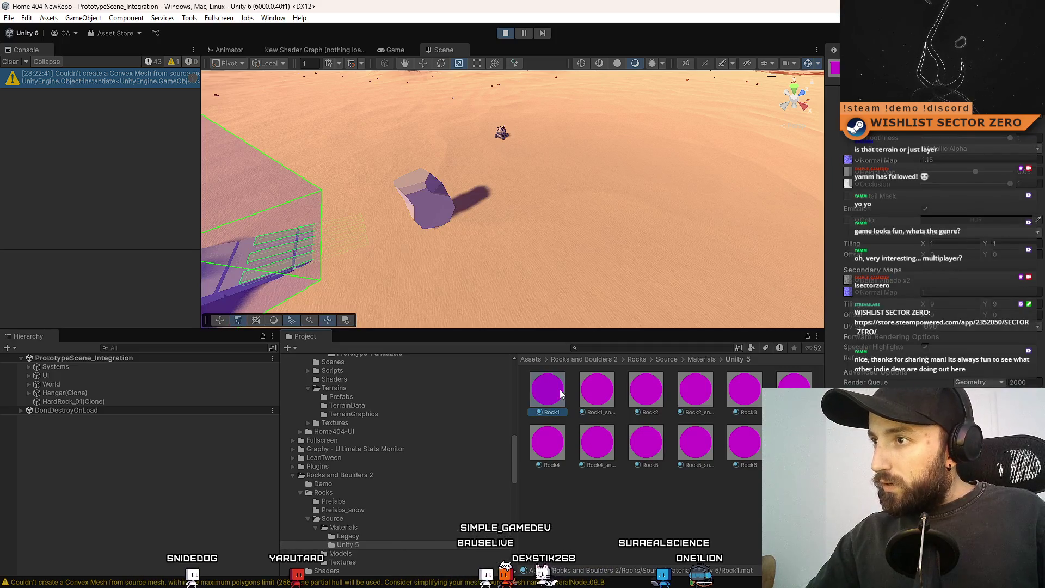
key("ctrl+a")
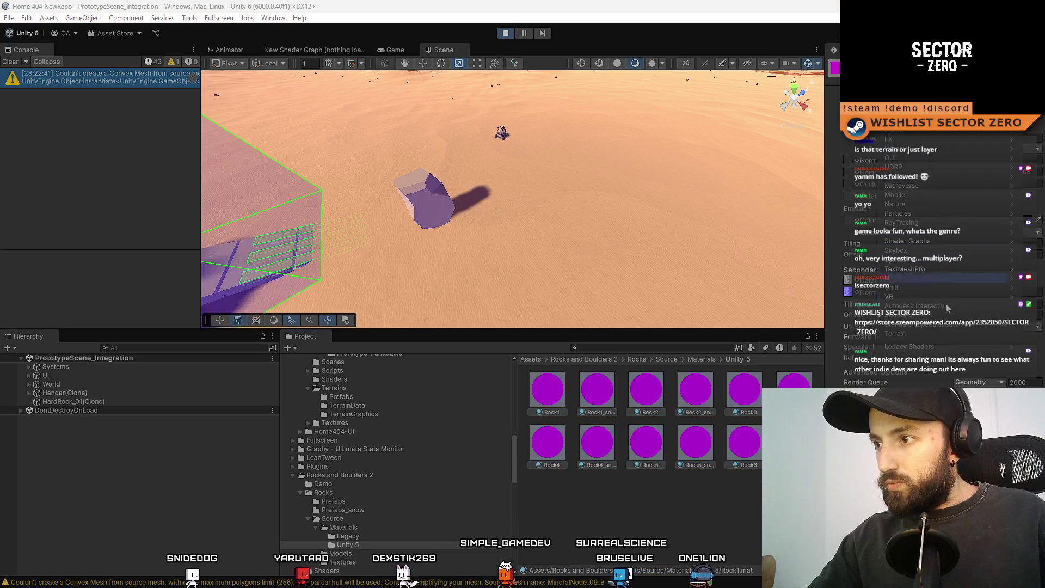
left_click(941, 164)
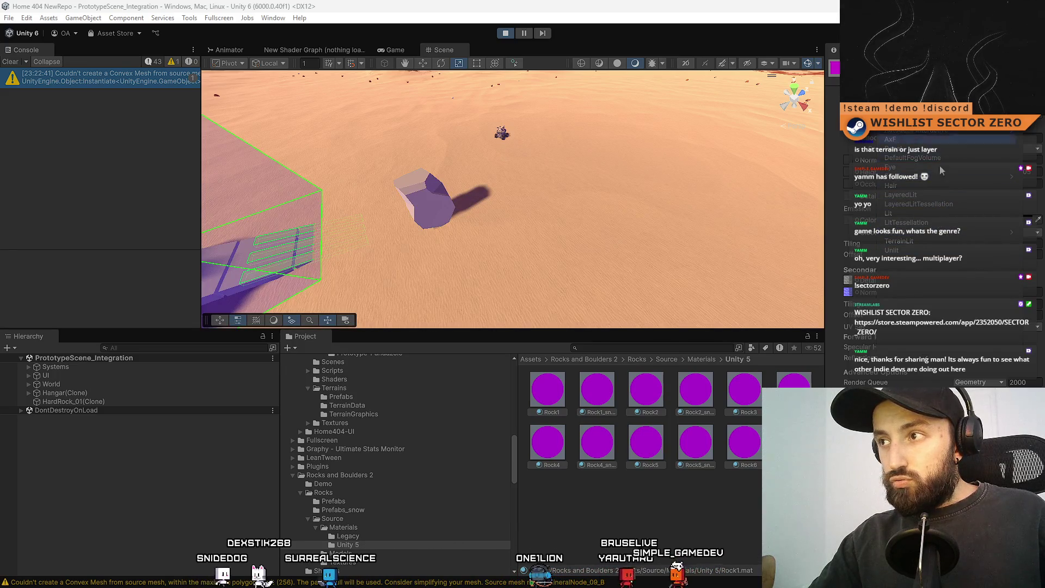
left_click(937, 225)
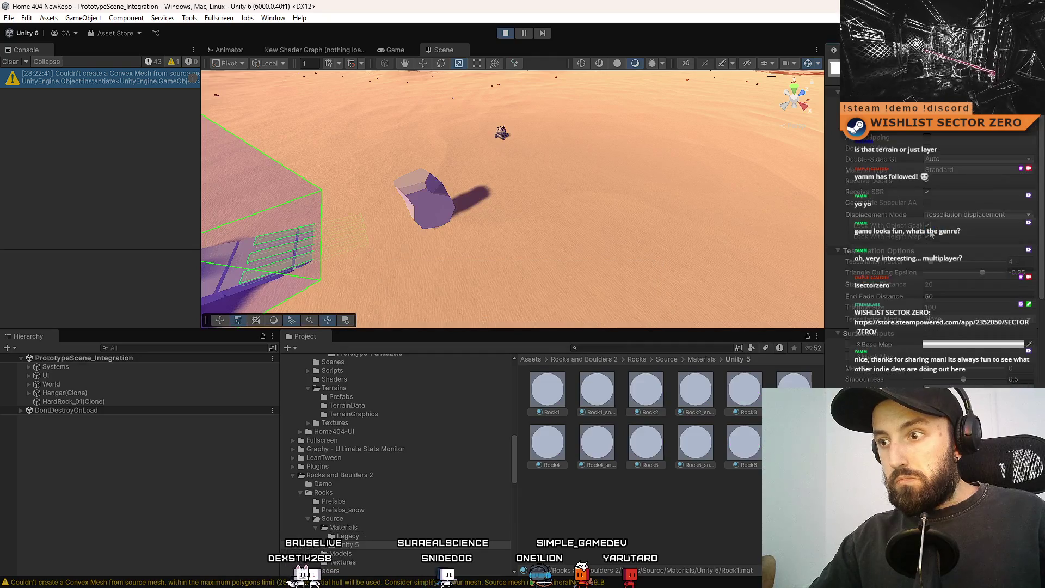
left_click_drag(544, 180, 602, 178)
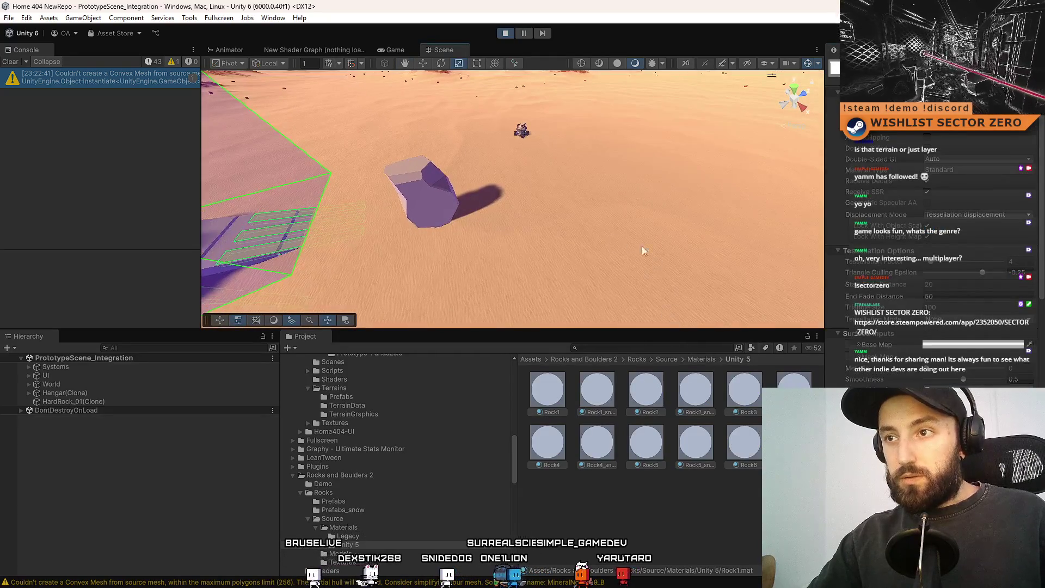
left_click(666, 358)
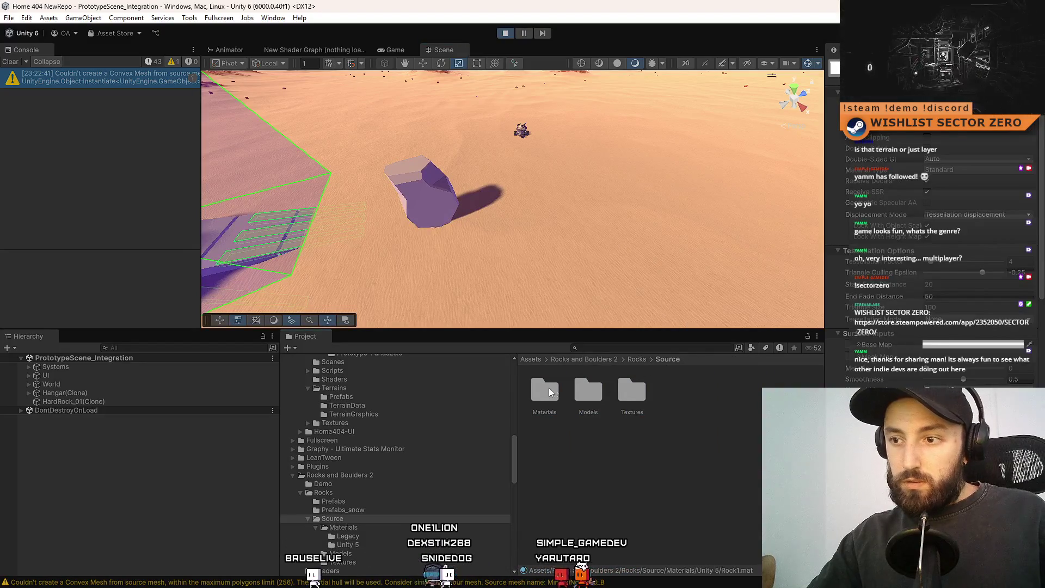
- Open Source > Models and inspect the Rock1A model's import settings
left_click(585, 389)
double_click(583, 387)
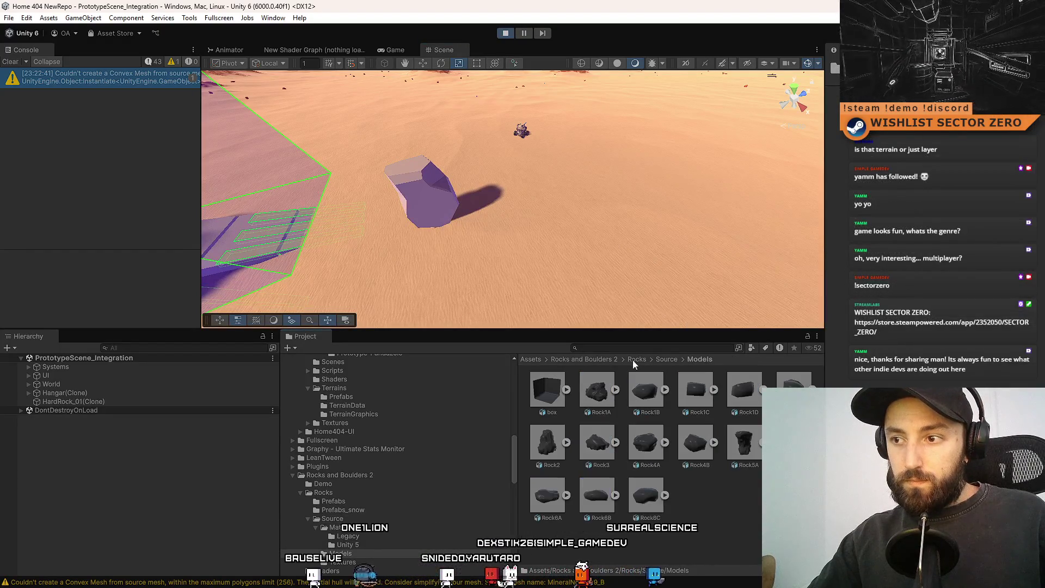
left_click(588, 394)
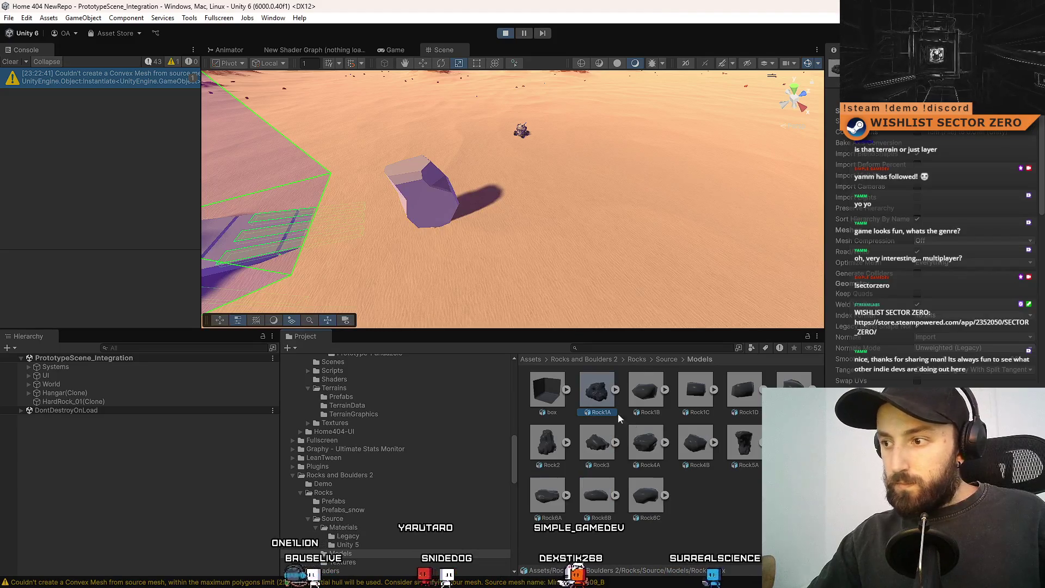
left_click(720, 499)
scroll(690, 465, "up", 3)
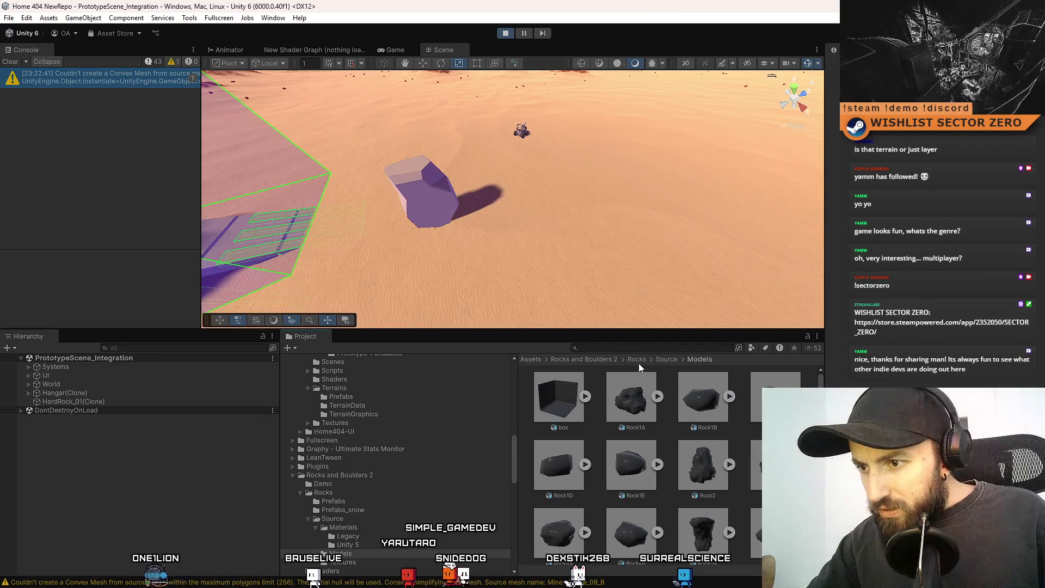
- Place the Rock1A prefab from Rocks > Prefabs on the desert terrain and frame it
left_click(636, 359)
double_click(566, 396)
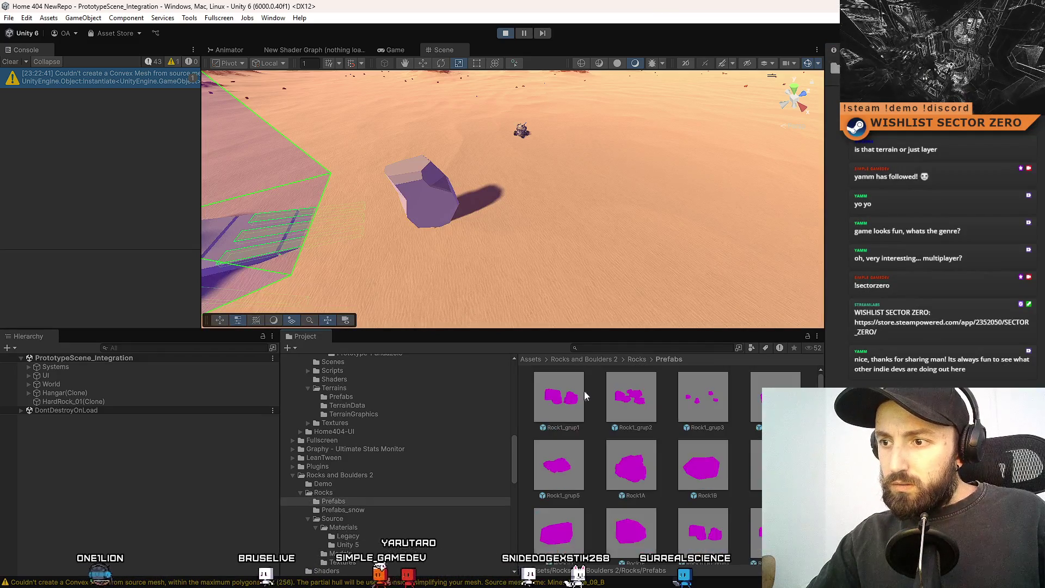
left_click(702, 465)
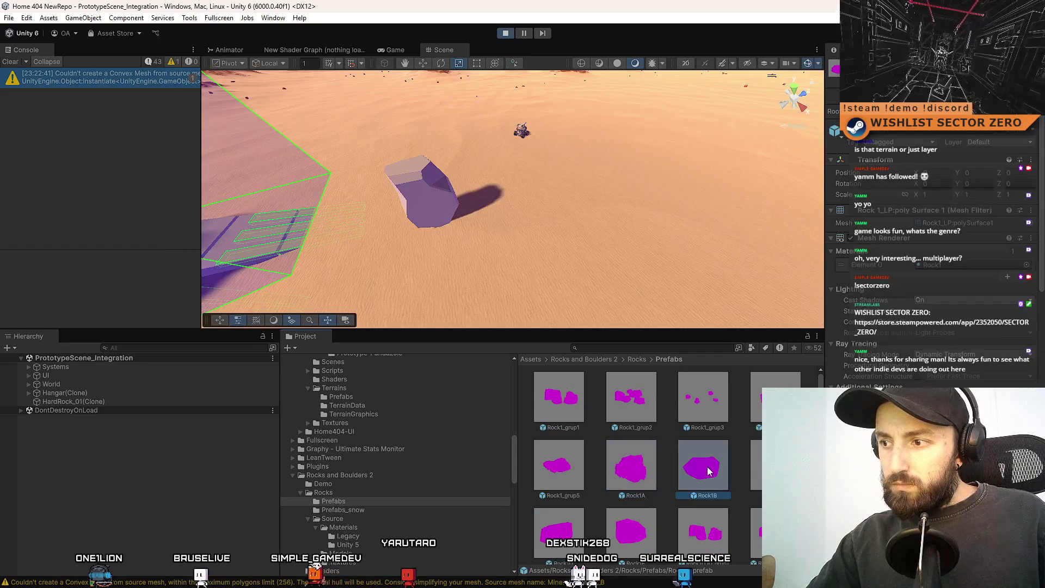
scroll(753, 458, "down", 2)
left_click(634, 412)
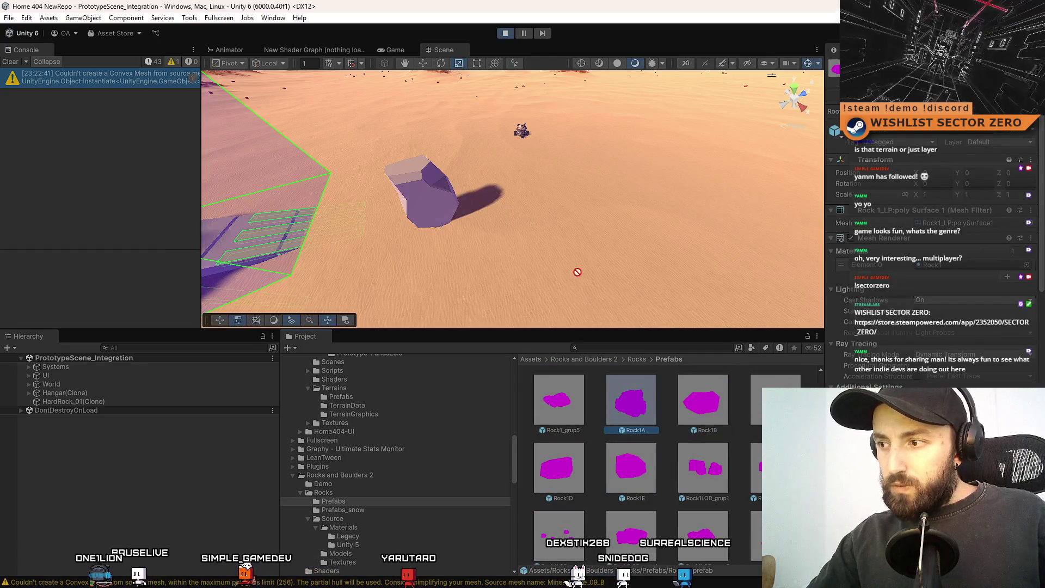
mouse_move(577, 272)
left_mouse_down()
mouse_move(578, 211)
mouse_move(491, 163)
mouse_move(538, 174)
left_mouse_up()
key("f")
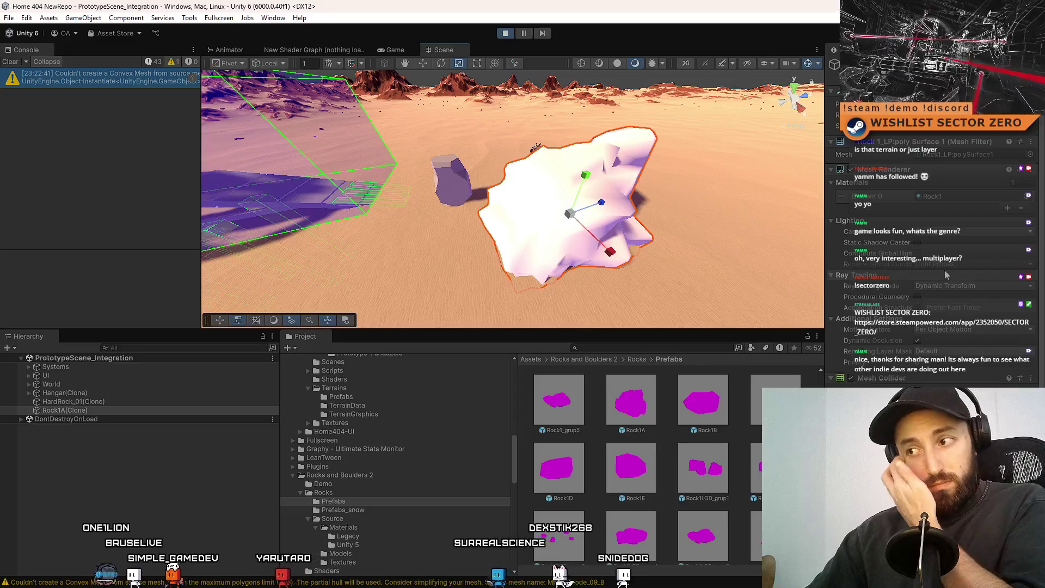
- Select the rock's Rock1 material and switch its shader to HDRP/Lit
left_click(949, 195)
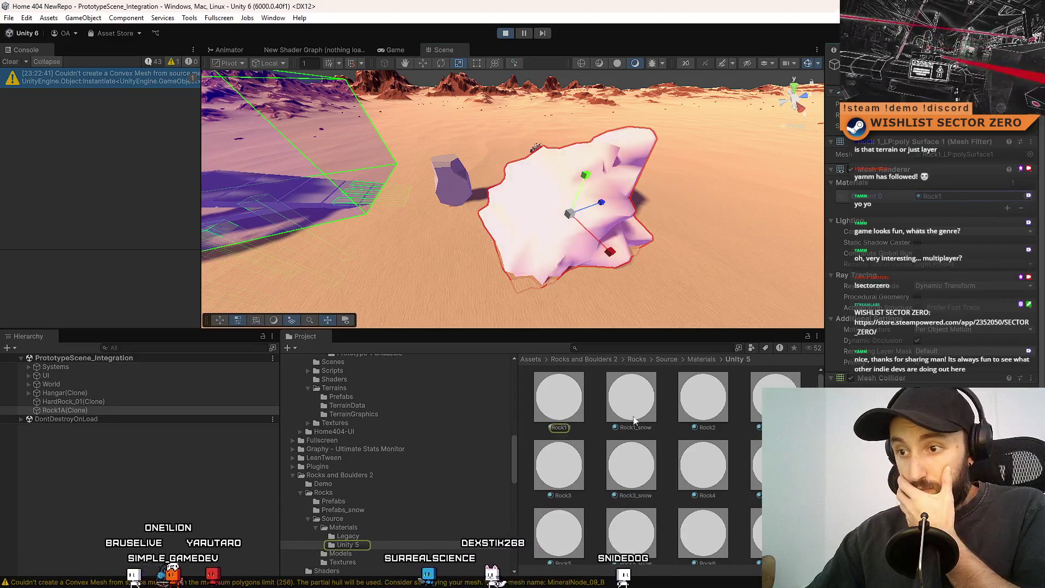
left_click(568, 394)
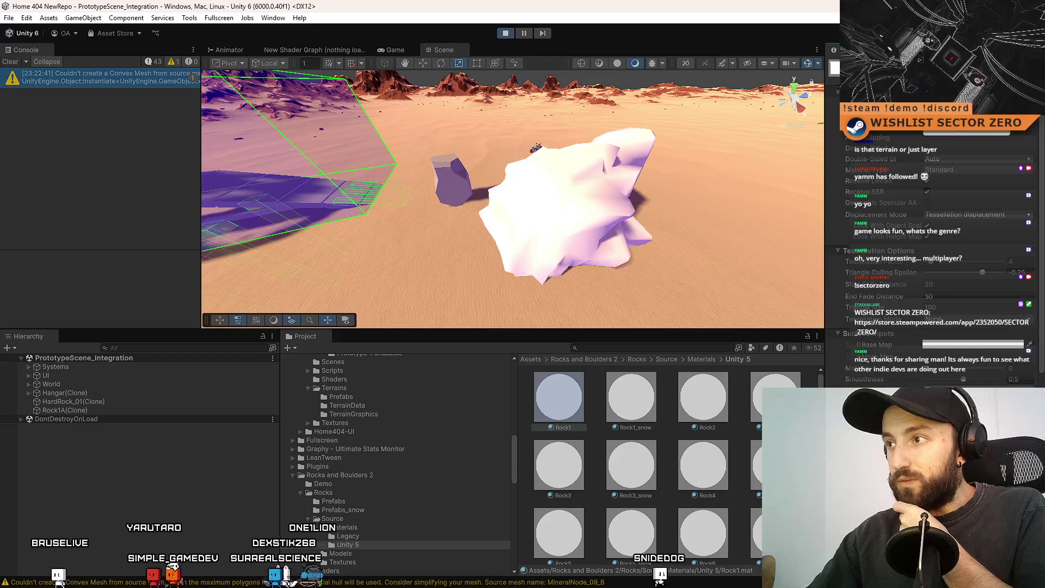
left_click(925, 77)
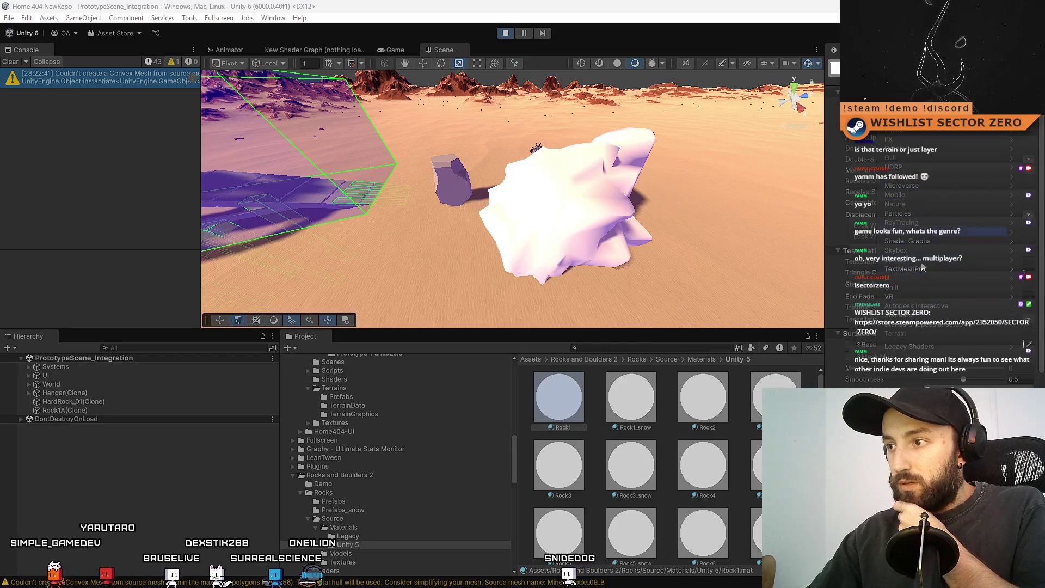
left_click(929, 321)
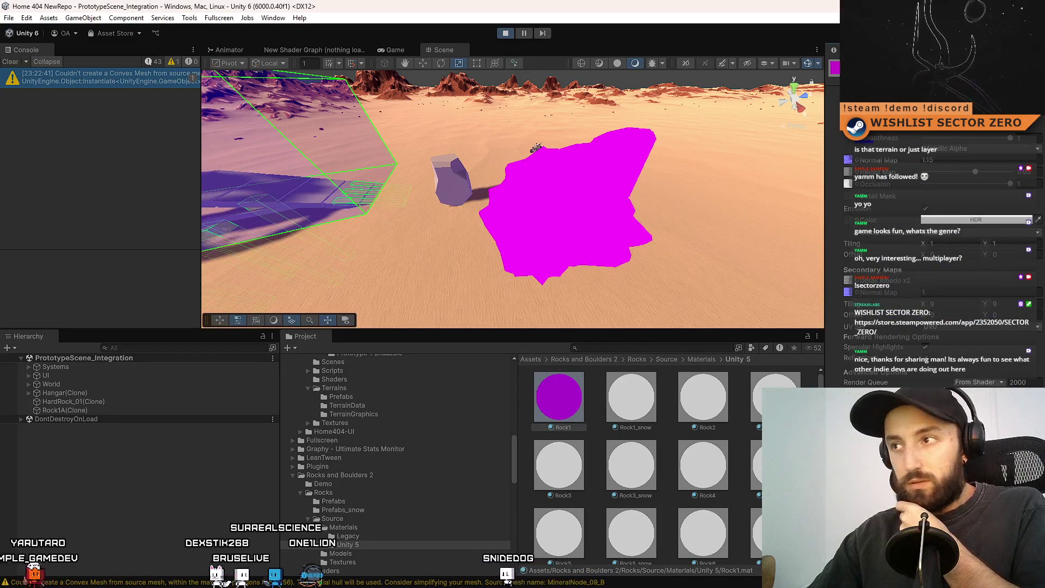
left_click(926, 76)
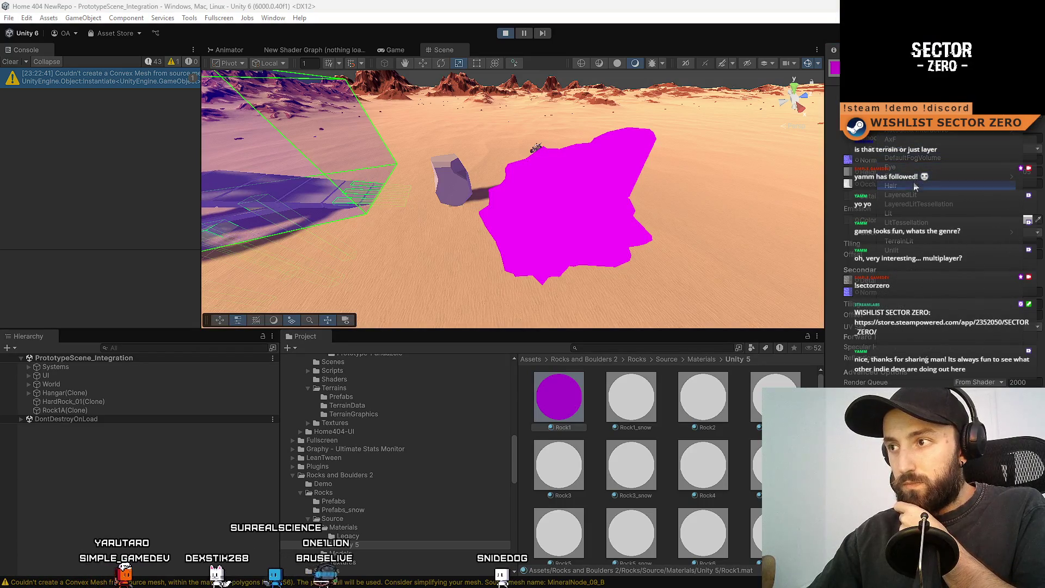
left_click(919, 213)
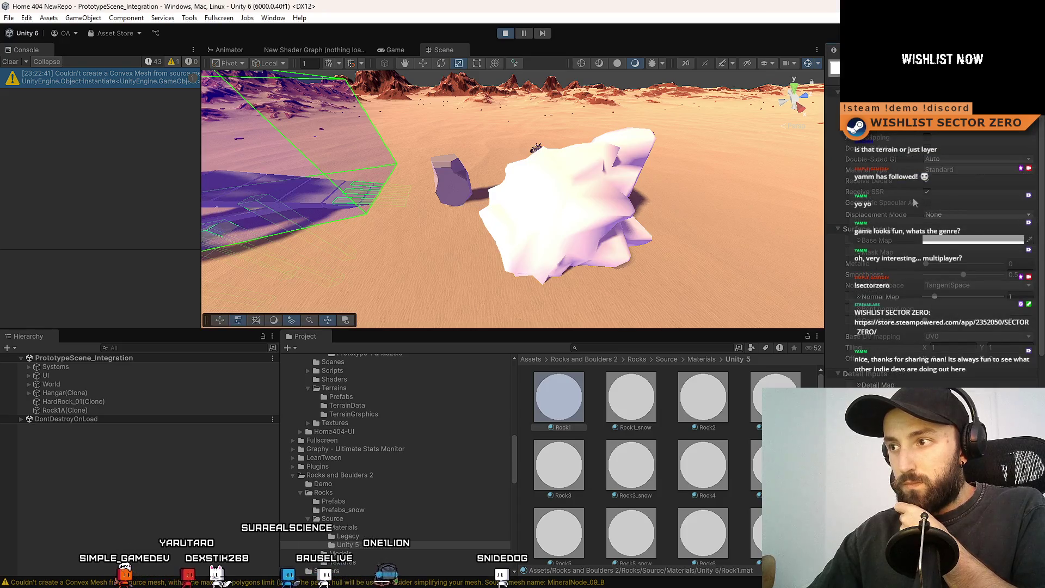
left_click(859, 241)
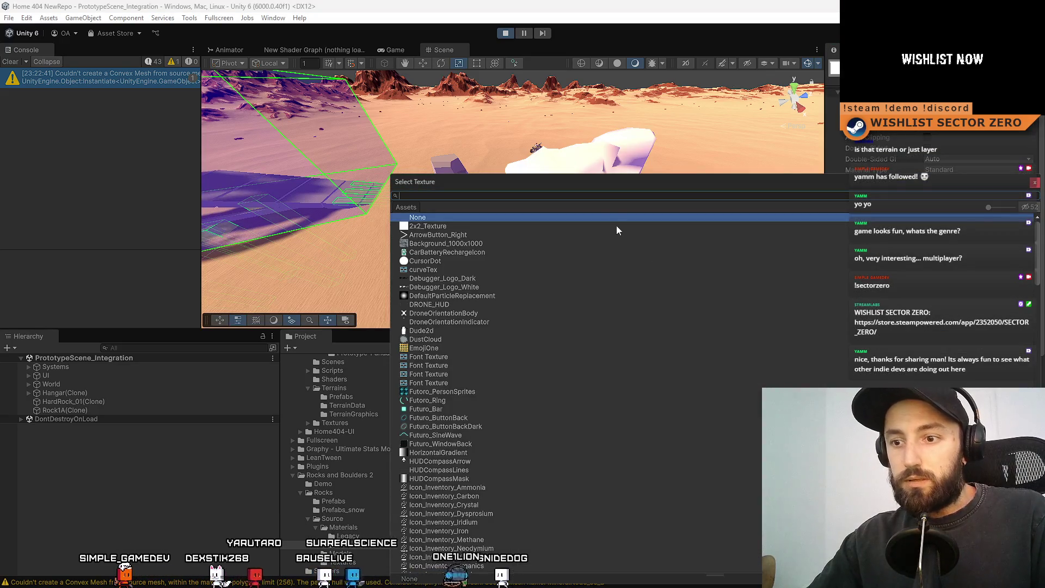
- Assign the Rock1 texture as the material's Base Map
left_click_drag(659, 186, 581, 154)
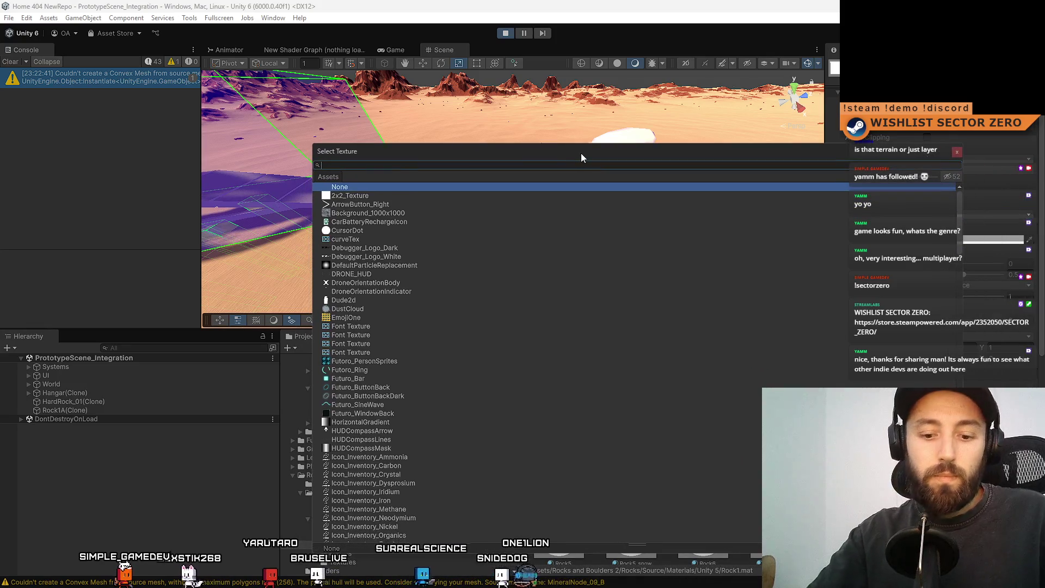
type("rock")
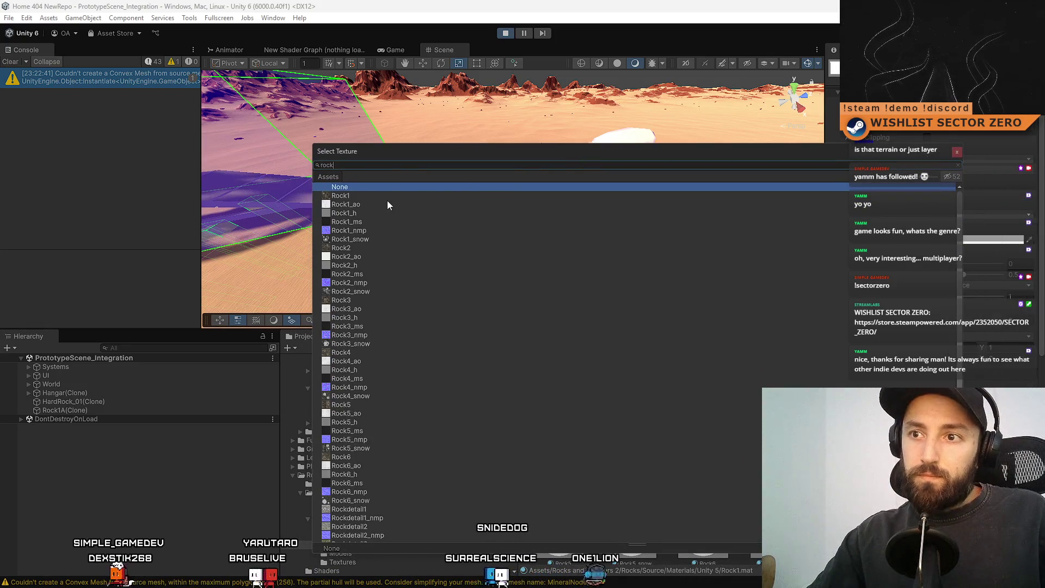
double_click(390, 195)
mouse_move(389, 194)
left_mouse_down()
mouse_move(556, 181)
mouse_move(792, 272)
mouse_move(451, 267)
left_mouse_up()
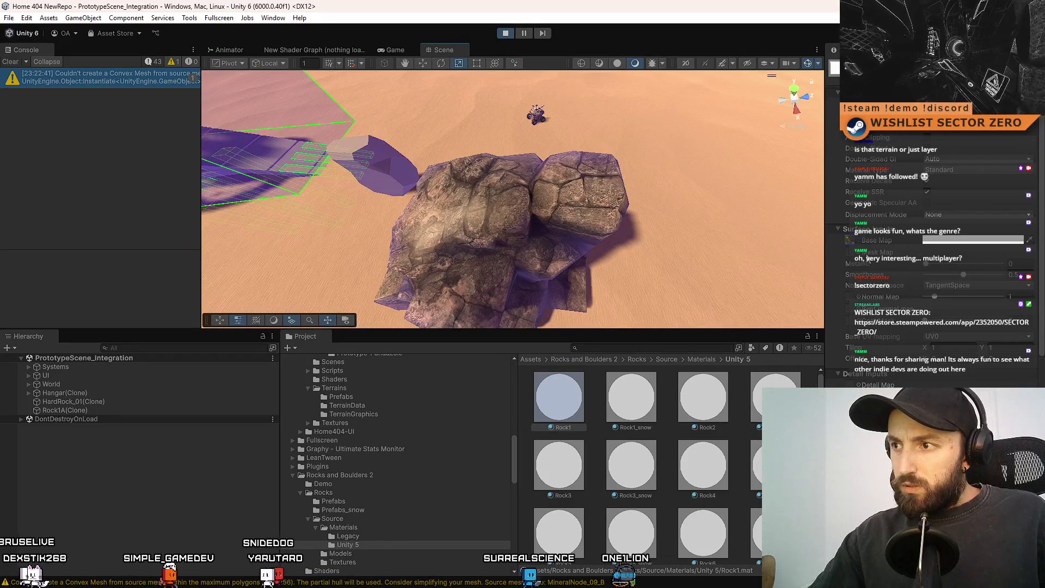
- Assign Rock1_nmp as the Normal Map and locate it in the Project to inspect it
left_click(858, 297)
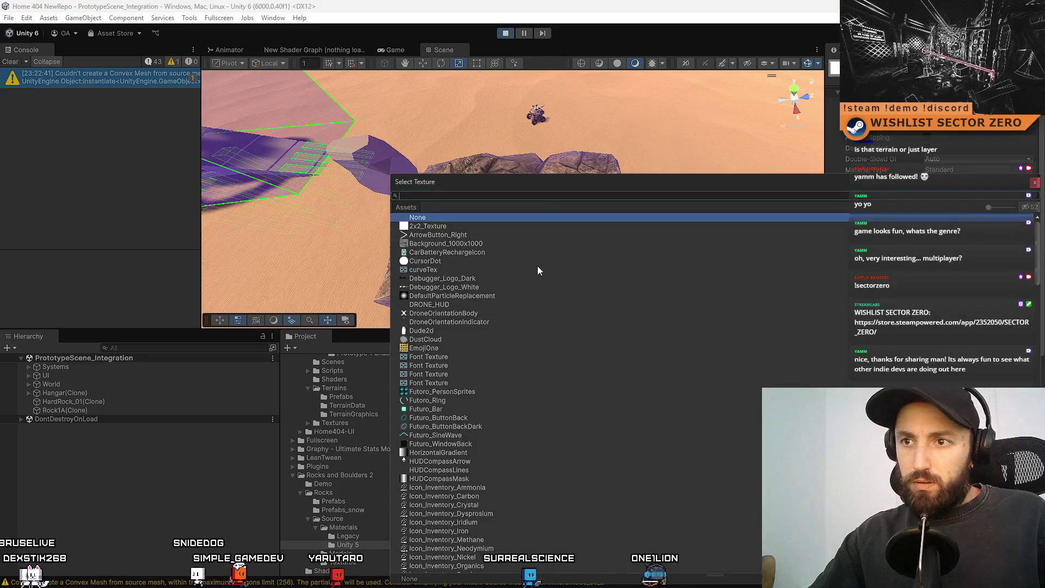
type("rock")
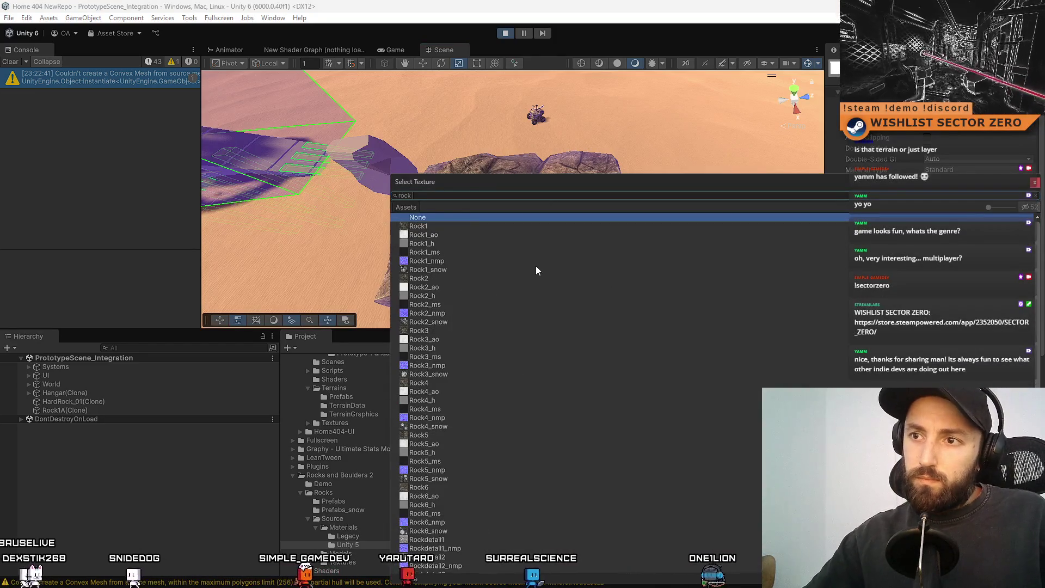
double_click(445, 260)
mouse_move(446, 266)
left_mouse_down()
mouse_move(560, 214)
mouse_move(798, 142)
mouse_move(626, 190)
left_mouse_up()
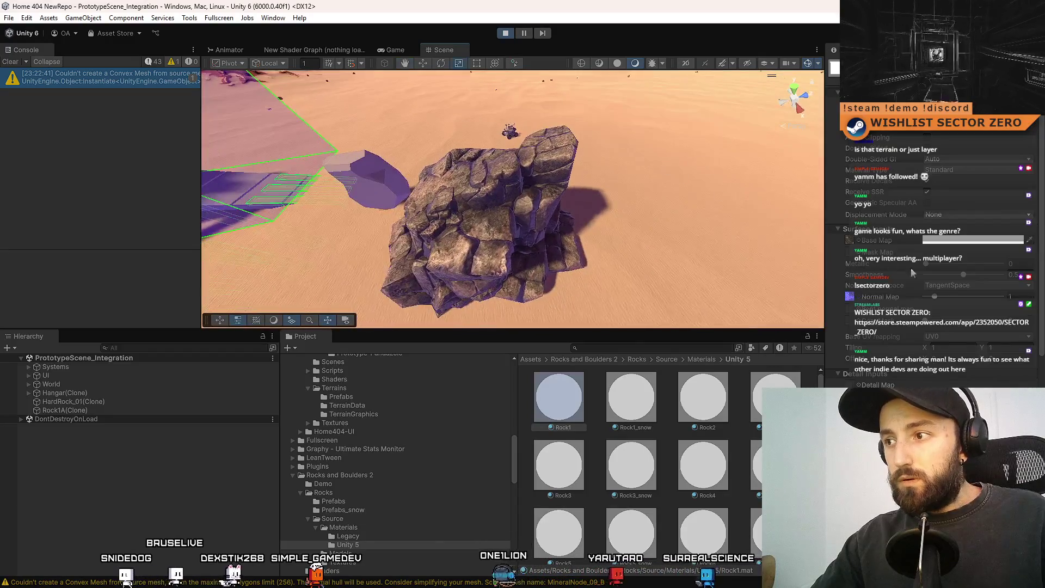
left_click(849, 296)
left_click(696, 454)
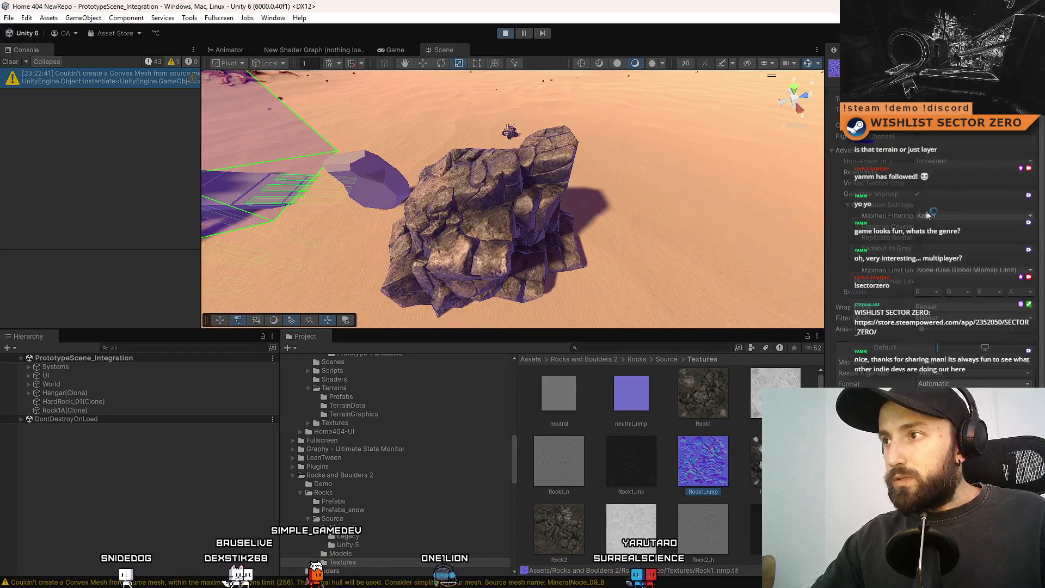
mouse_move(539, 235)
left_mouse_down()
mouse_move(664, 217)
mouse_move(625, 206)
mouse_move(545, 223)
mouse_move(469, 194)
left_mouse_up()
scroll(544, 224, "down", 10)
- Delete the HardRock_01 clone, then drive the rover around the Rock1A boulder in fullscreen play
left_click(469, 195)
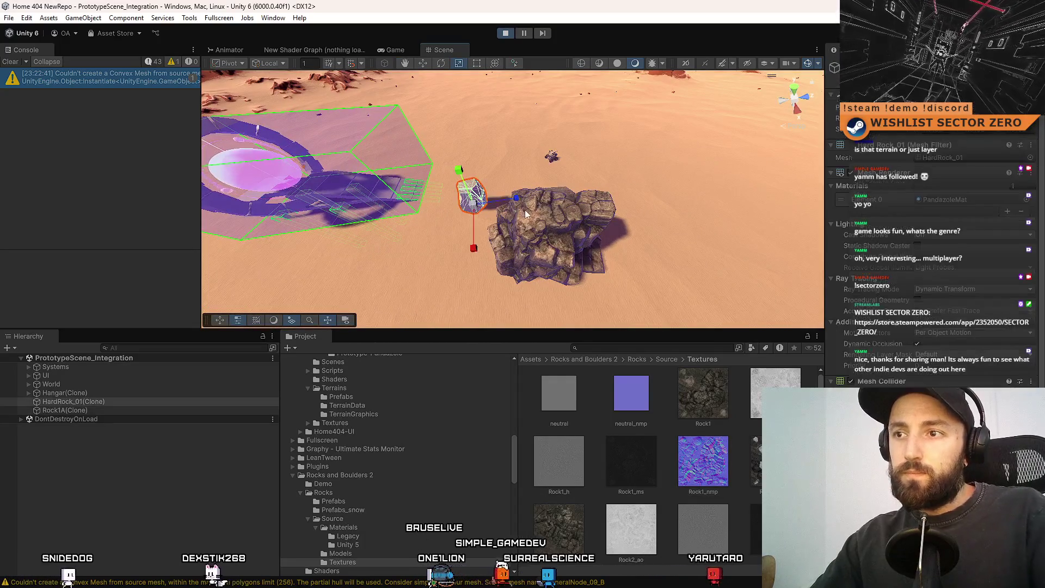
key("Delete")
key("F10")
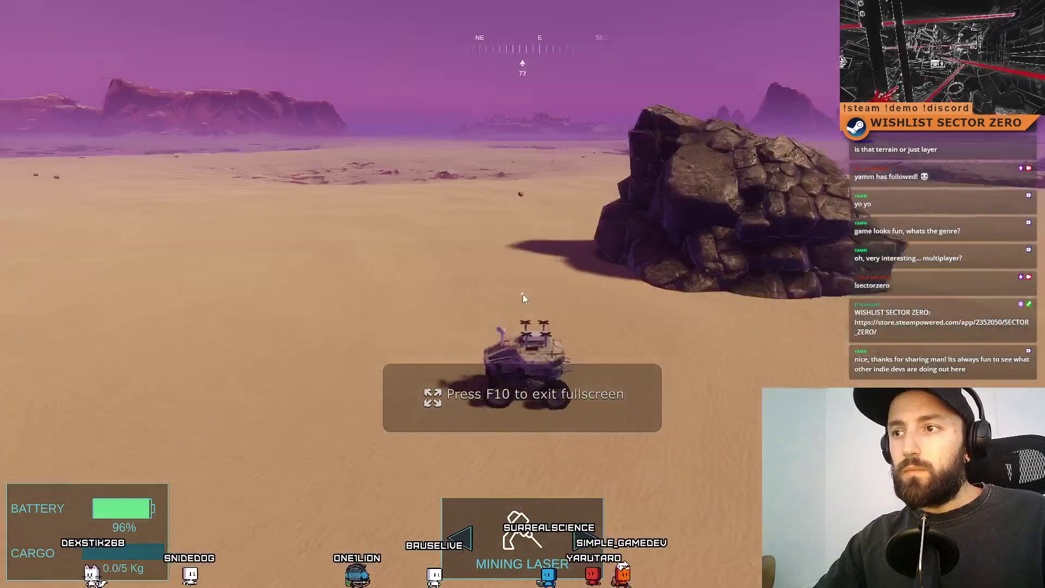
left_click(522, 295)
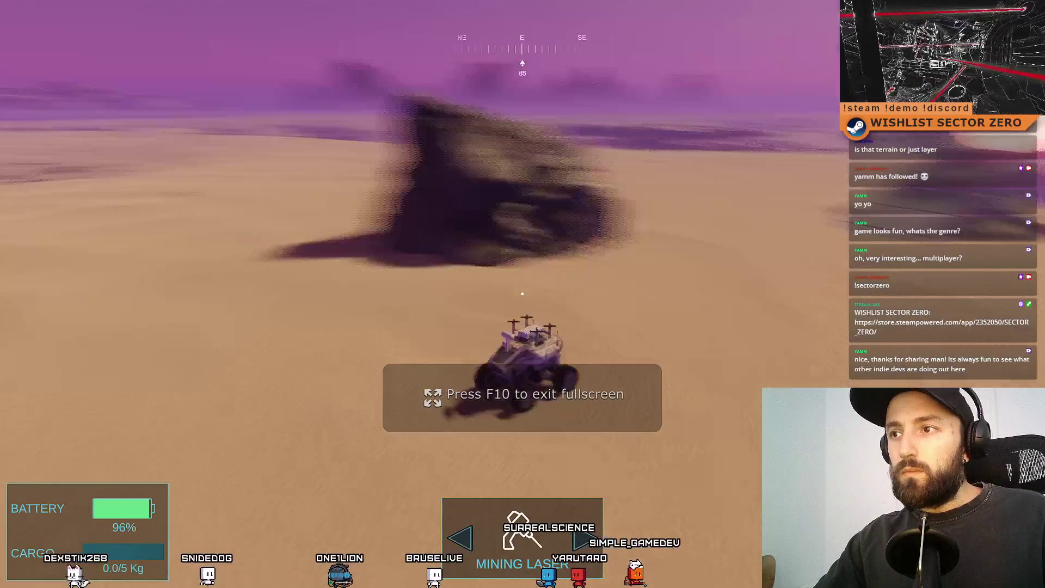
key("w")
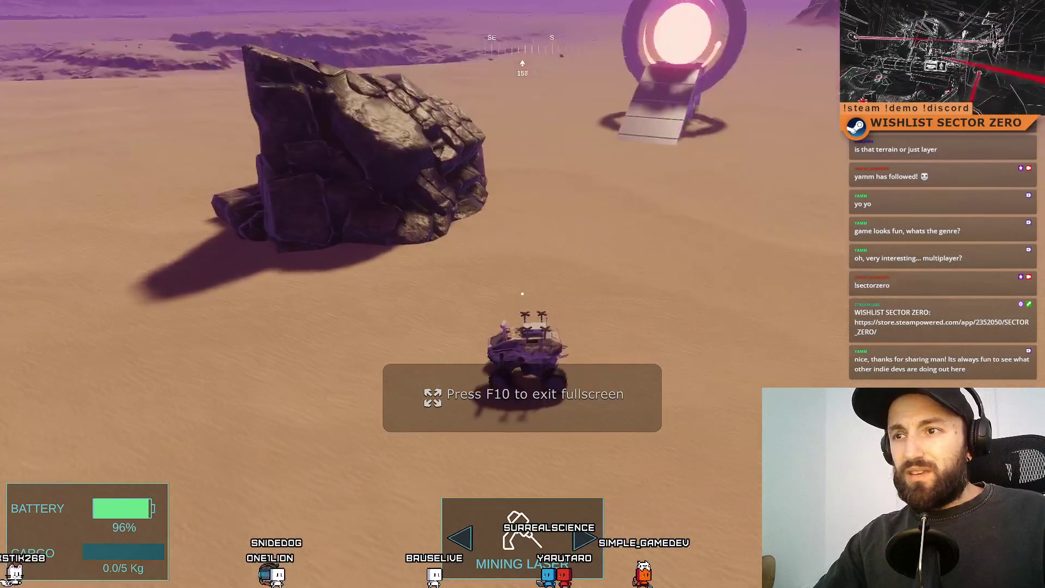
key("d")
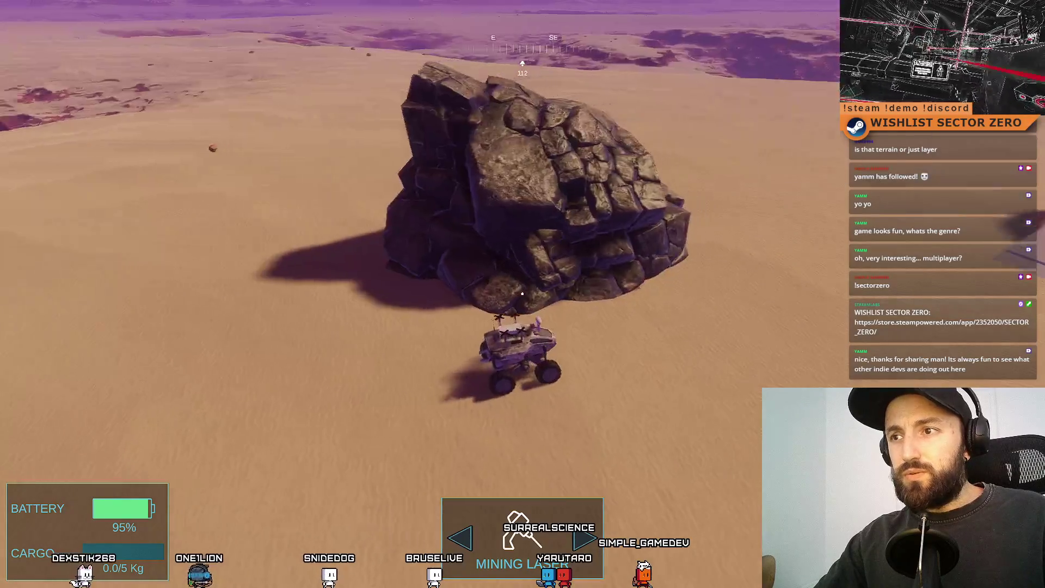
key("w")
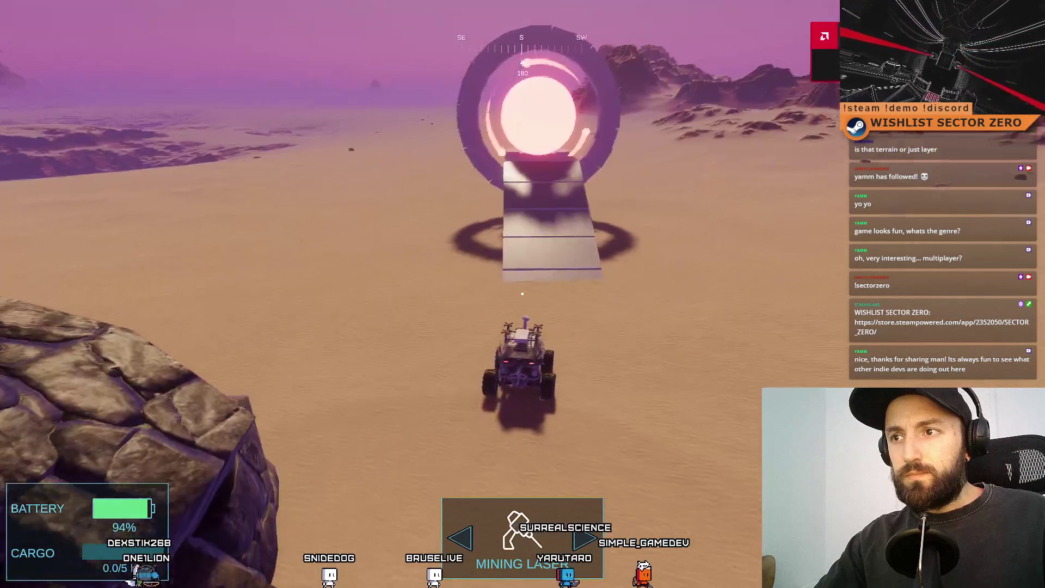
key("d")
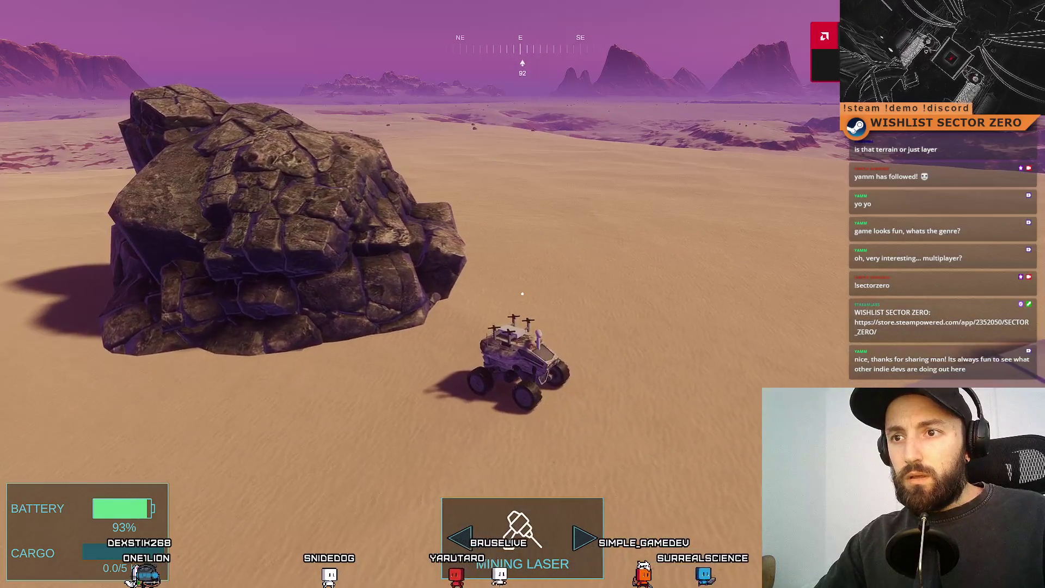
key("F11")
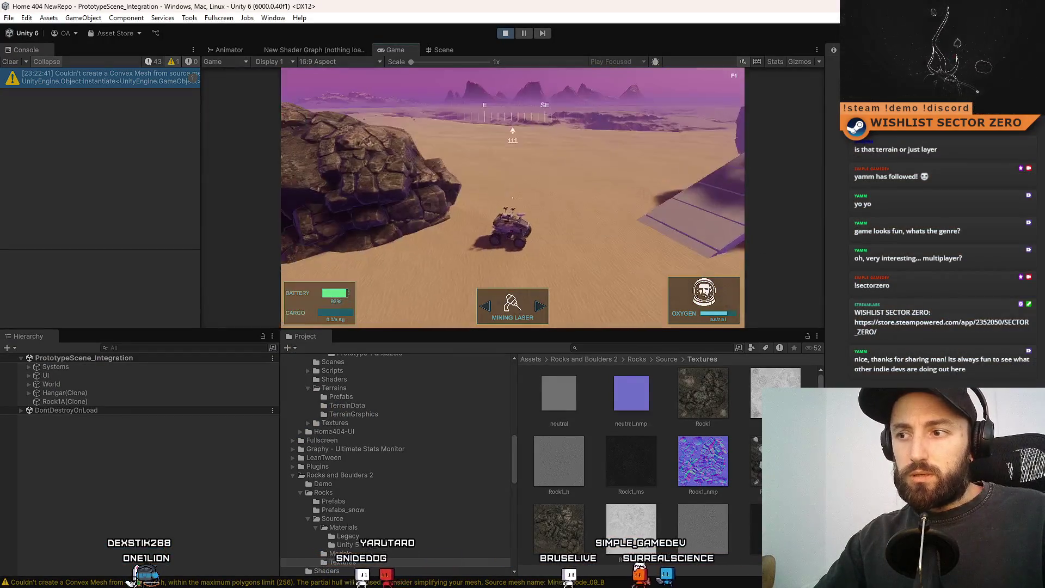
- Select the Rock1A rock, frame it, and open its Rock1 material settings
left_click(441, 51)
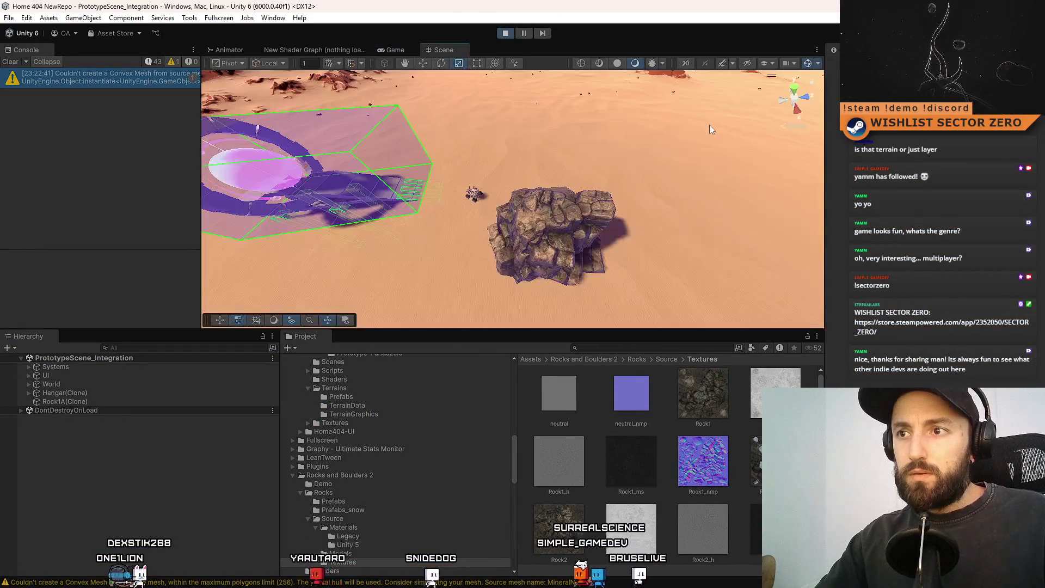
left_click(544, 207)
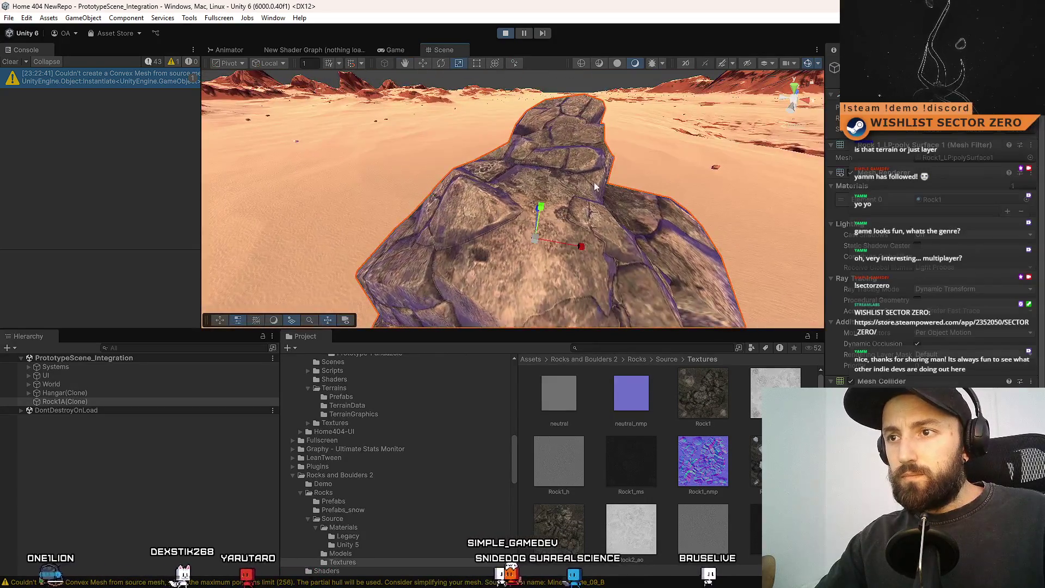
key("f")
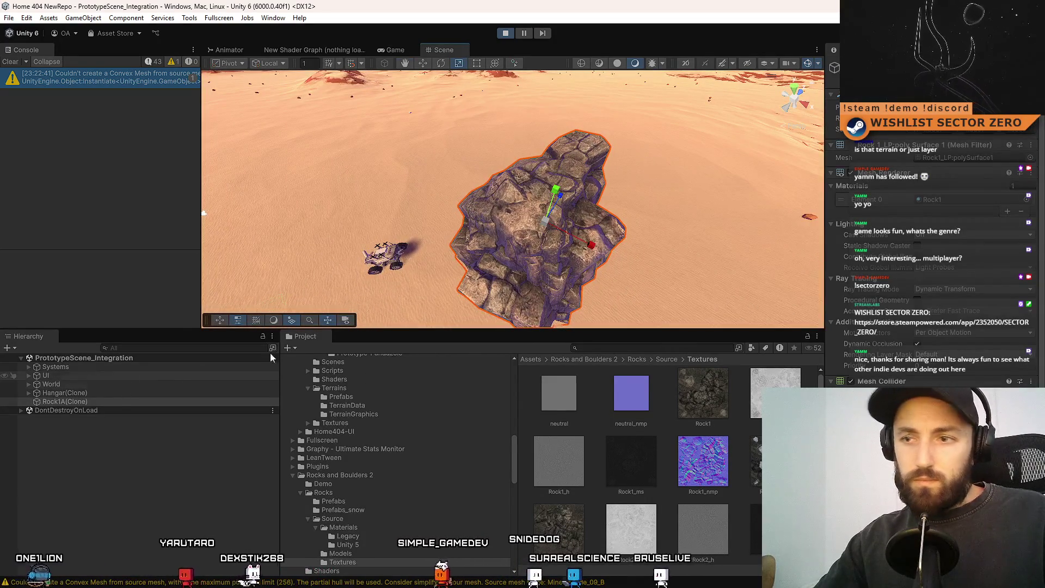
scroll(892, 272, "down", 1)
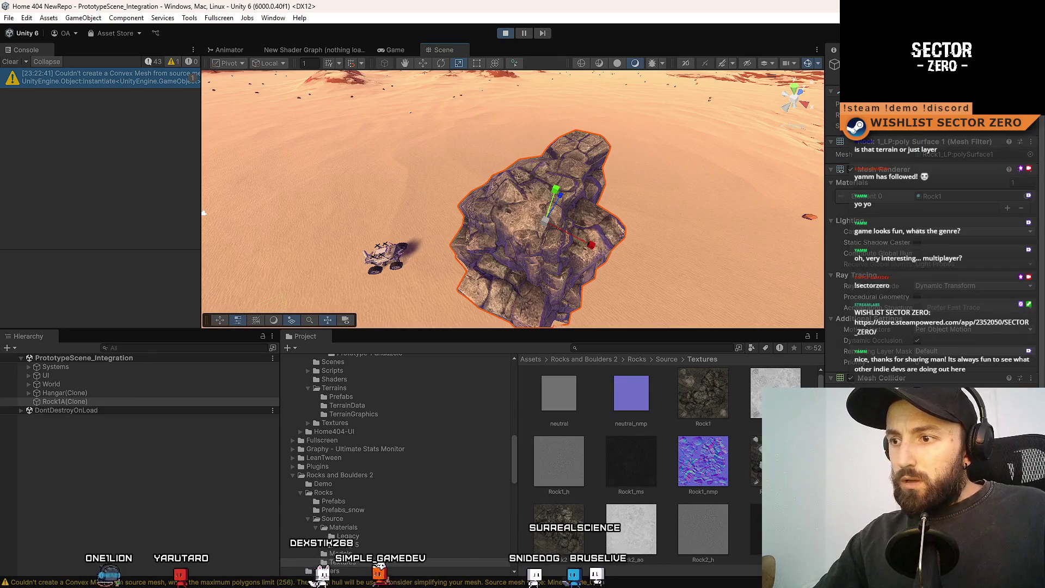
left_click(944, 196)
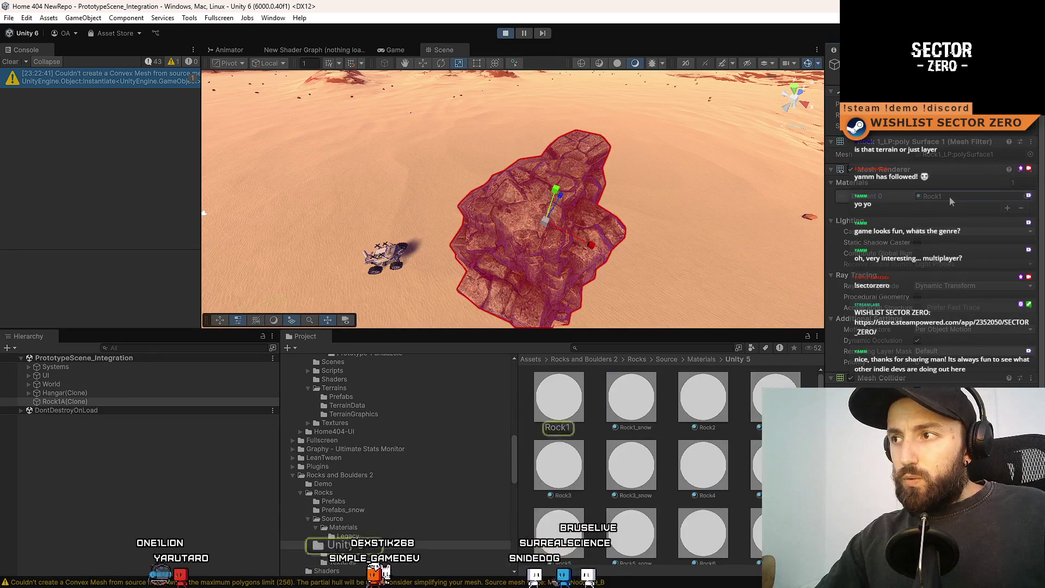
double_click(944, 196)
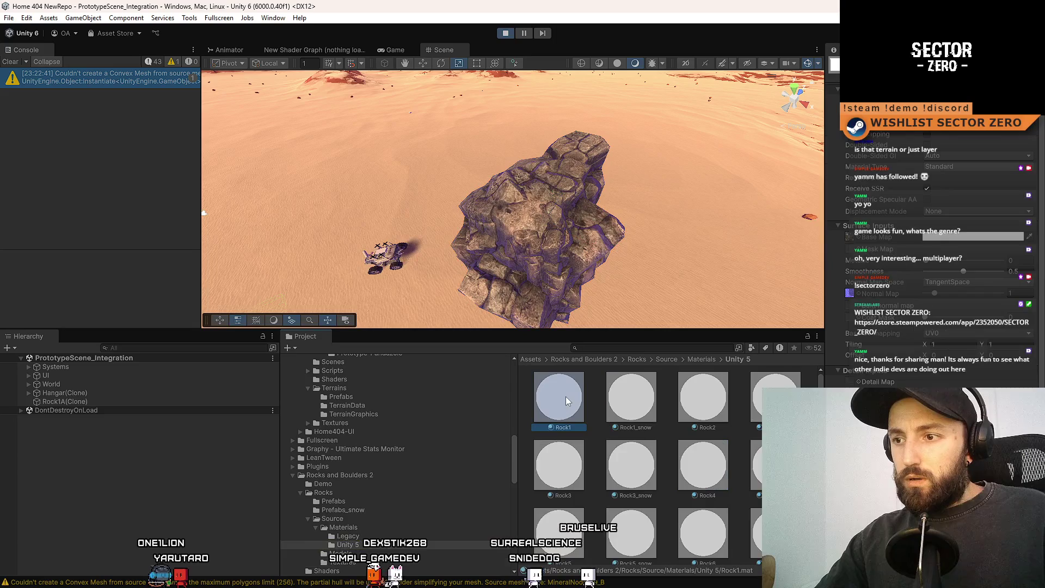
- Clear the Rock1 material's normal map by choosing no texture
left_click(859, 294)
scroll(544, 321, "up", 20)
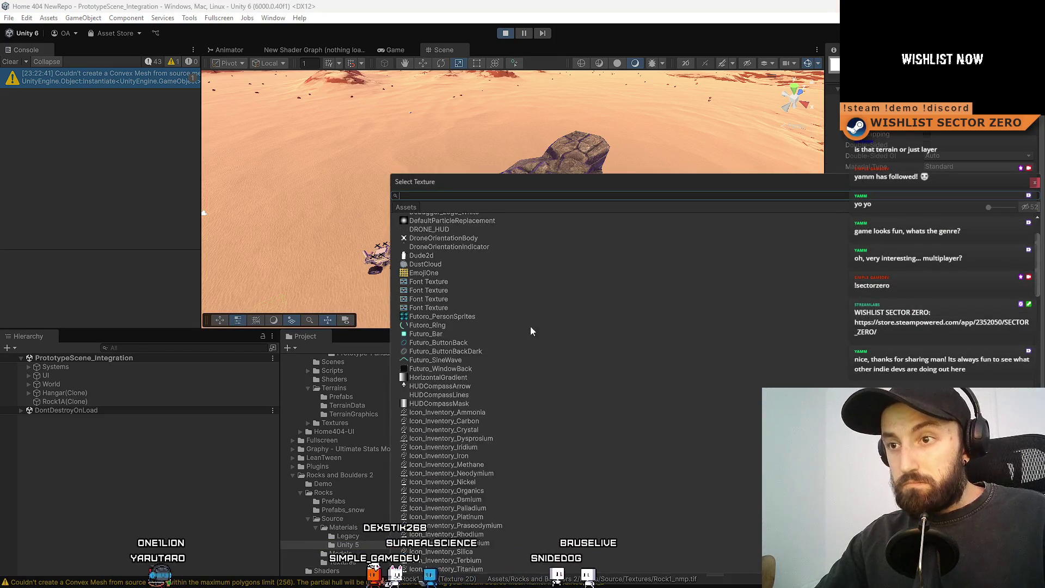
left_click(436, 217)
double_click(436, 217)
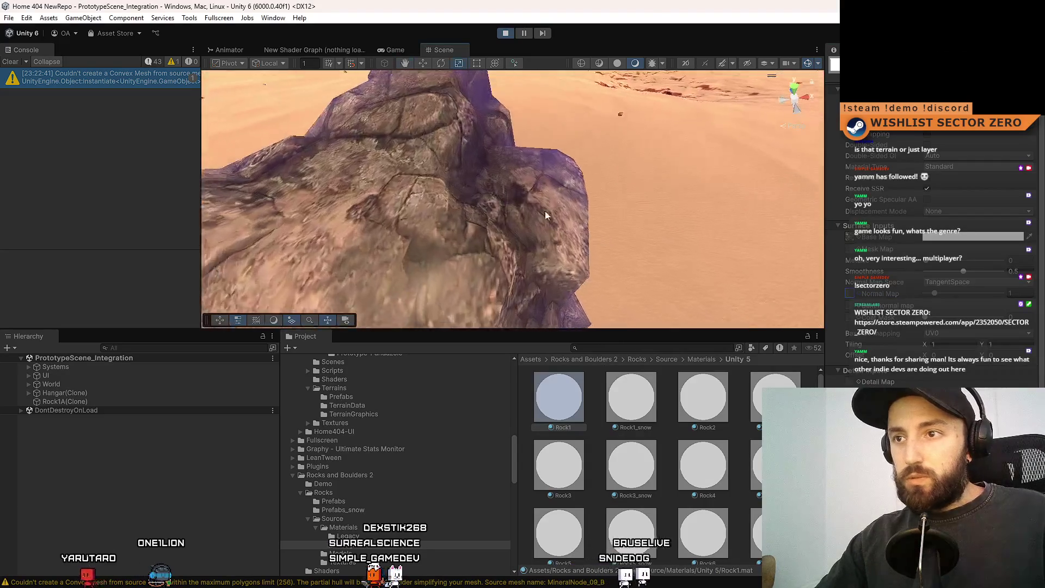
- Check the rock without a normal map in the fullscreen Game view
left_click(394, 49)
key("F10")
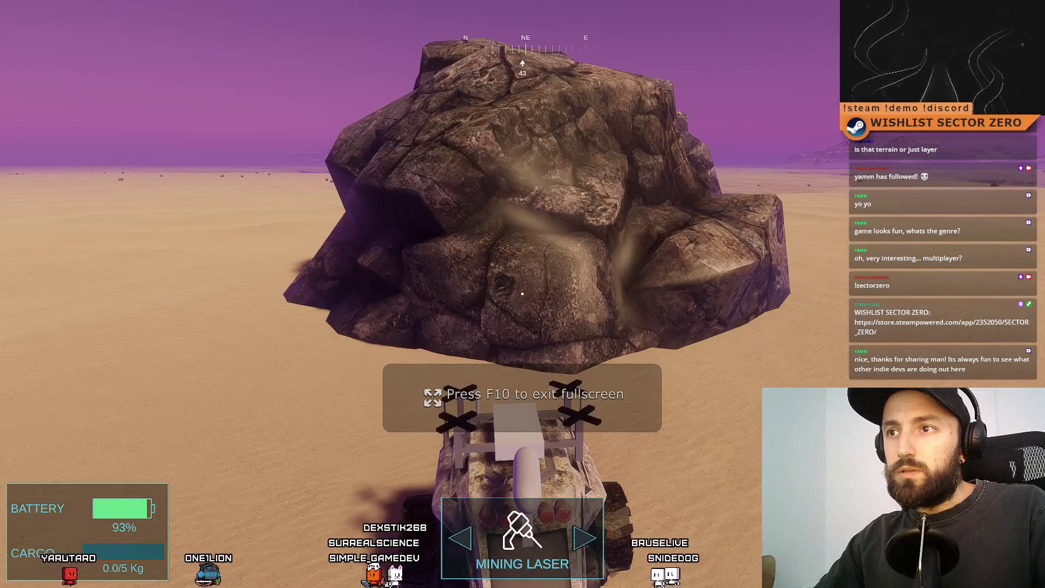
key("F10")
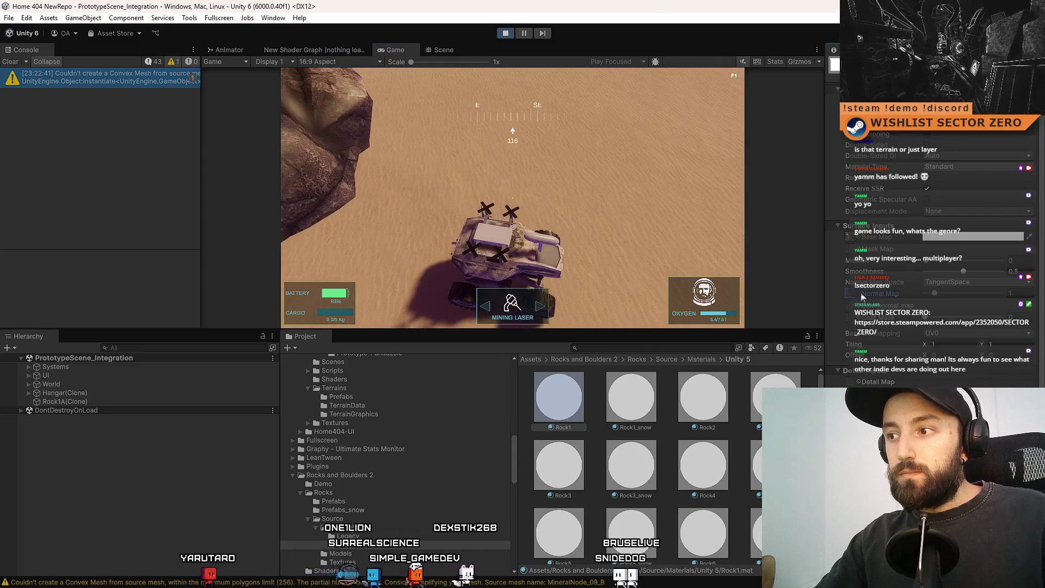
- Search the rock textures and put Rock1_nmp back as the normal map
left_click(860, 293)
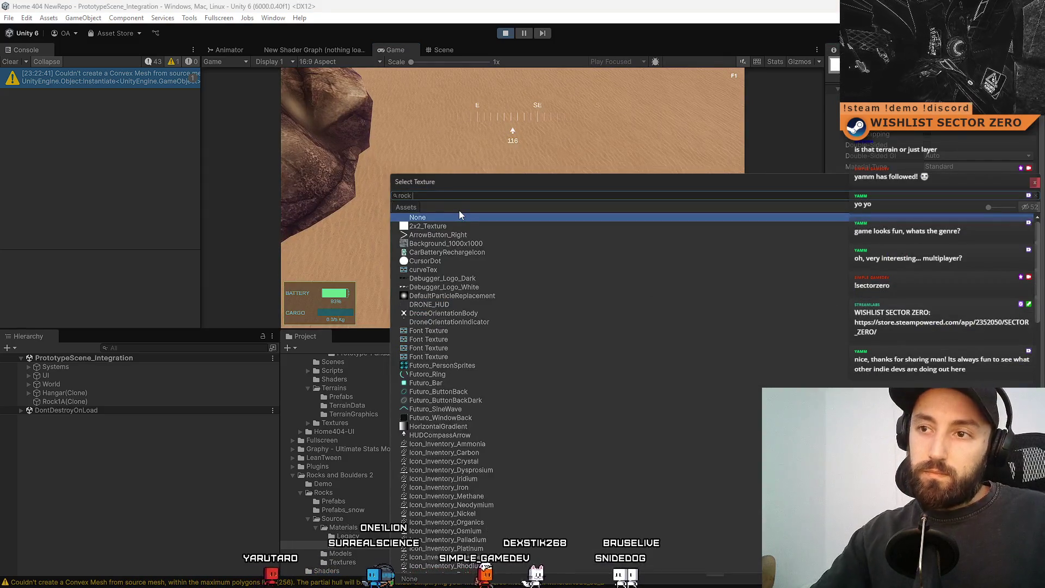
type("rock 01")
key("BackSpace")
key("BackSpace")
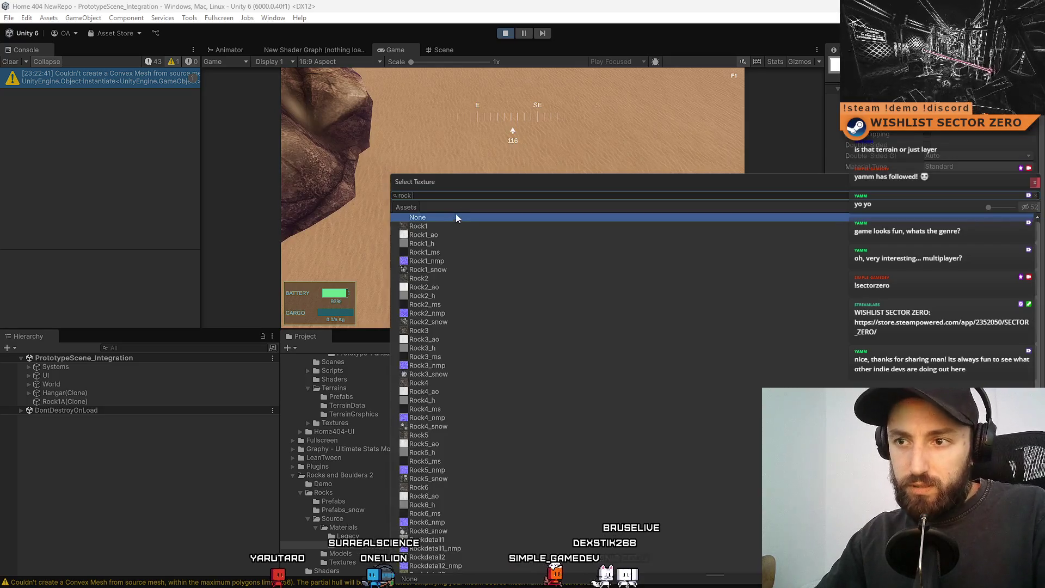
left_click(450, 260)
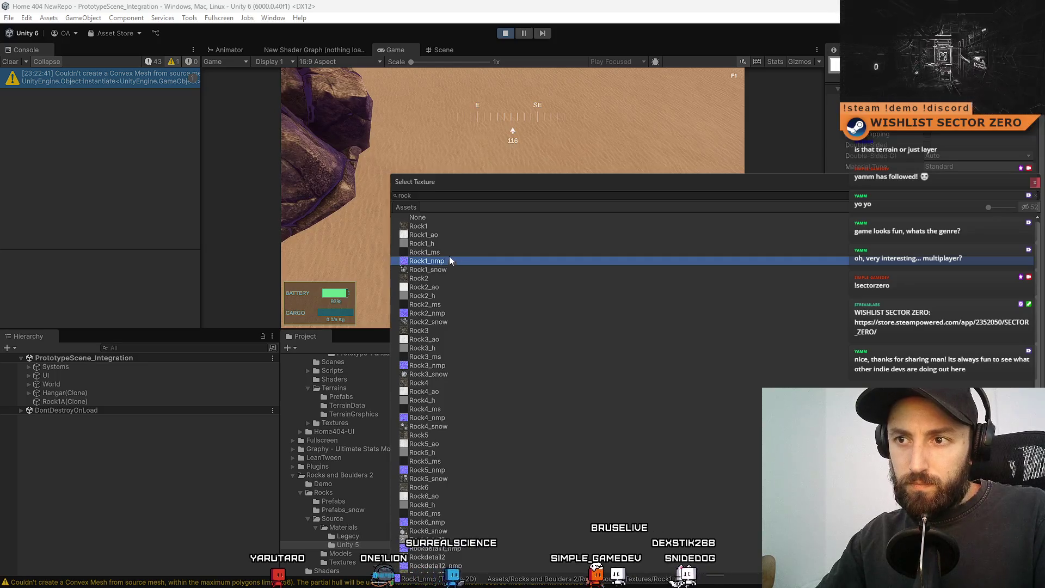
- Preview the Rock1_ao, Rock1_h, Rock1_ms, Rock1_nmp and Rock1_snow maps on the rock
left_click(447, 236)
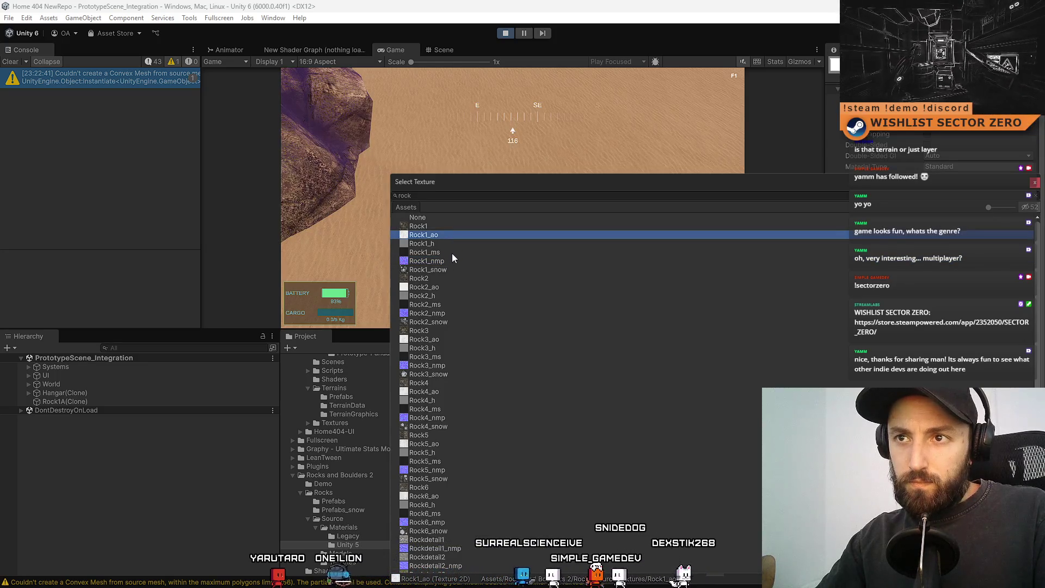
left_click(446, 245)
left_click(446, 251)
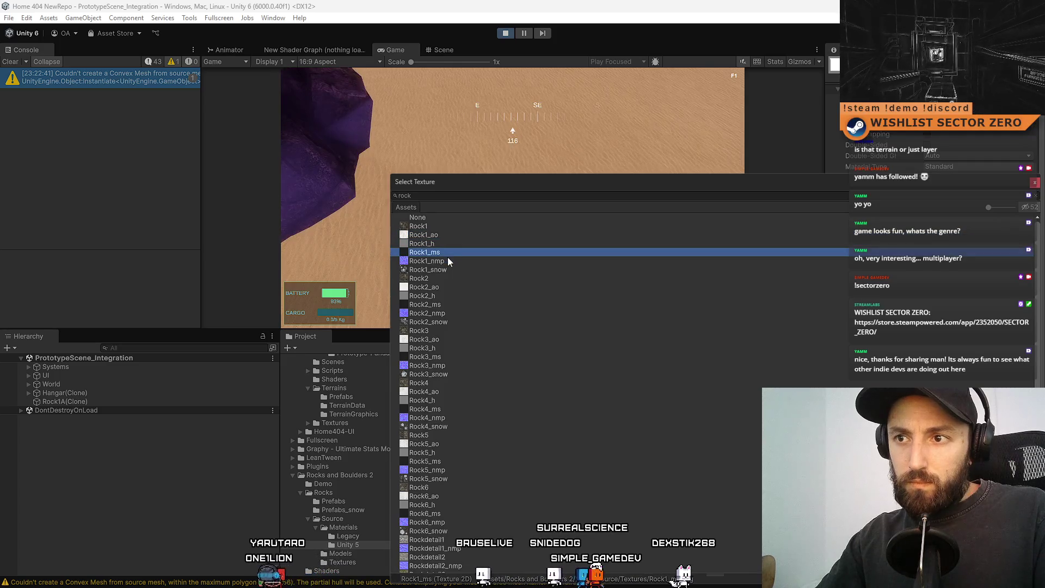
left_click(450, 261)
left_click(458, 268)
left_click(457, 260)
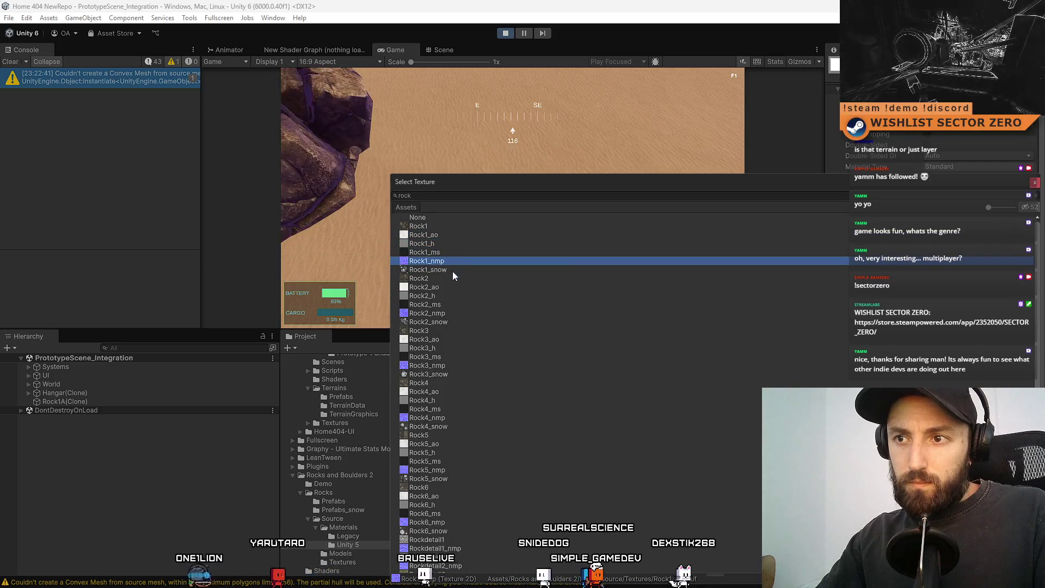
left_click(452, 270)
left_click(449, 261)
- Compare plain Rock1 against Rock1_ao, then assign Rock1_nmp as the normal map
left_click(455, 226)
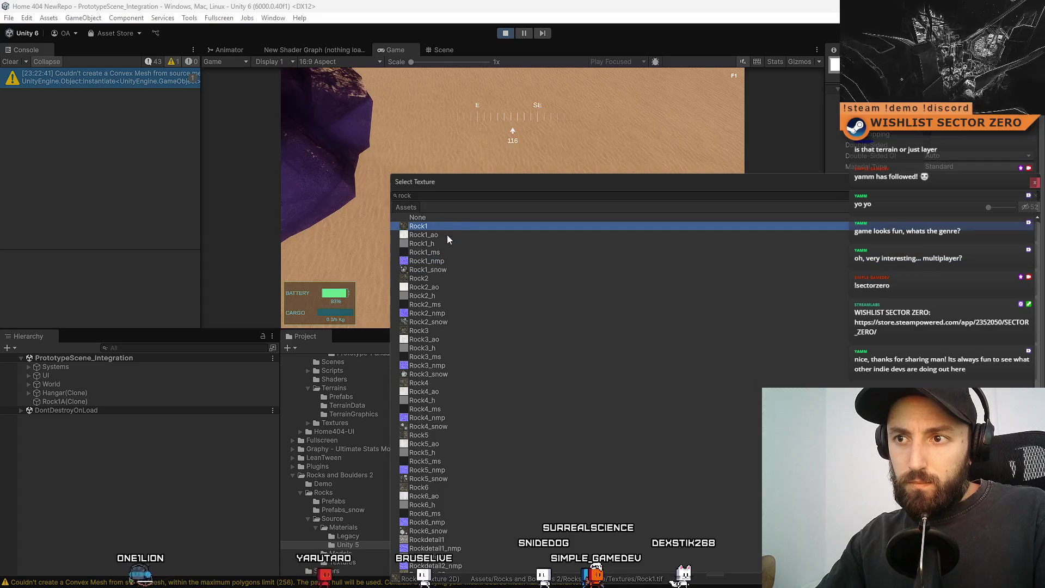
left_click(447, 235)
left_click(452, 226)
left_click(443, 237)
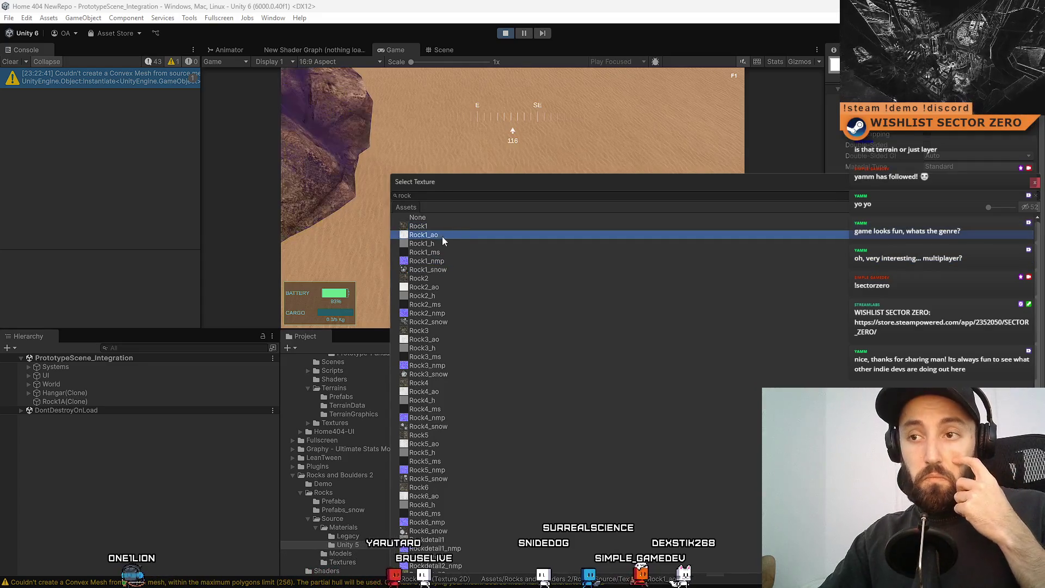
left_click(449, 226)
left_click(446, 236)
left_click(446, 244)
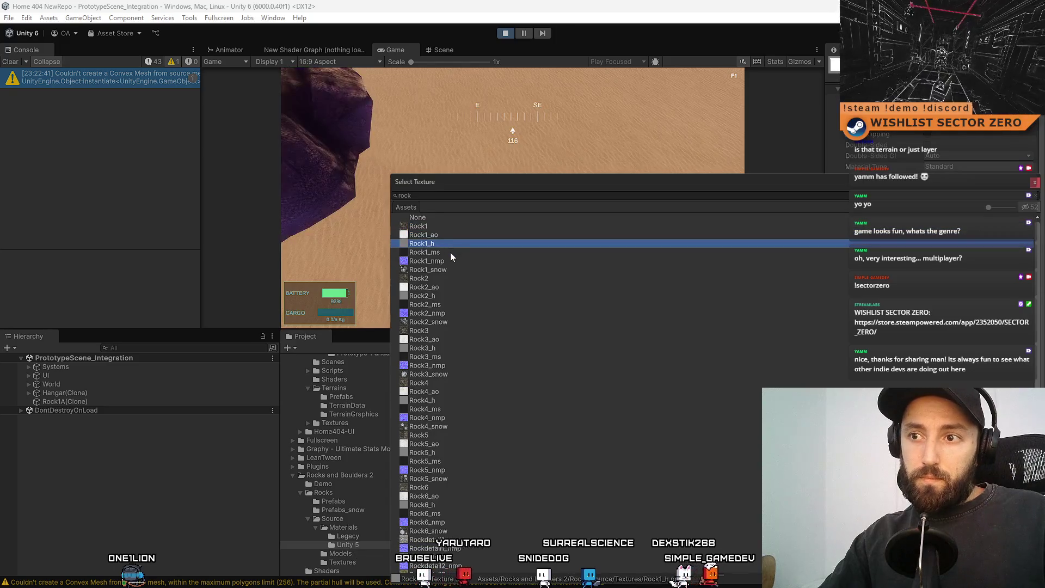
left_click(449, 253)
left_click(451, 259)
double_click(458, 263)
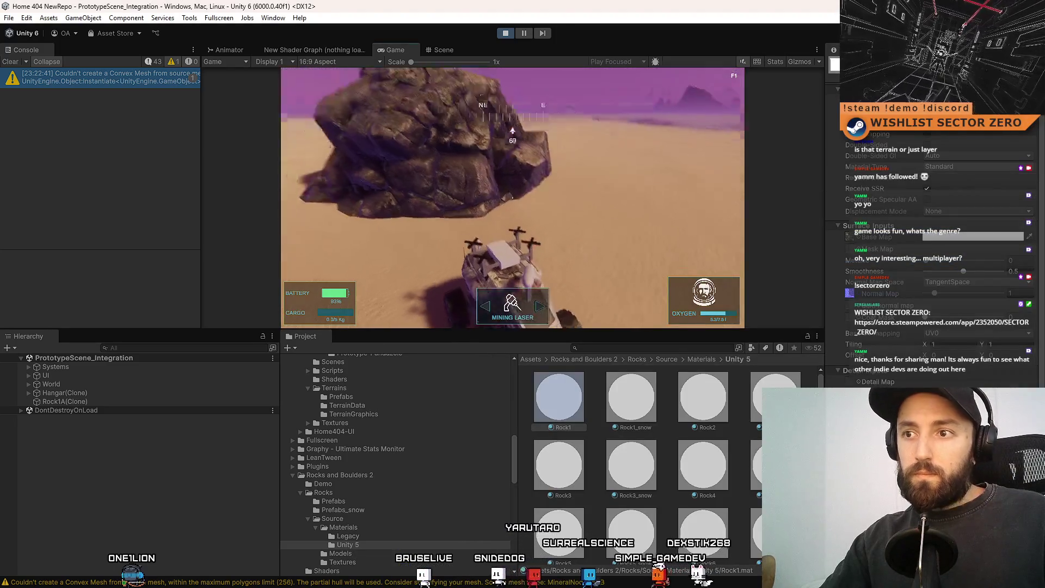
- In the Scene view, orbit around and select the Rock1A(Clone) rock
left_click(444, 49)
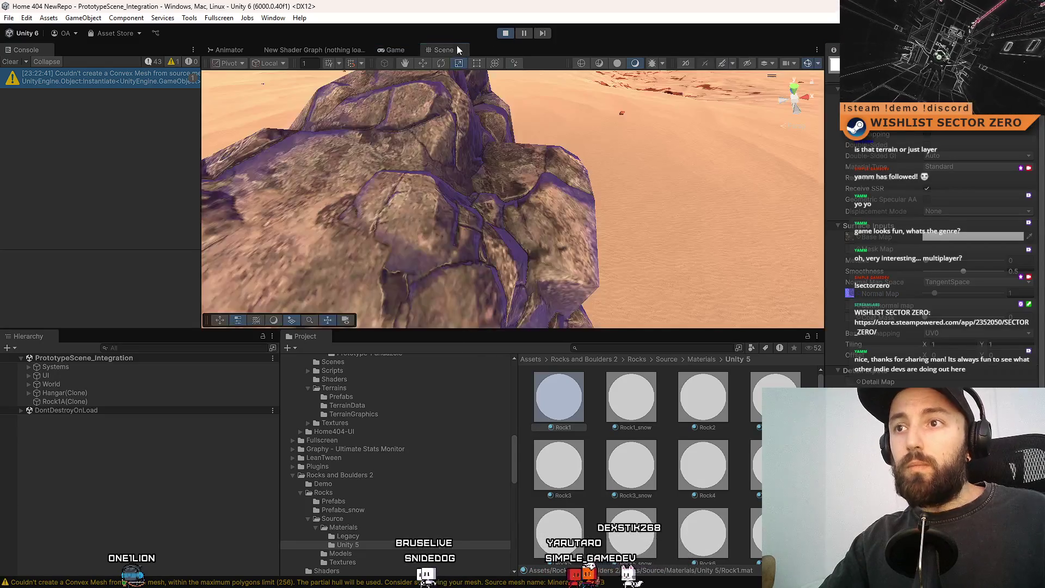
mouse_move(436, 175)
left_mouse_down()
mouse_move(413, 163)
mouse_move(495, 204)
mouse_move(500, 226)
left_mouse_up()
left_click(457, 185)
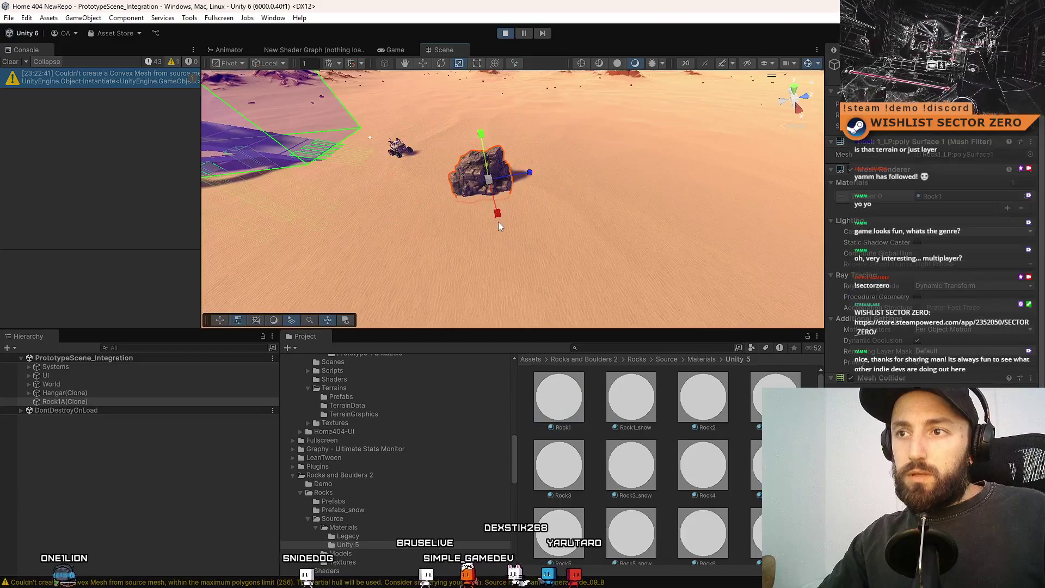
- Drive the rover around the textured boulder in fullscreen play, then exit fullscreen
left_click(402, 49)
key("F10")
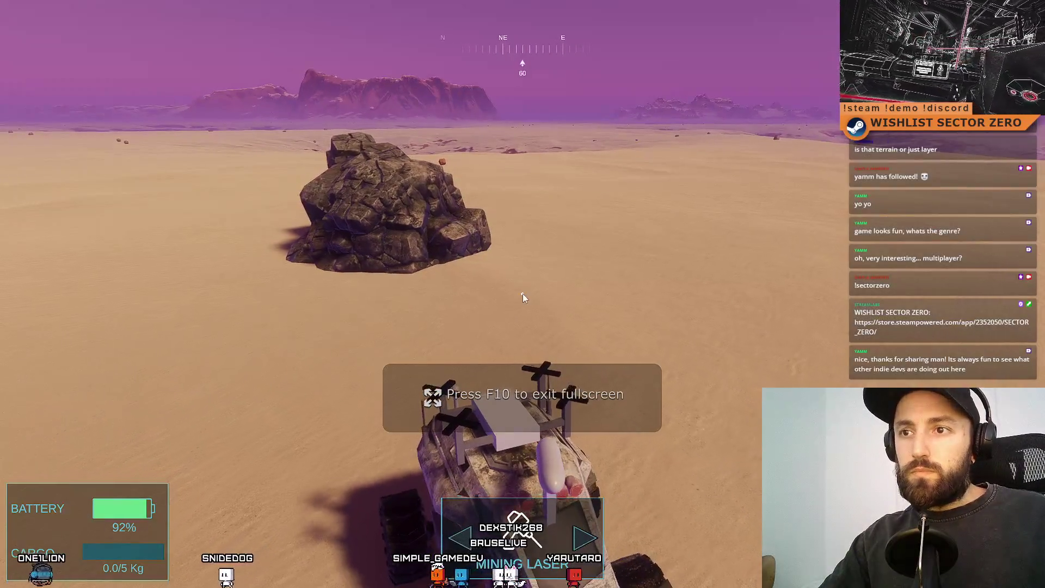
left_click(522, 297)
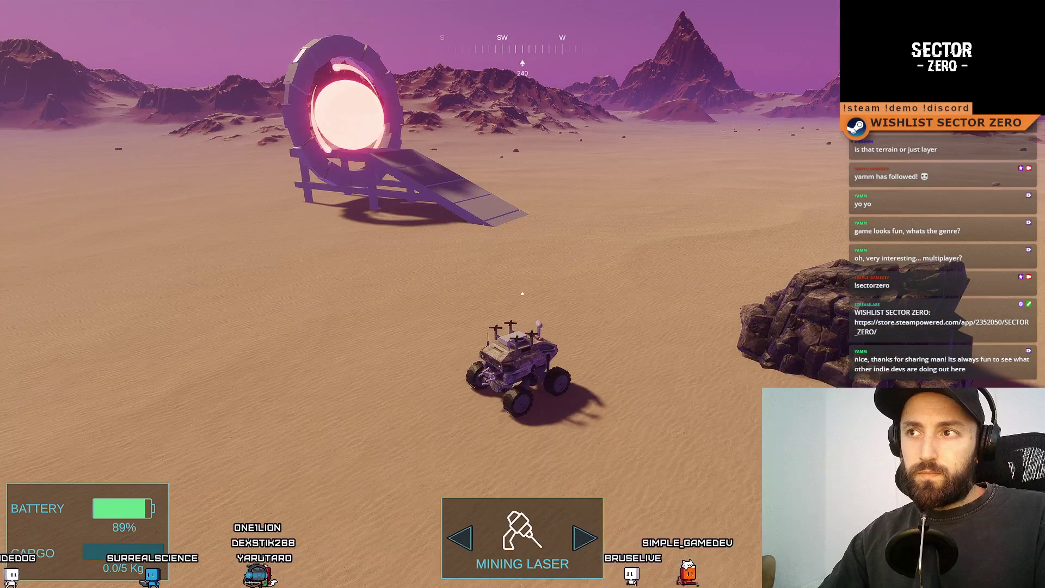
key("F10")
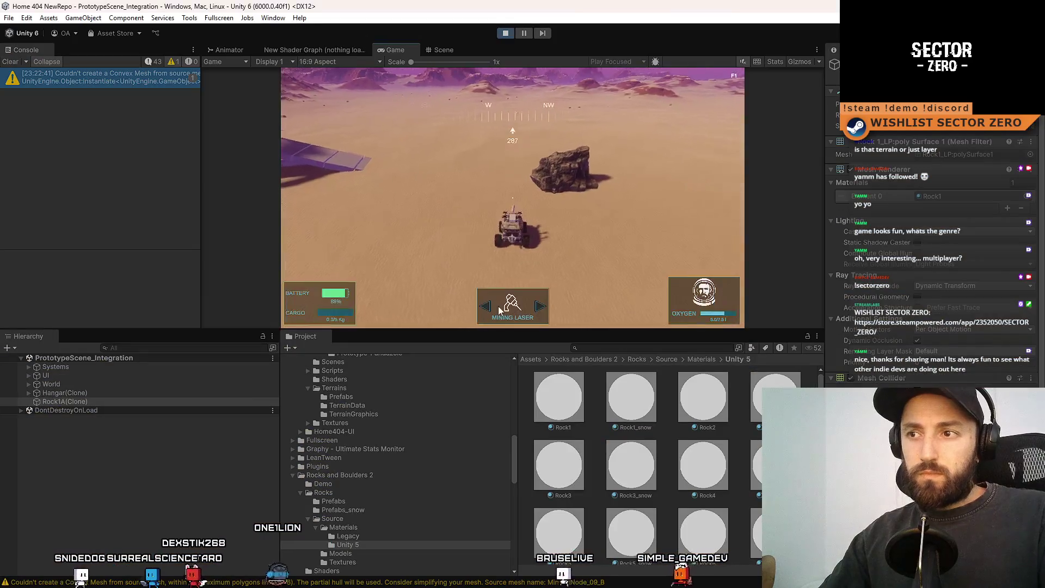
- Frame the selected rock in the Scene view, orbiting to see it from below and above
key("F10")
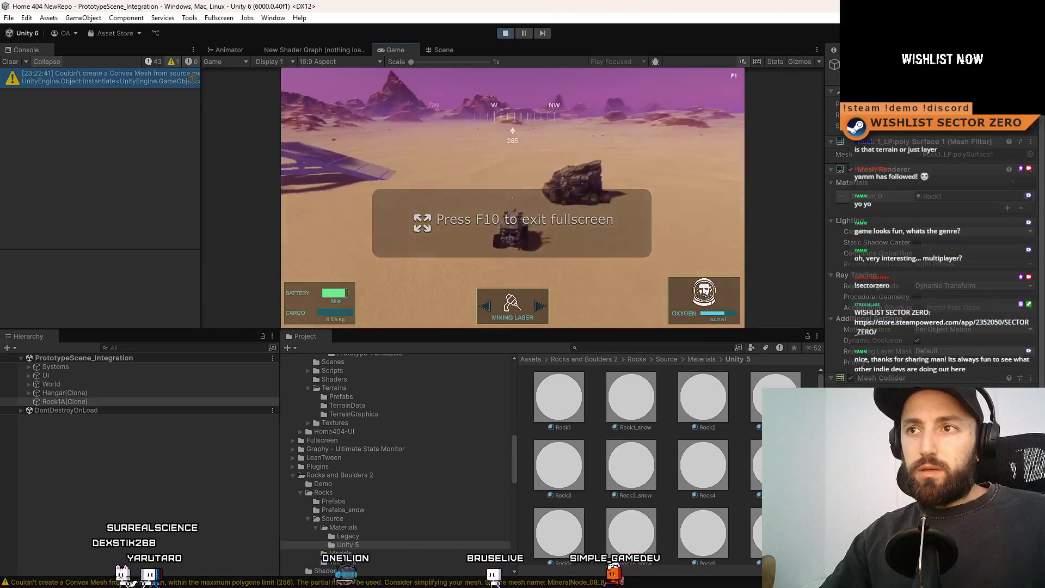
left_click(436, 50)
scroll(490, 174, "up", 6)
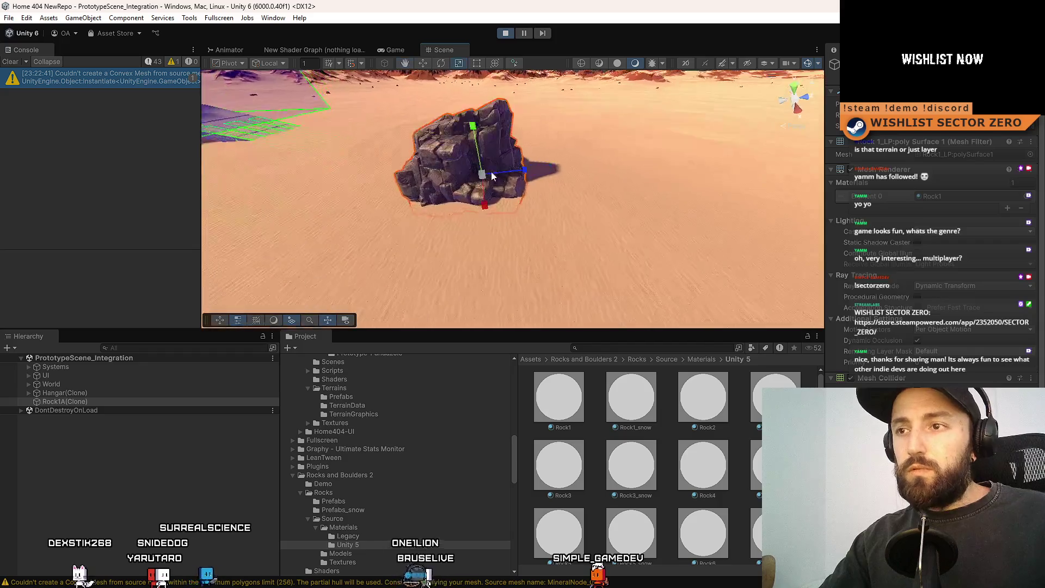
scroll(464, 130, "up", 8)
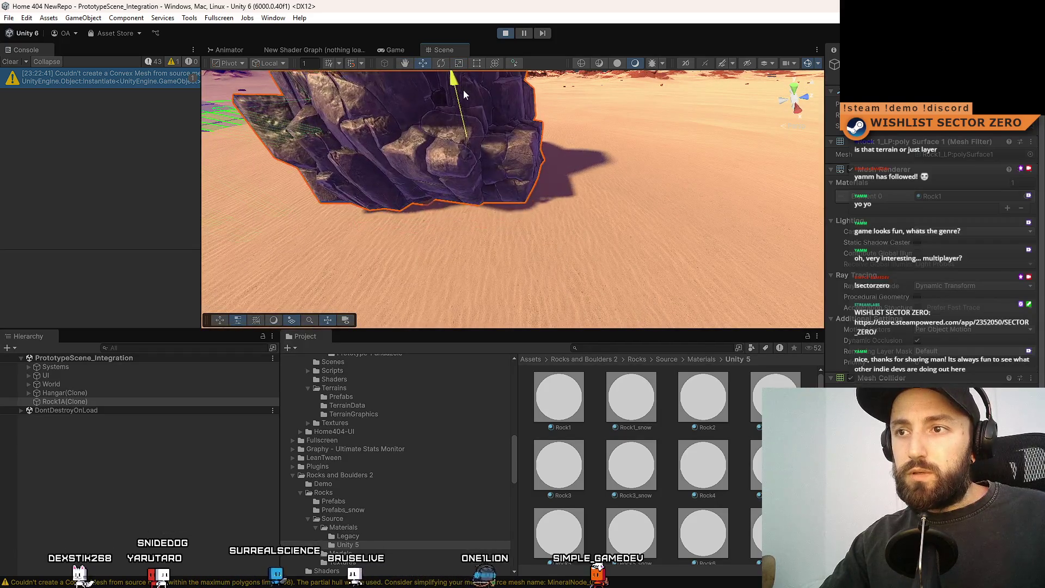
mouse_move(599, 136)
left_mouse_down()
mouse_move(619, 167)
mouse_move(695, 136)
mouse_move(476, 560)
mouse_move(532, 549)
mouse_move(391, 365)
mouse_move(410, 457)
mouse_move(398, 429)
mouse_move(376, 448)
mouse_move(570, 158)
mouse_move(544, 152)
left_mouse_up()
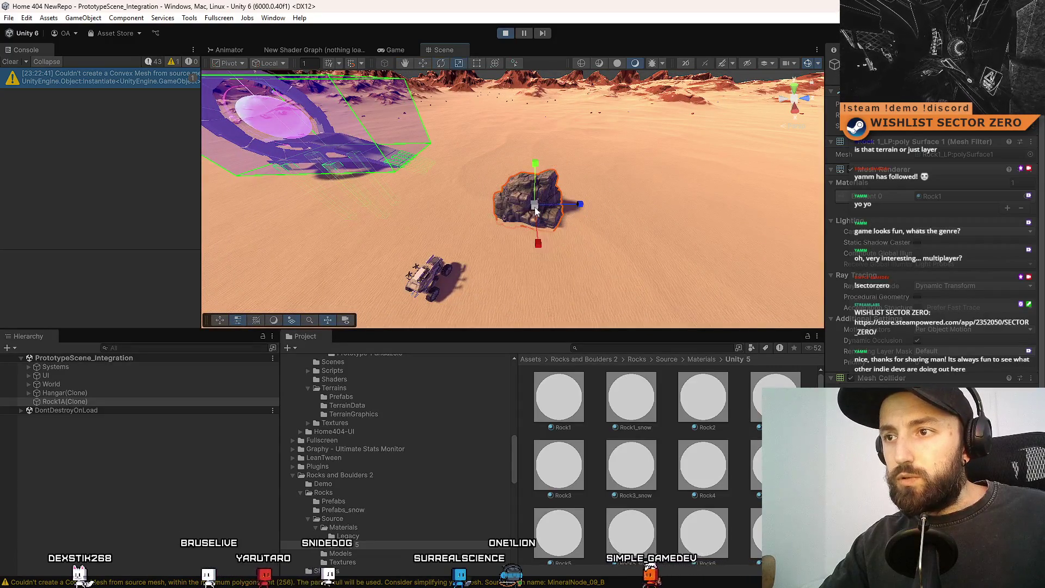
key("f")
mouse_move(603, 165)
left_mouse_down()
mouse_move(670, 217)
mouse_move(486, 111)
mouse_move(499, 216)
left_mouse_up()
- Switch to the rotate and move tools with world-aligned handles, viewing the rocks from higher up
key("e")
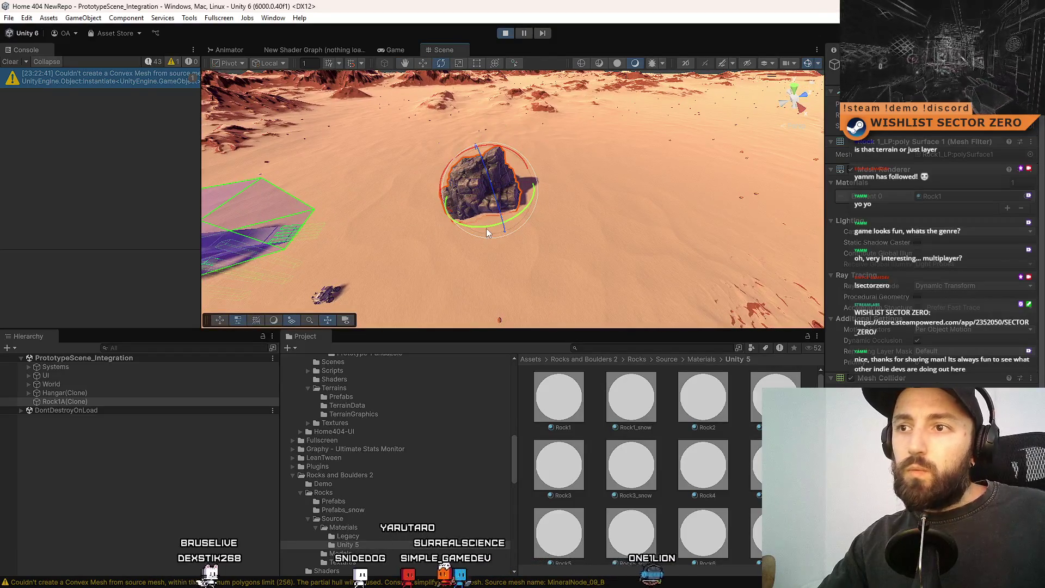
key("x")
key("w")
mouse_move(403, 237)
left_mouse_down()
mouse_move(591, 209)
mouse_move(456, 192)
left_mouse_up()
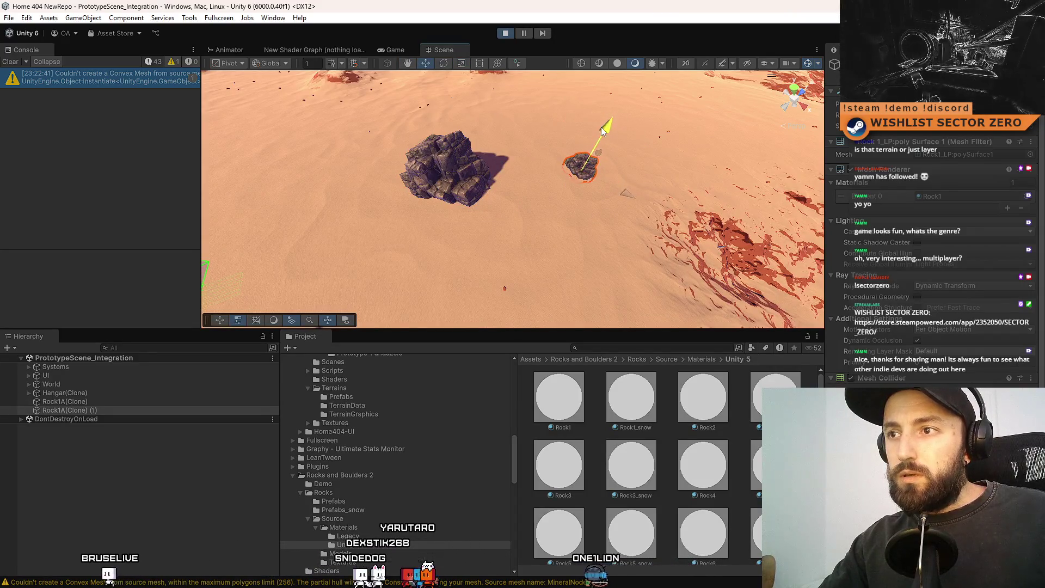
- Drive the rover toward the big rock and steer right past it in fullscreen play
left_click(394, 49)
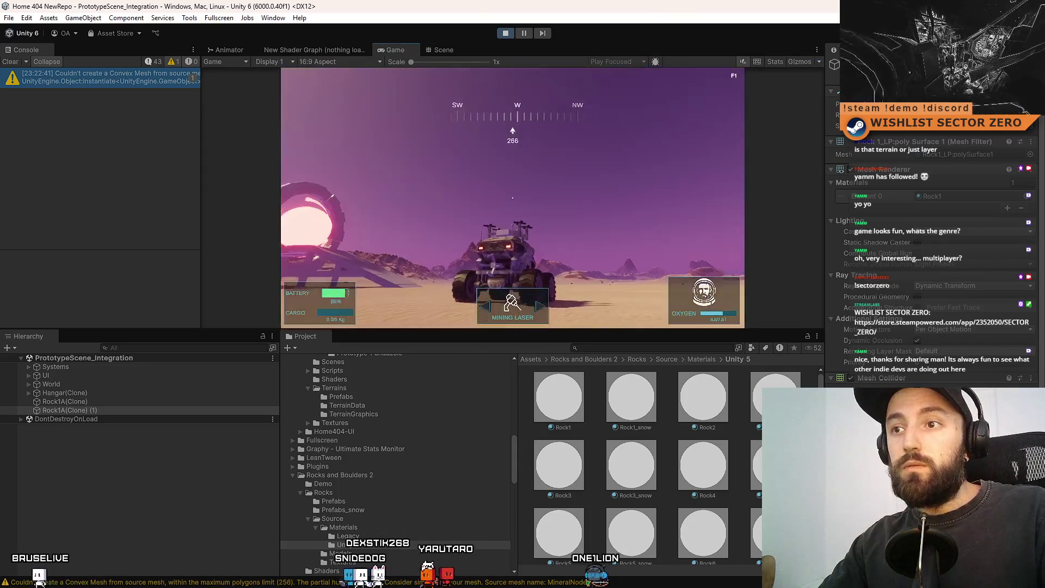
key("F10")
key("w")
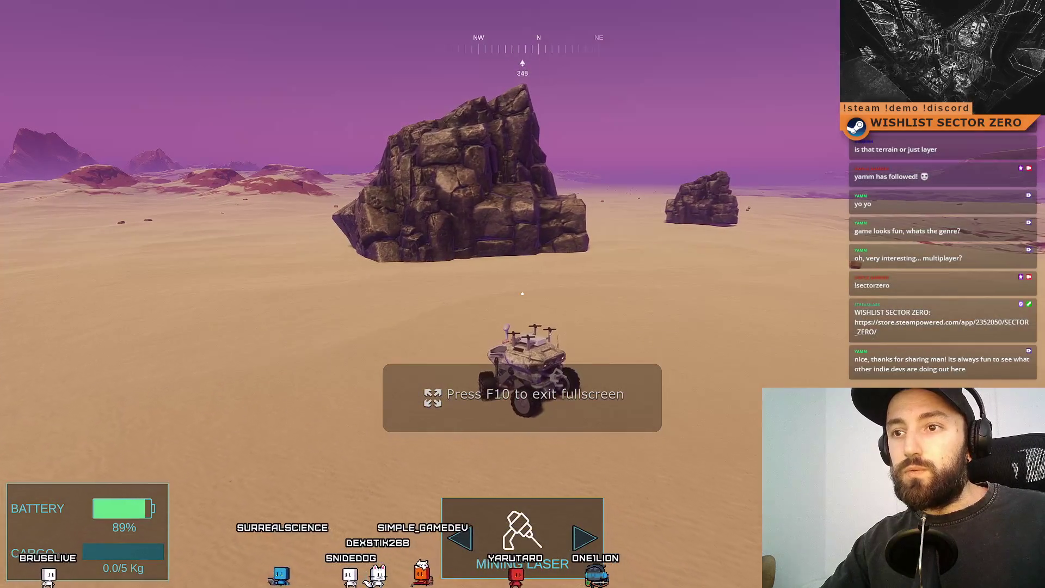
key("d")
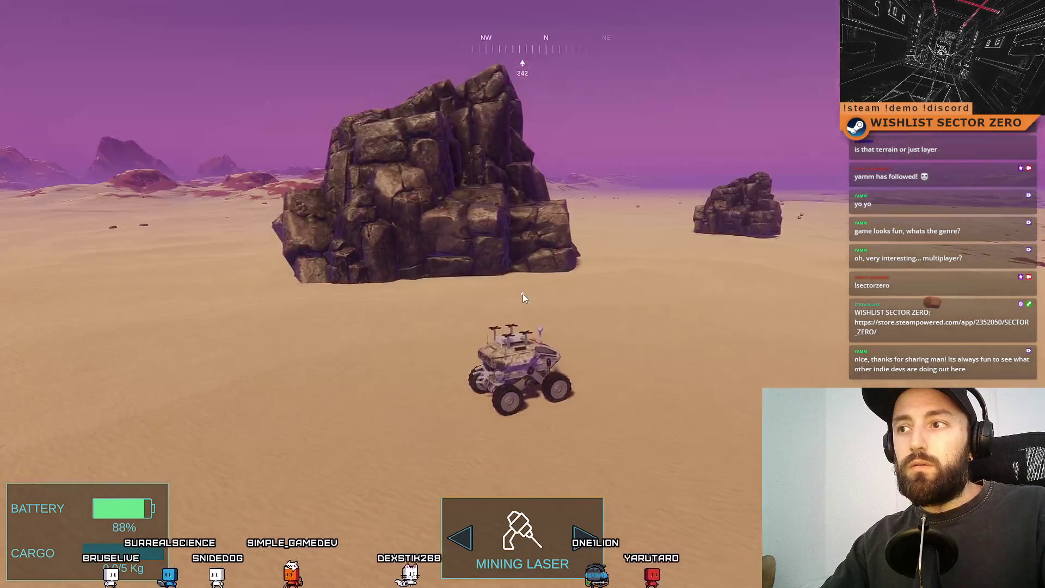
key("F10")
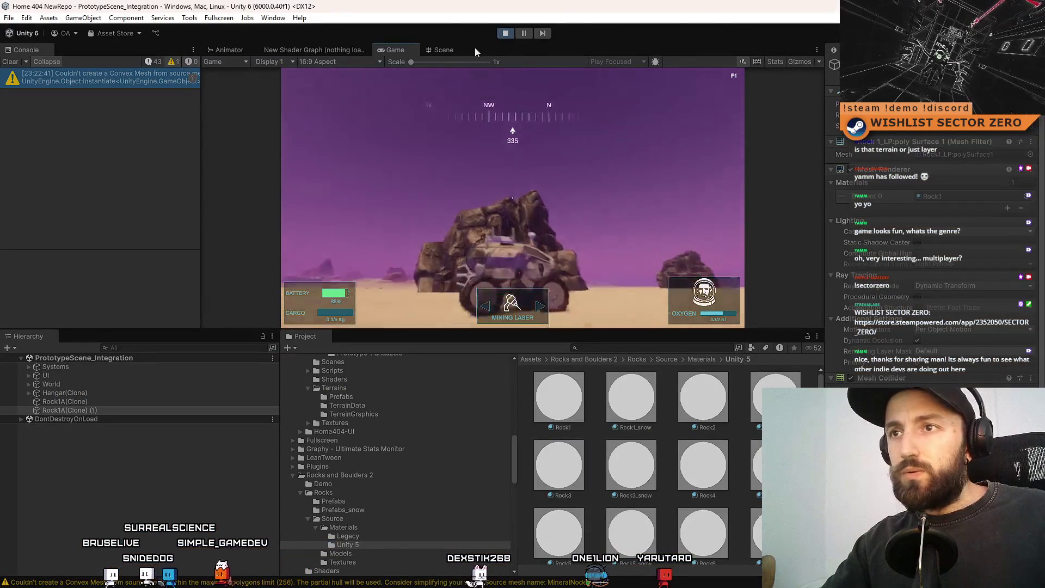
- Select the large rock in the Scene view and open its Rock1 material settings
left_click(452, 47)
left_click(464, 189)
left_click(464, 189)
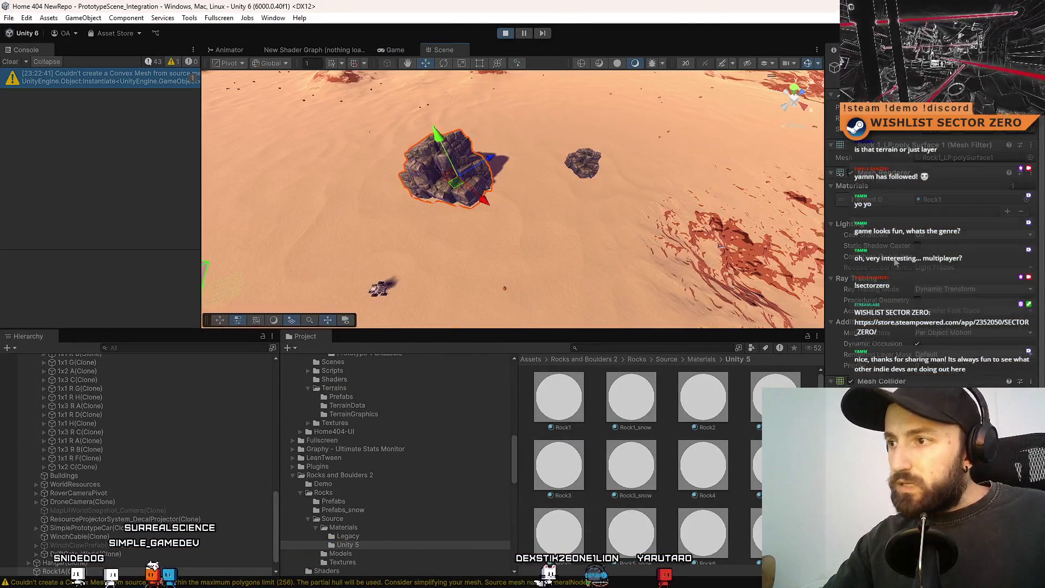
left_click(566, 398)
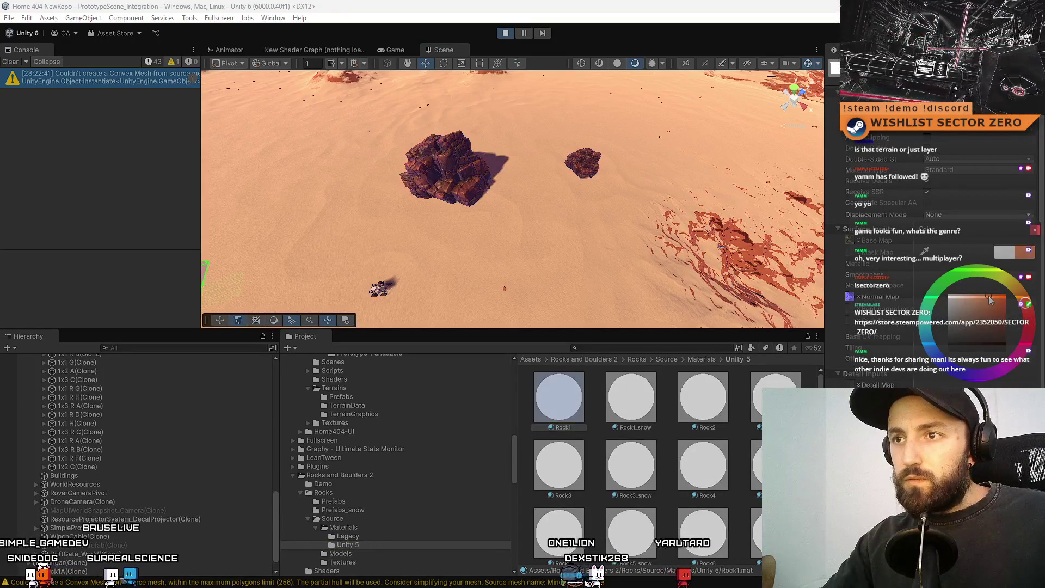
- Tint the Rock1 base colour green, then orange-brown, and view the result in the game
mouse_move(618, 212)
left_mouse_down()
mouse_move(648, 151)
mouse_move(952, 246)
left_mouse_up()
left_click(972, 239)
left_click(992, 272)
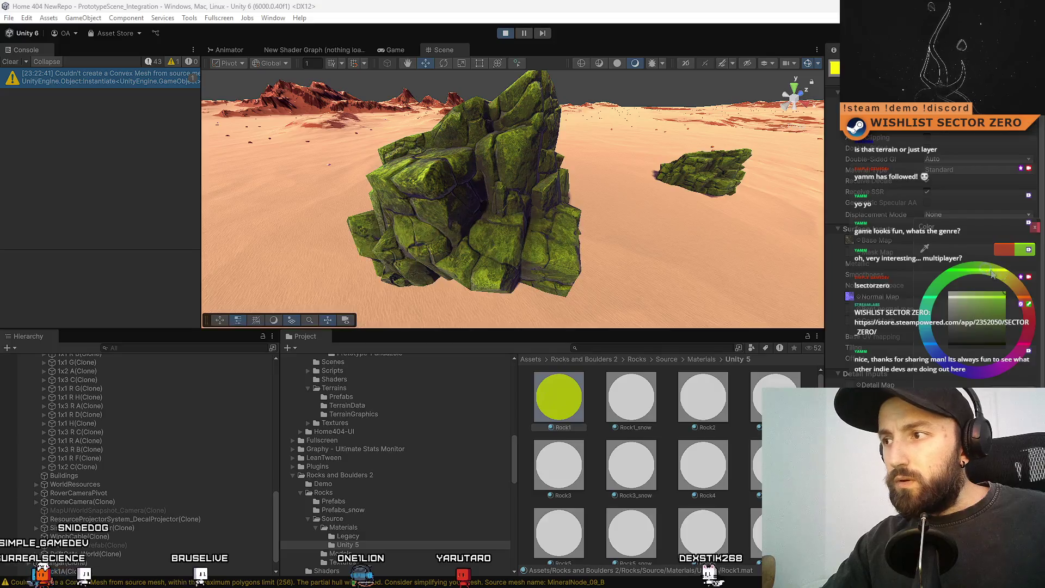
mouse_move(1008, 281)
left_mouse_down()
mouse_move(1025, 290)
mouse_move(920, 293)
left_mouse_up()
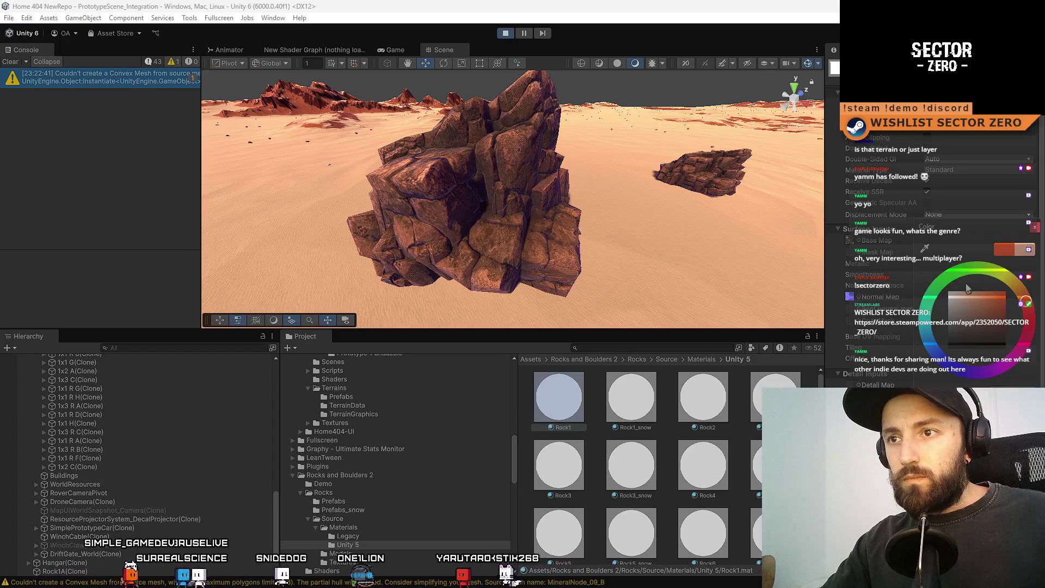
left_click(662, 210)
scroll(662, 210, "down", 5)
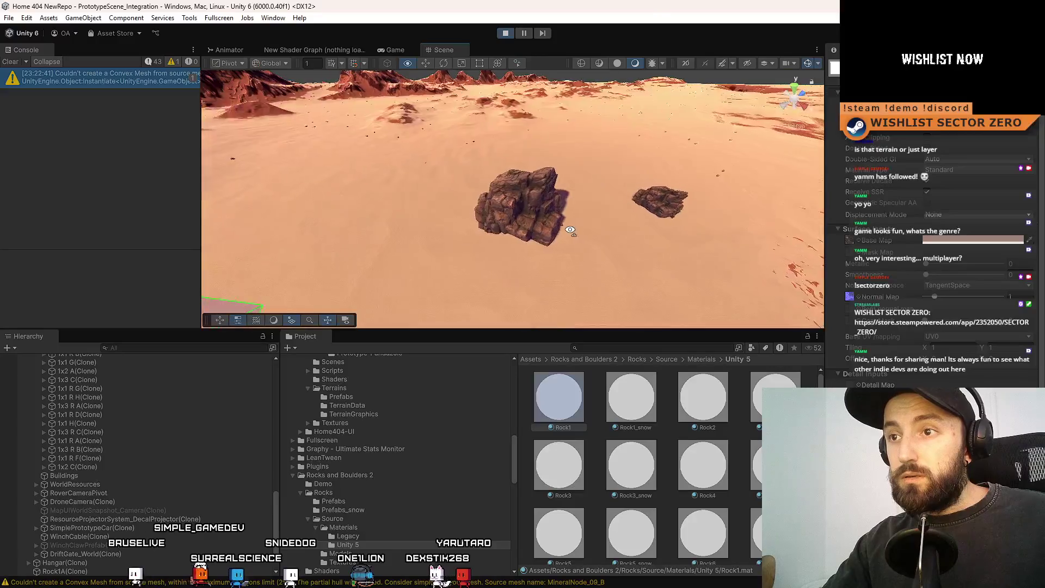
left_click(402, 53)
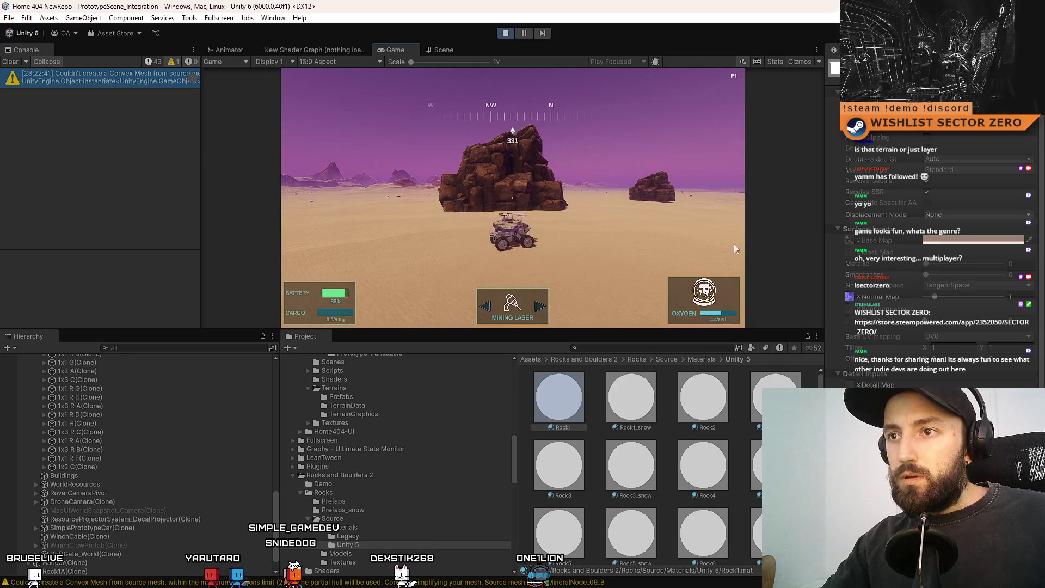
- Set the Rock1 base colour back to light grey
left_click(963, 242)
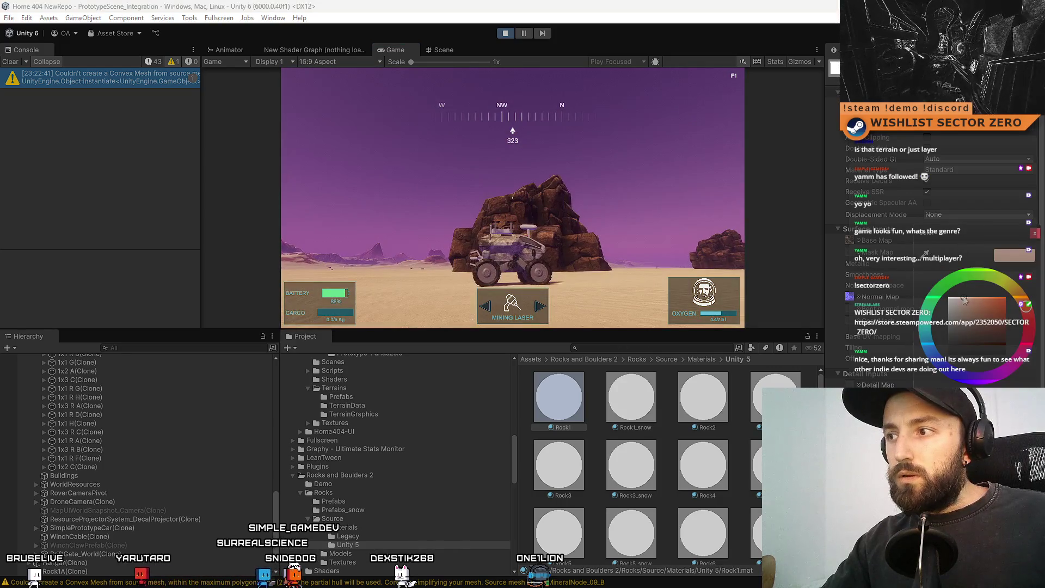
left_click(923, 291)
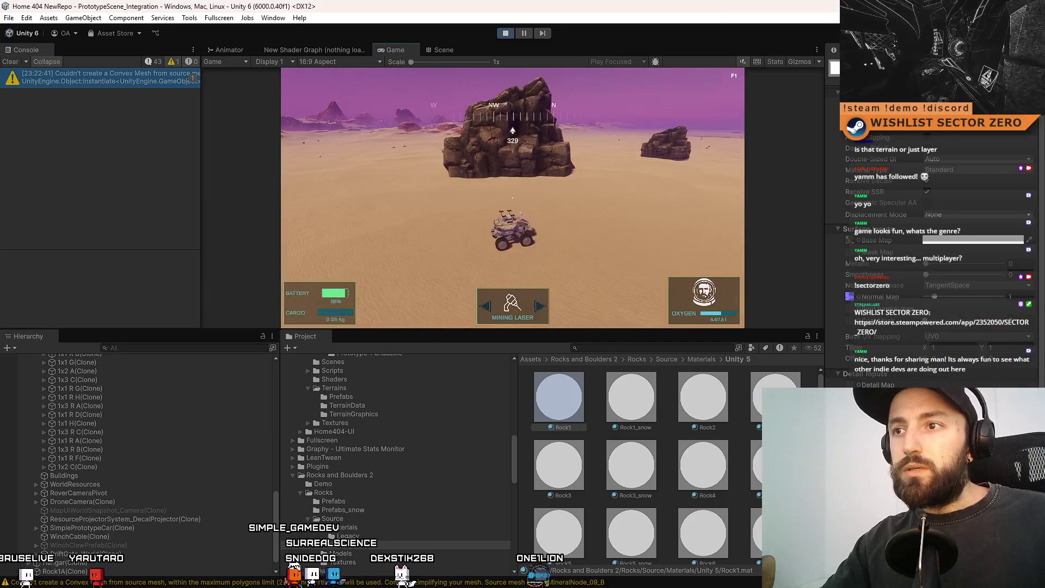
left_click(438, 50)
- Select and frame the rock near the cliff, orbiting to a low view with it in front
left_click(558, 135)
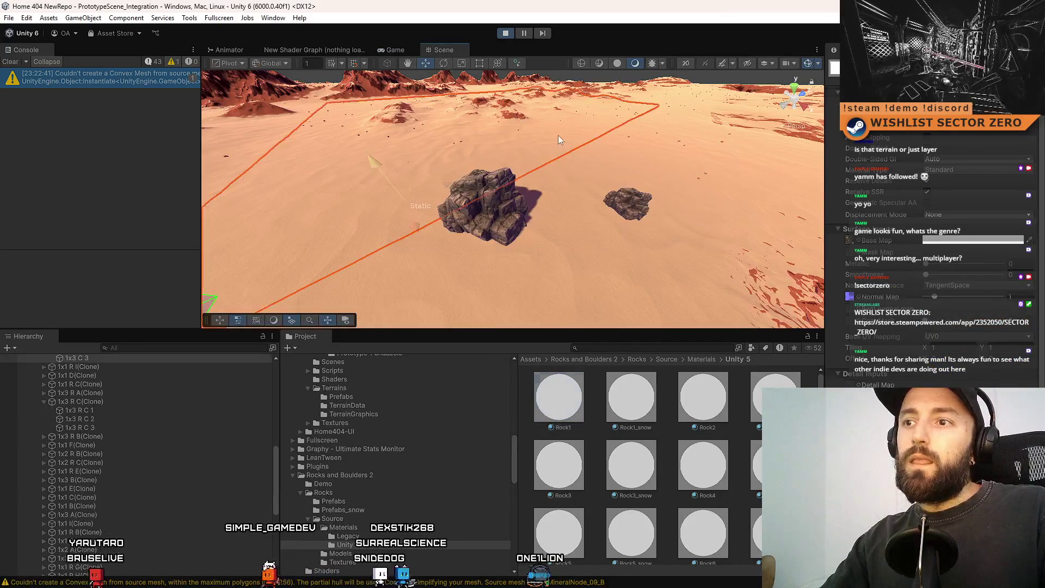
left_click(526, 178)
key("f")
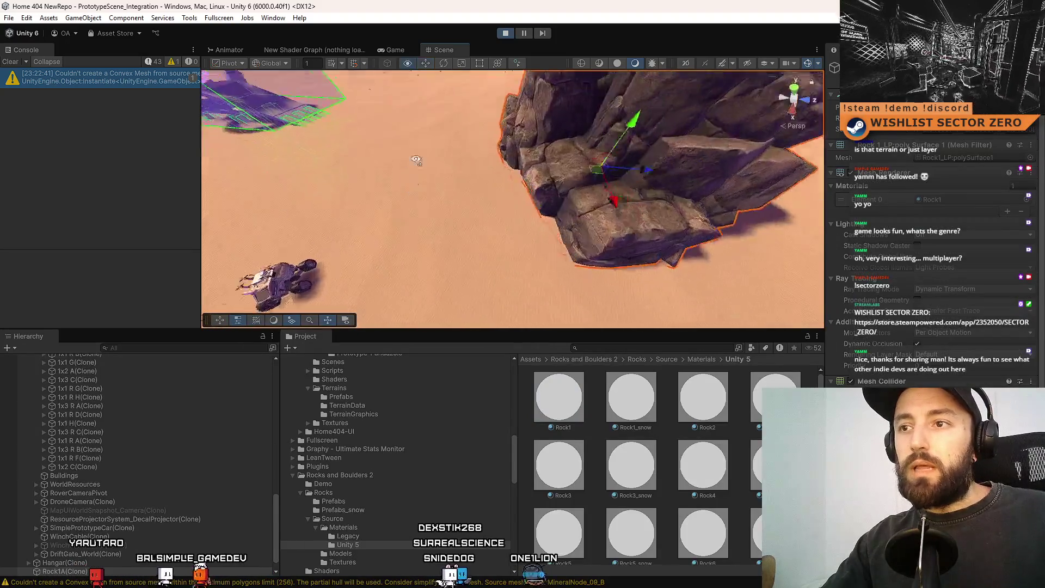
mouse_move(653, 114)
left_mouse_down()
mouse_move(497, 207)
mouse_move(430, 124)
mouse_move(852, 187)
mouse_move(566, 129)
mouse_move(349, 157)
mouse_move(644, 185)
left_mouse_up()
scroll(496, 207, "down", 10)
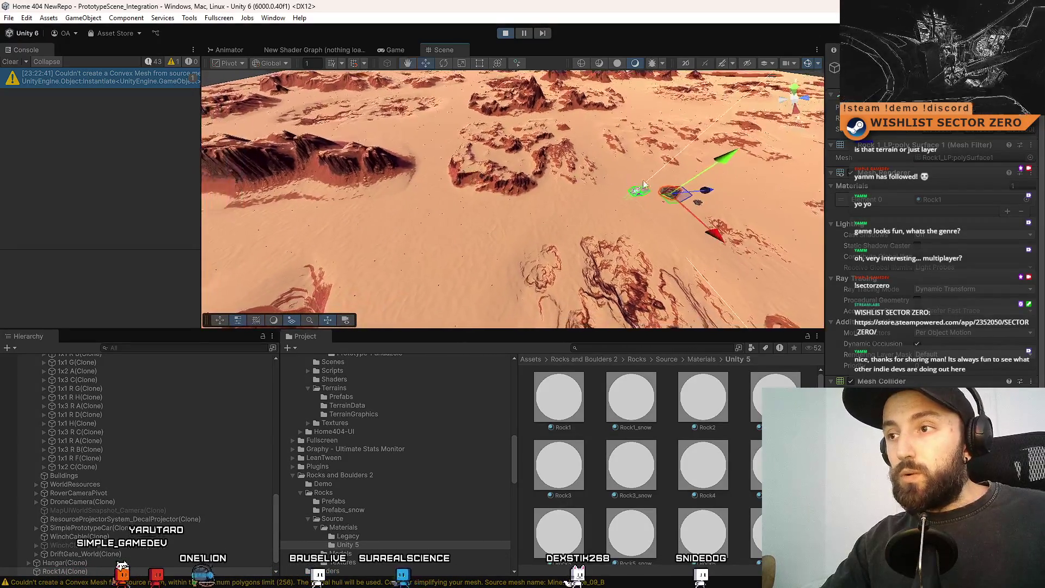
mouse_move(475, 205)
left_mouse_down()
mouse_move(451, 161)
mouse_move(340, 218)
left_mouse_up()
left_click_drag(582, 220, 650, 223)
scroll(446, 226, "up", 3)
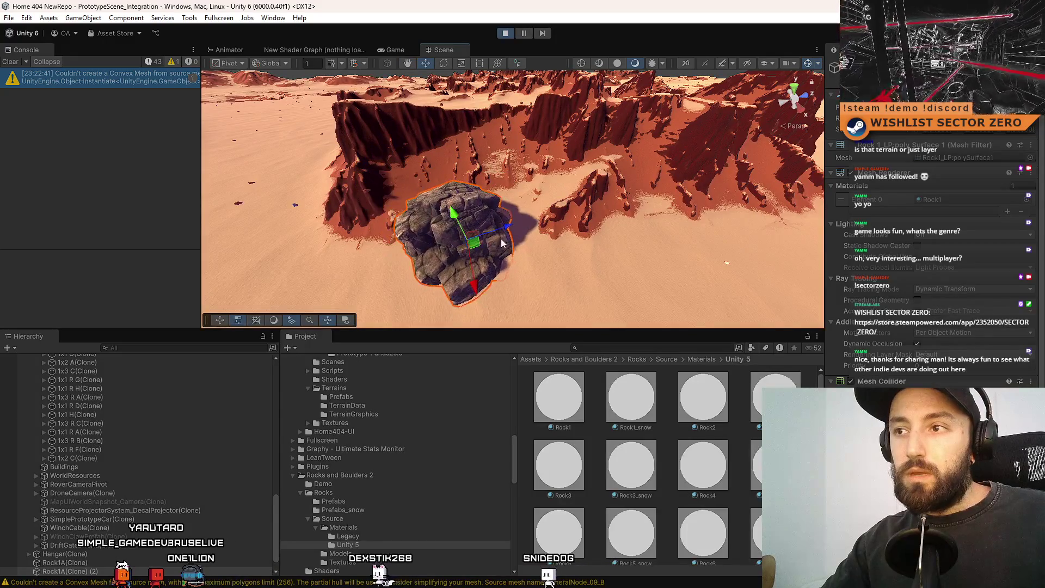
mouse_move(482, 234)
left_mouse_down()
mouse_move(675, 221)
mouse_move(475, 248)
mouse_move(467, 189)
mouse_move(459, 227)
mouse_move(492, 191)
mouse_move(517, 217)
mouse_move(514, 240)
mouse_move(519, 224)
mouse_move(475, 193)
left_mouse_up()
- Move the rock up-left into the canyon cliff wall and frame it
key("w")
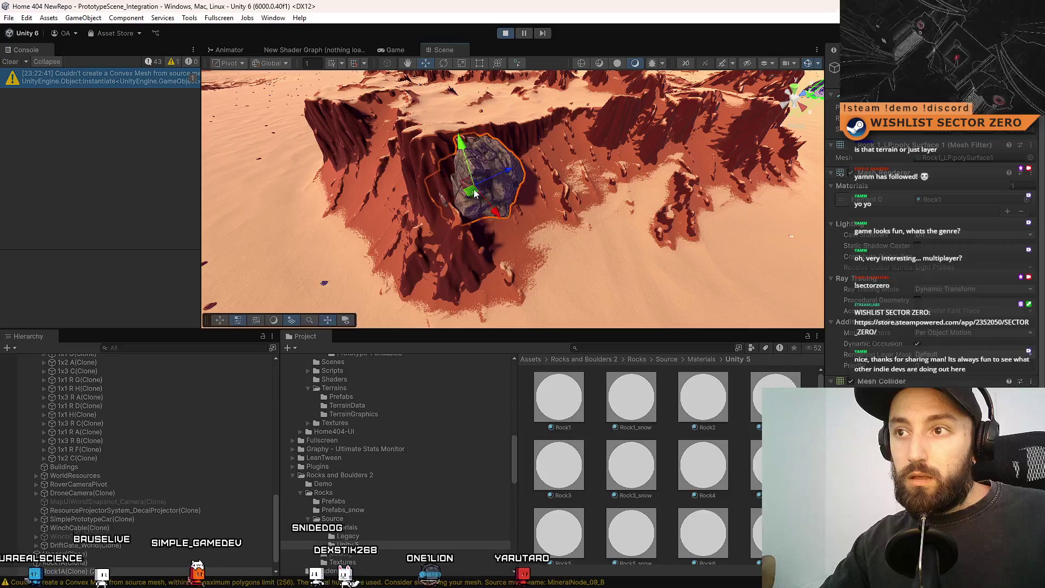
left_click_drag(471, 158, 466, 157)
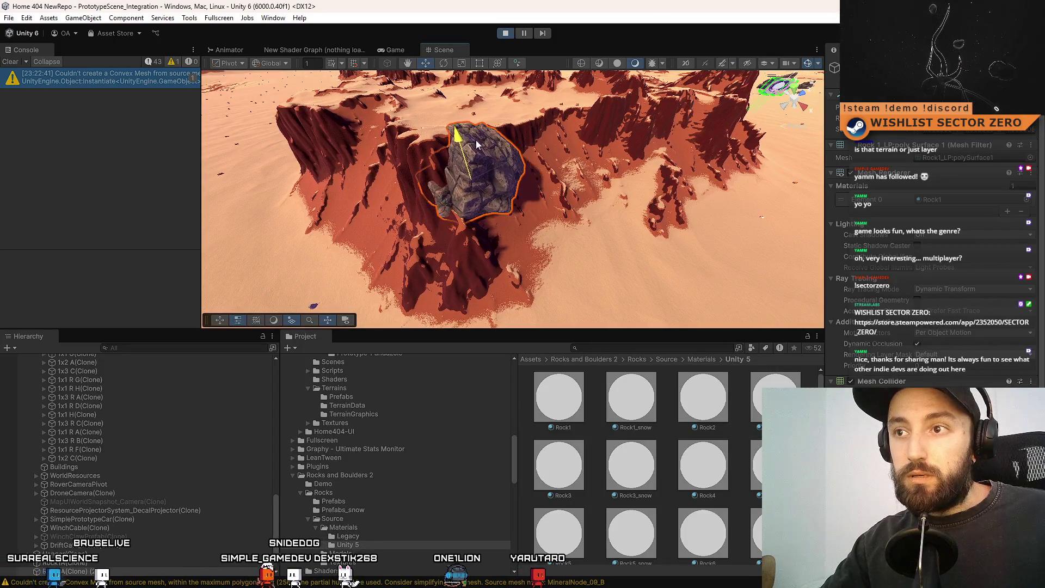
left_click_drag(593, 195, 607, 154)
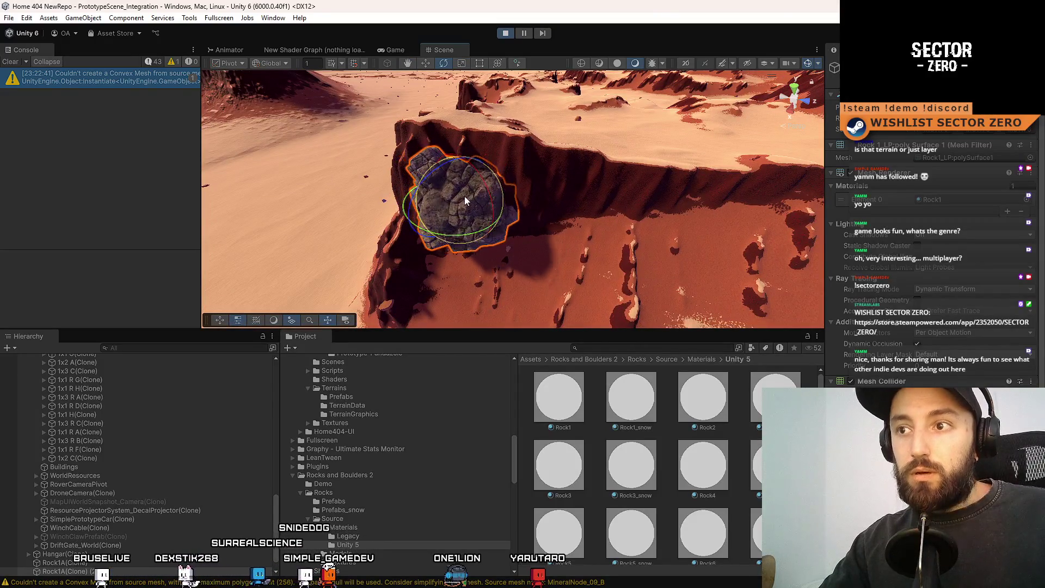
mouse_move(465, 200)
left_mouse_down()
mouse_move(487, 229)
mouse_move(527, 203)
left_mouse_up()
key("w")
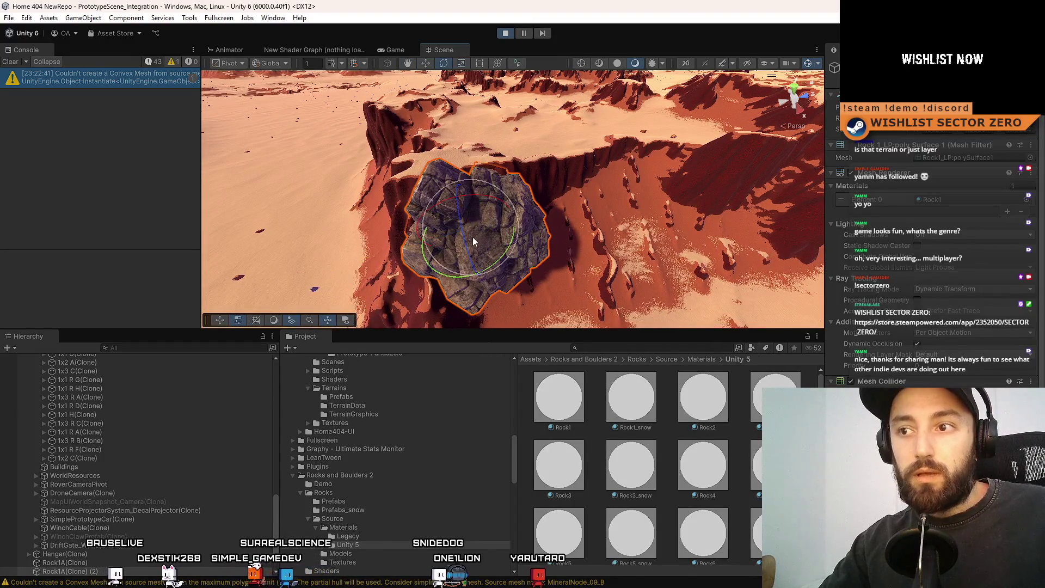
mouse_move(474, 232)
left_mouse_down()
mouse_move(466, 214)
mouse_move(462, 238)
mouse_move(443, 236)
left_mouse_up()
key("f")
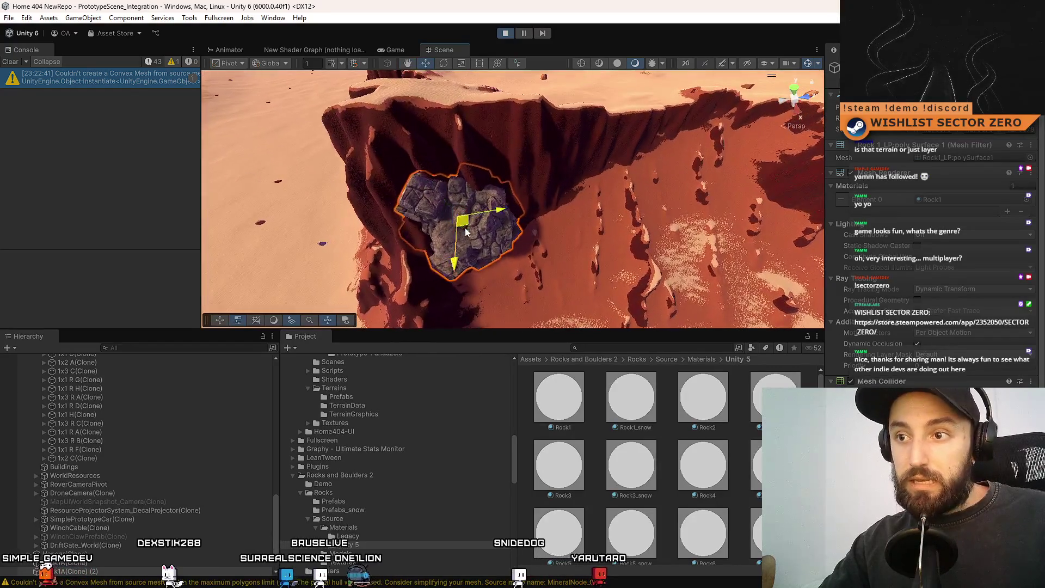
- Duplicate the rock and slide the copy right along the cliff
key("ctrl+d")
mouse_move(462, 233)
left_mouse_down()
mouse_move(537, 222)
mouse_move(535, 209)
mouse_move(531, 229)
mouse_move(541, 220)
mouse_move(529, 224)
mouse_move(468, 174)
mouse_move(560, 174)
mouse_move(586, 237)
left_mouse_up()
key("r")
- Raise the canyon-edge rock higher up the cliff and sink it deeper into the wall
left_click(468, 174)
left_click(531, 205)
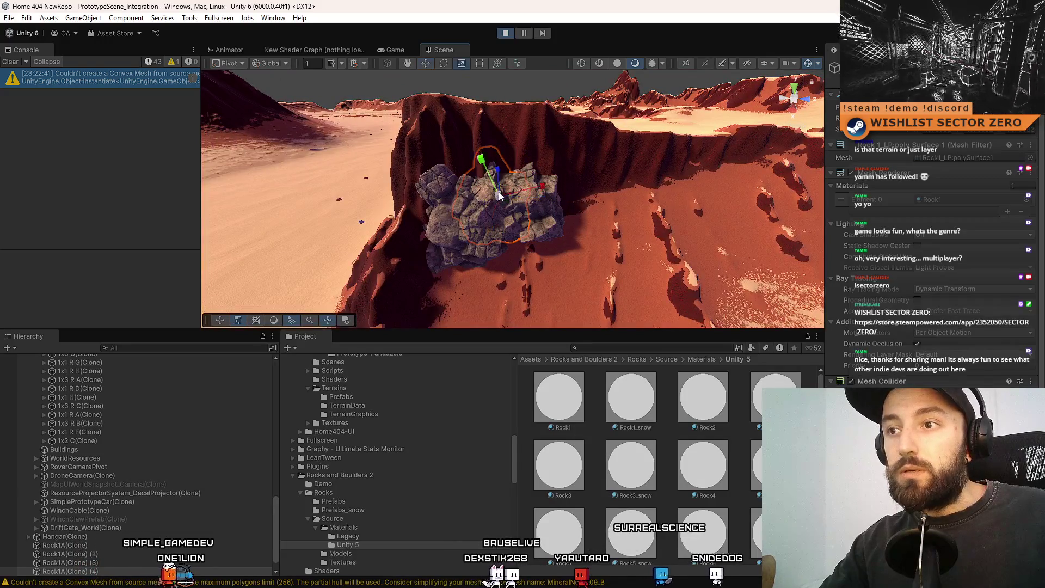
mouse_move(495, 163)
left_mouse_down()
mouse_move(493, 117)
mouse_move(492, 140)
mouse_move(486, 128)
left_mouse_up()
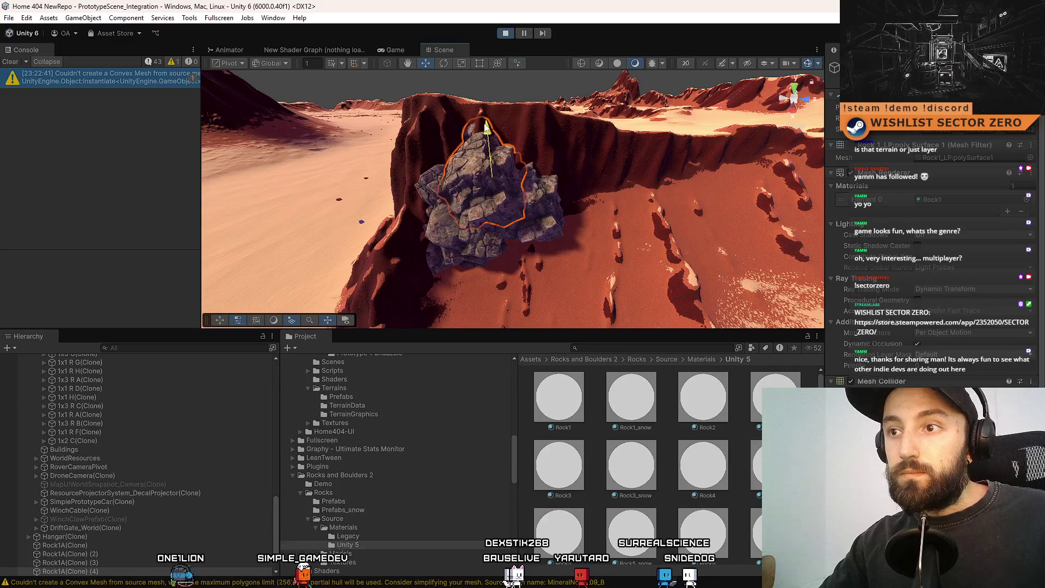
mouse_move(492, 180)
left_mouse_down()
mouse_move(524, 197)
mouse_move(492, 191)
left_mouse_up()
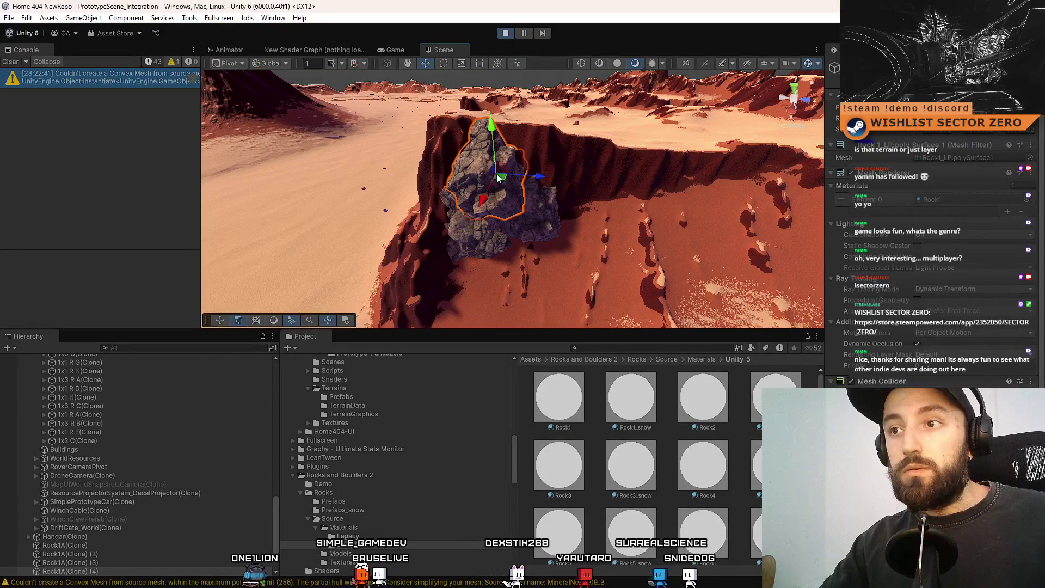
left_click_drag(497, 177, 501, 159)
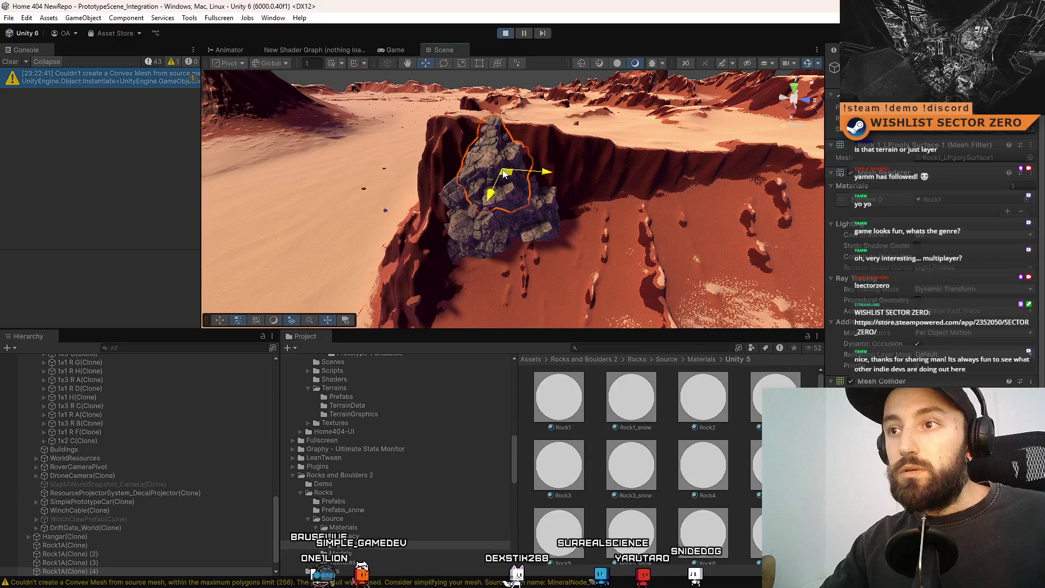
mouse_move(541, 209)
left_mouse_down()
mouse_move(642, 165)
mouse_move(537, 174)
left_mouse_up()
left_click(642, 166)
left_click(528, 240)
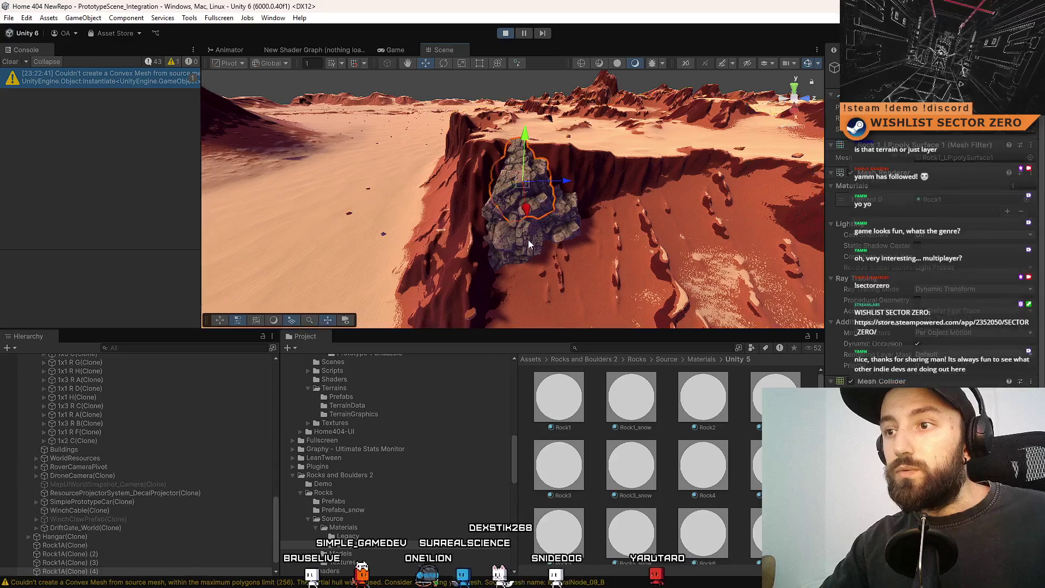
mouse_move(559, 230)
left_mouse_down()
mouse_move(651, 267)
mouse_move(566, 209)
mouse_move(457, 213)
left_mouse_up()
- Duplicate the smaller rock beside the cluster and move the copy to the right
left_click(564, 209)
key("f")
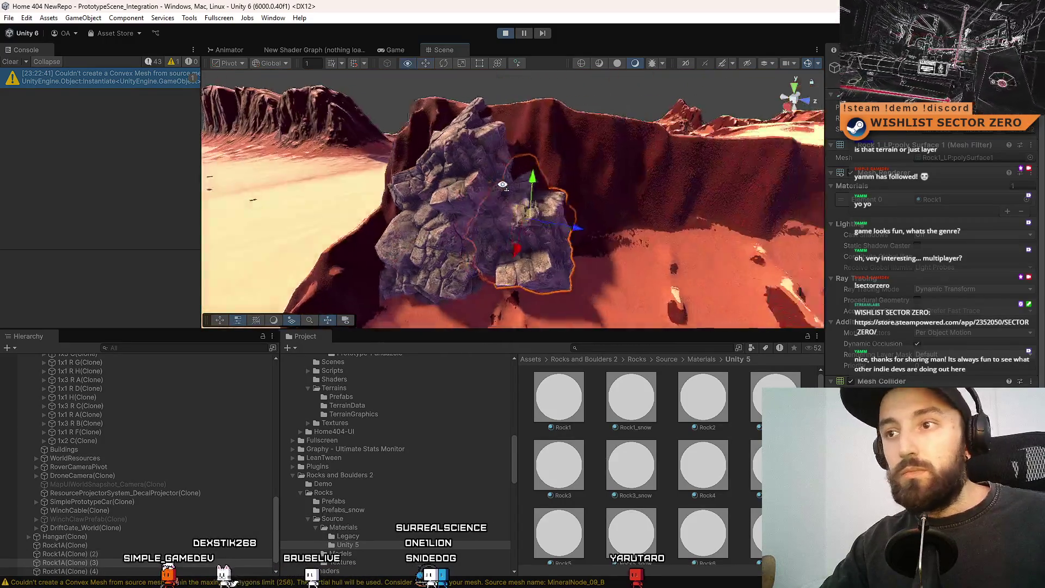
key("ctrl+d")
mouse_move(473, 181)
left_mouse_down()
mouse_move(615, 202)
mouse_move(587, 182)
mouse_move(628, 173)
mouse_move(589, 153)
mouse_move(602, 178)
left_mouse_up()
key("r")
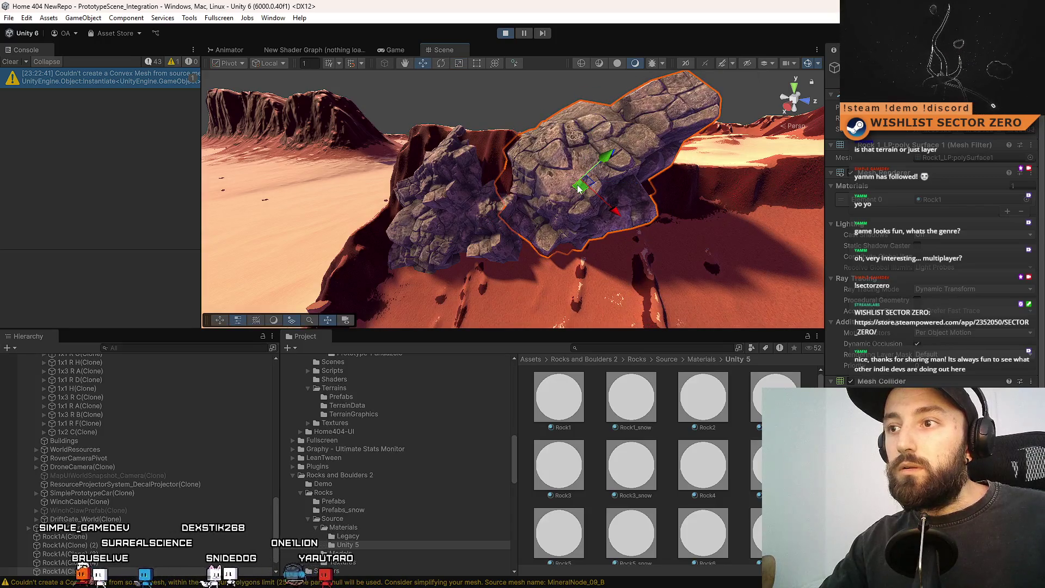
scroll(576, 194, "up", 5)
scroll(545, 185, "down", 5)
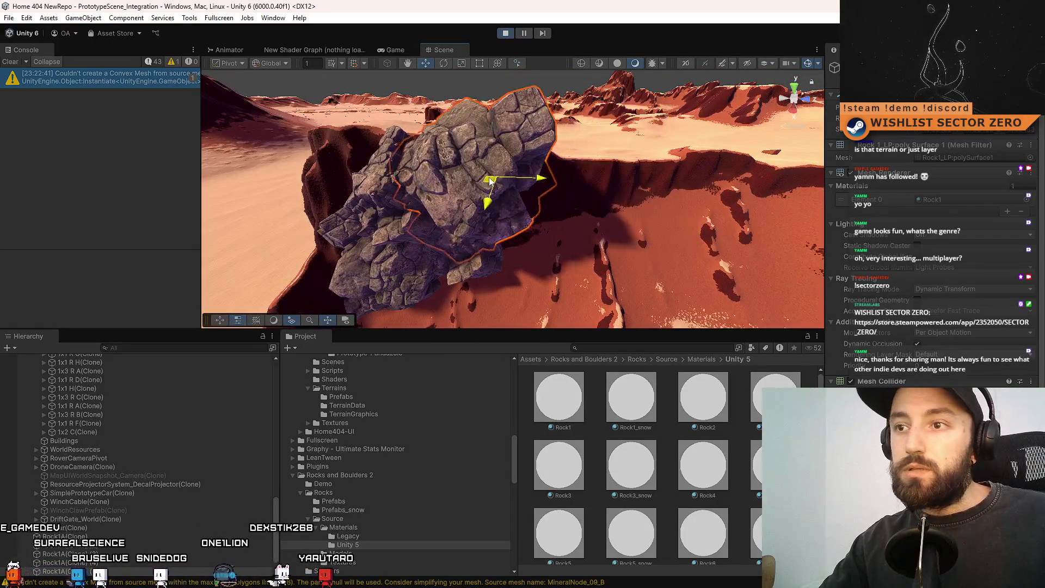
- Reposition the enlarged copy up and right along the cliff edge
mouse_move(515, 181)
left_mouse_down()
mouse_move(468, 226)
mouse_move(405, 229)
mouse_move(372, 197)
left_mouse_up()
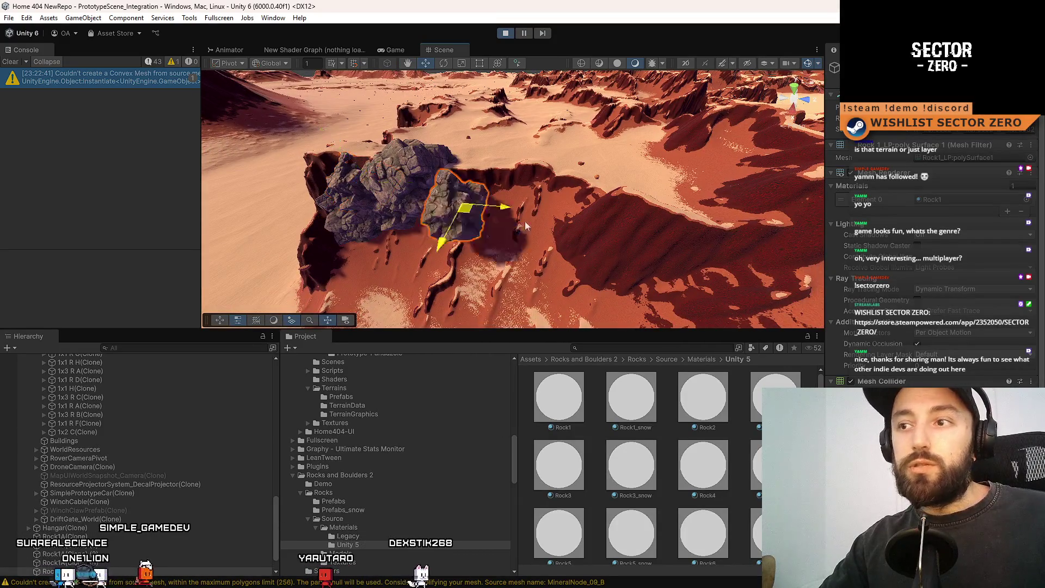
left_click_drag(465, 207, 497, 175)
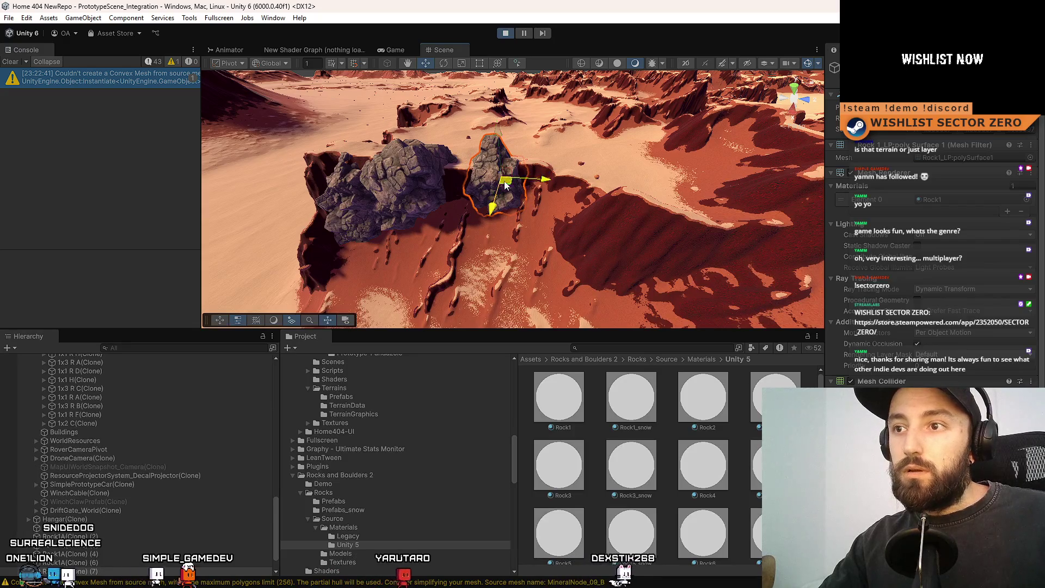
key("w")
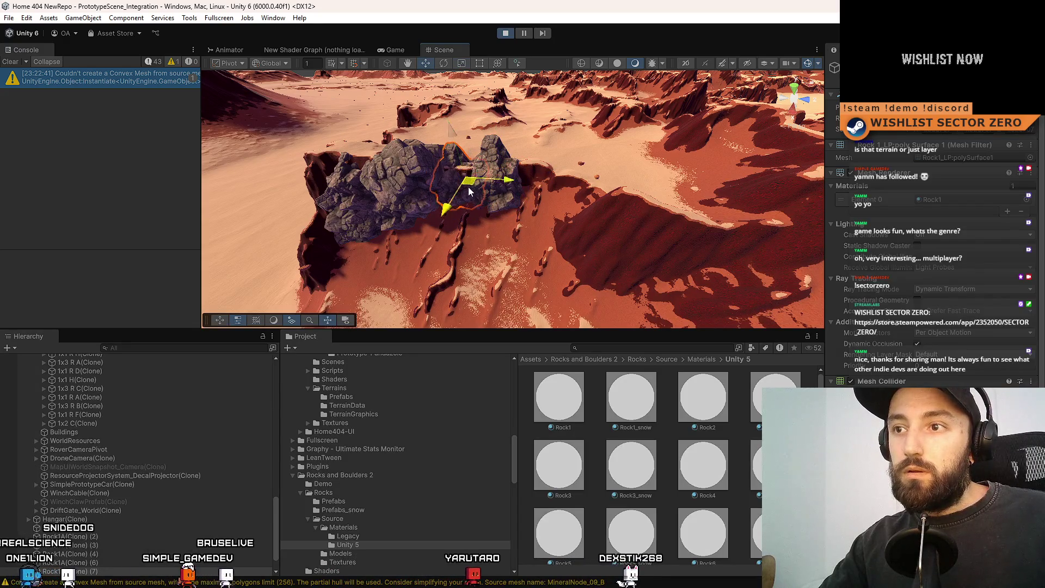
key("w")
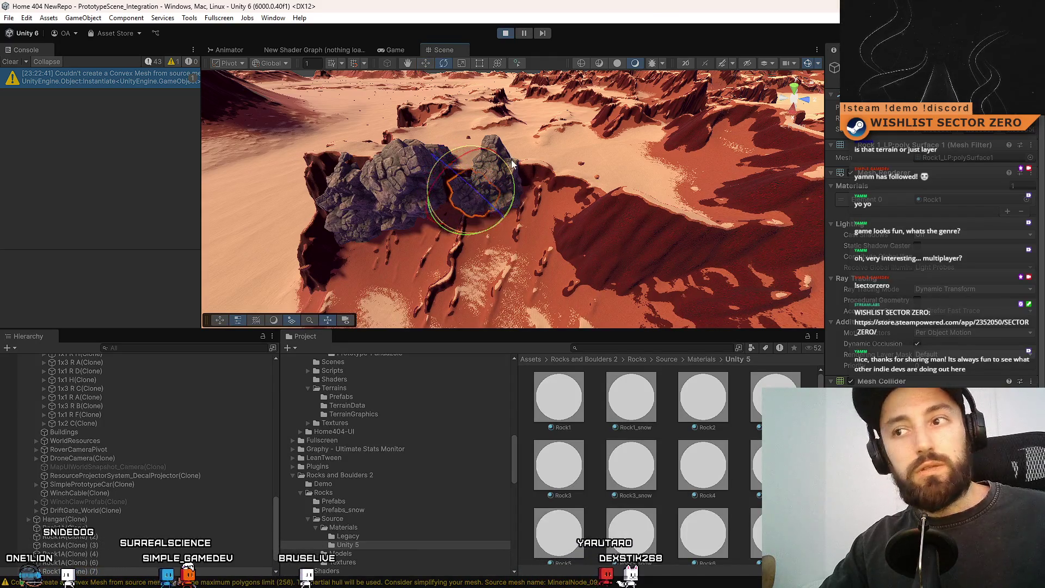
left_click(464, 203)
mouse_move(463, 204)
left_mouse_down()
mouse_move(582, 34)
mouse_move(630, 57)
mouse_move(590, 48)
mouse_move(462, 168)
left_mouse_up()
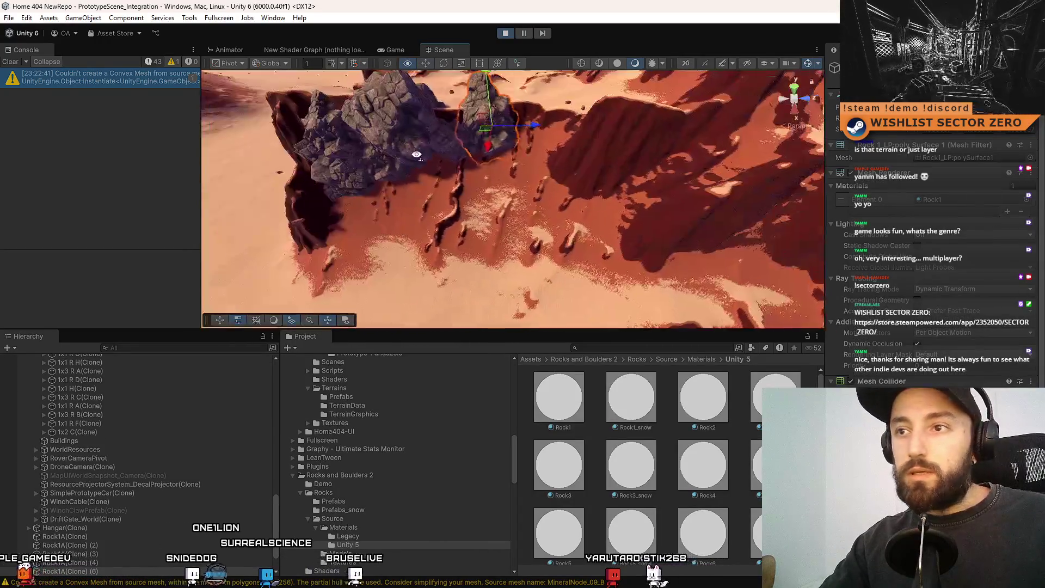
- Resize the large rock smaller, then larger again, and move it left onto the sand
left_click(456, 207)
key("r")
left_click_drag(447, 194, 450, 230)
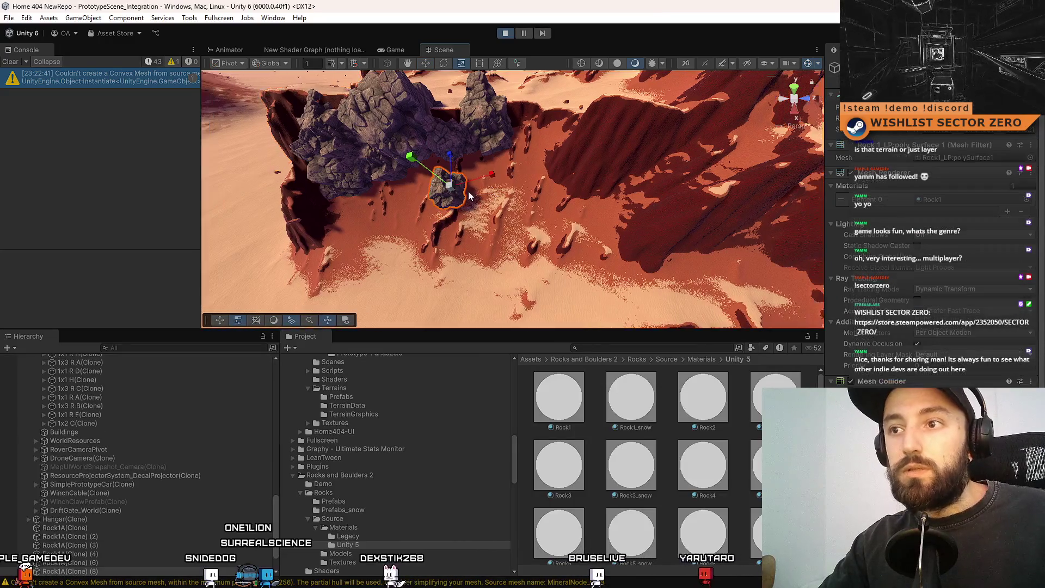
mouse_move(450, 186)
left_mouse_down()
mouse_move(480, 148)
mouse_move(440, 173)
left_mouse_up()
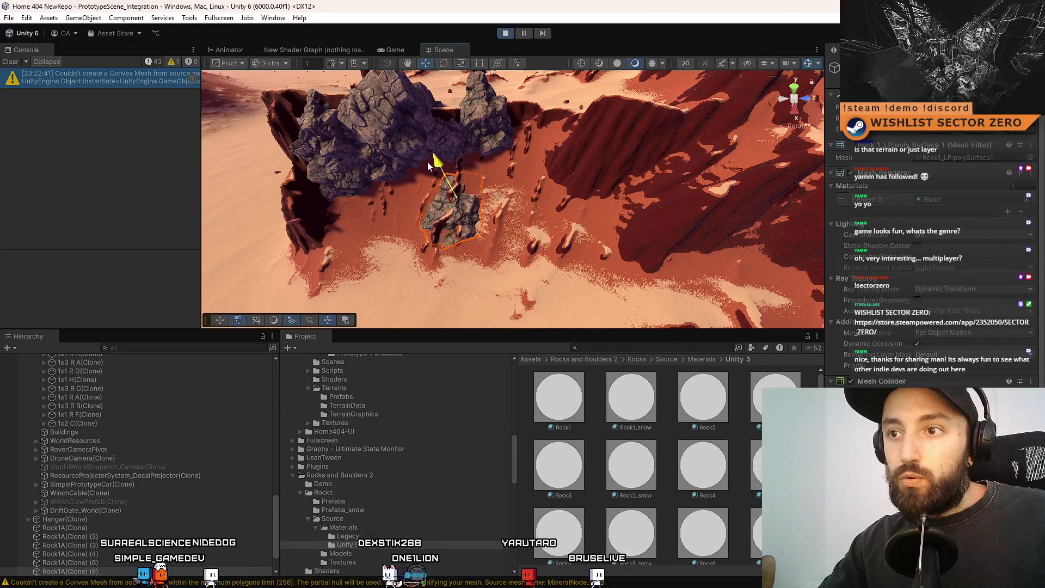
key("f")
scroll(523, 201, "up", 3)
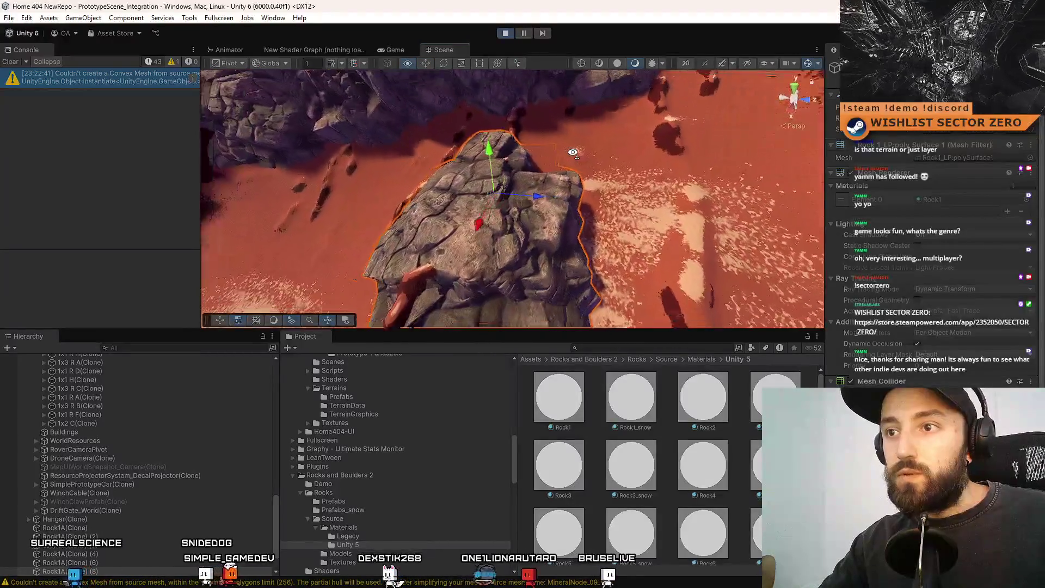
left_click_drag(523, 202, 430, 185)
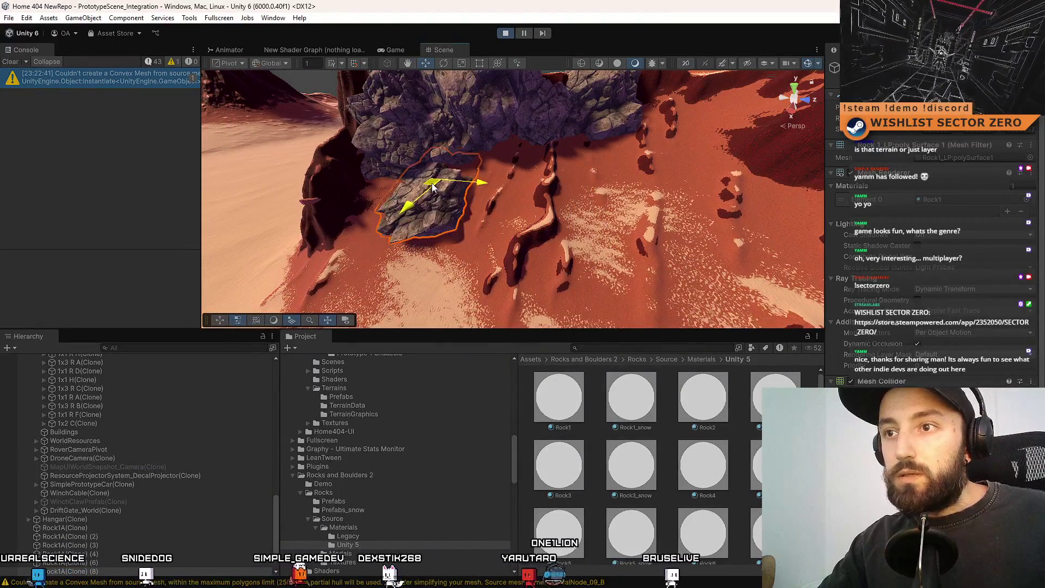
- Orbit to an overhead view of the rock cluster, then show the running game
left_click(532, 203)
scroll(532, 202, "down", 5)
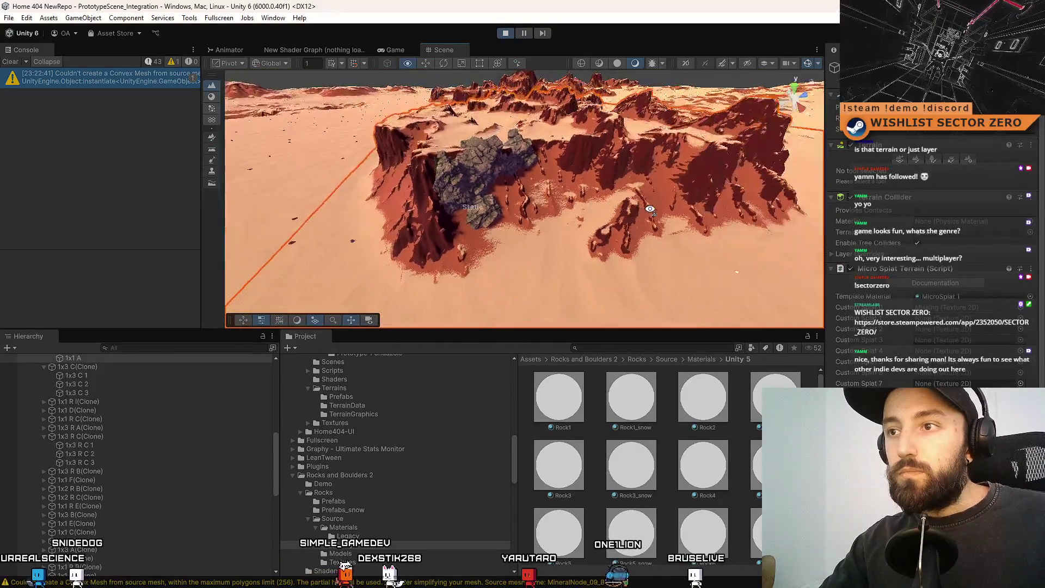
left_click_drag(784, 141, 536, 145)
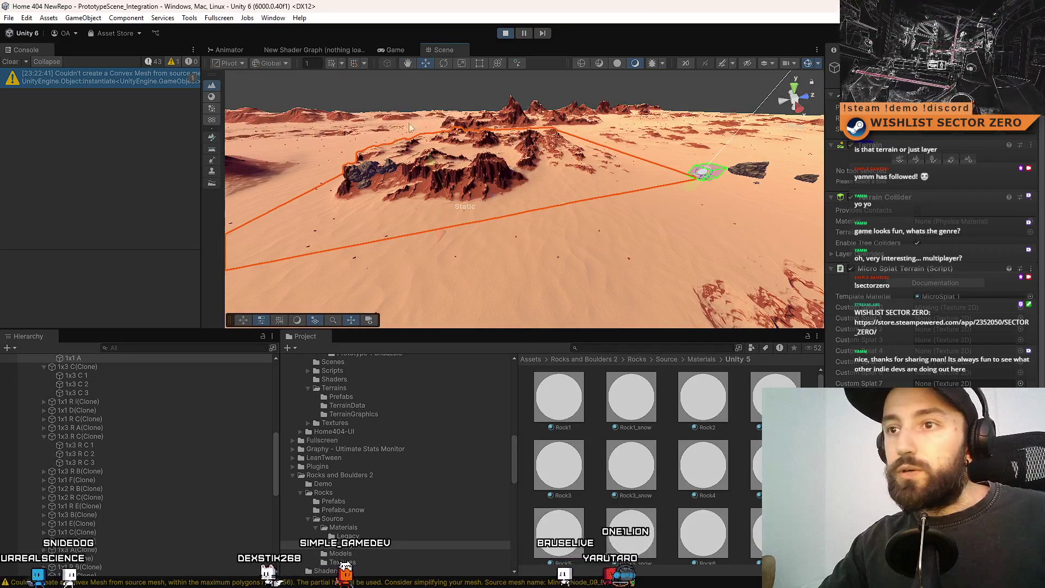
left_click(399, 55)
- Make the Game view fullscreen and turn the rover around on the sand
key("F10")
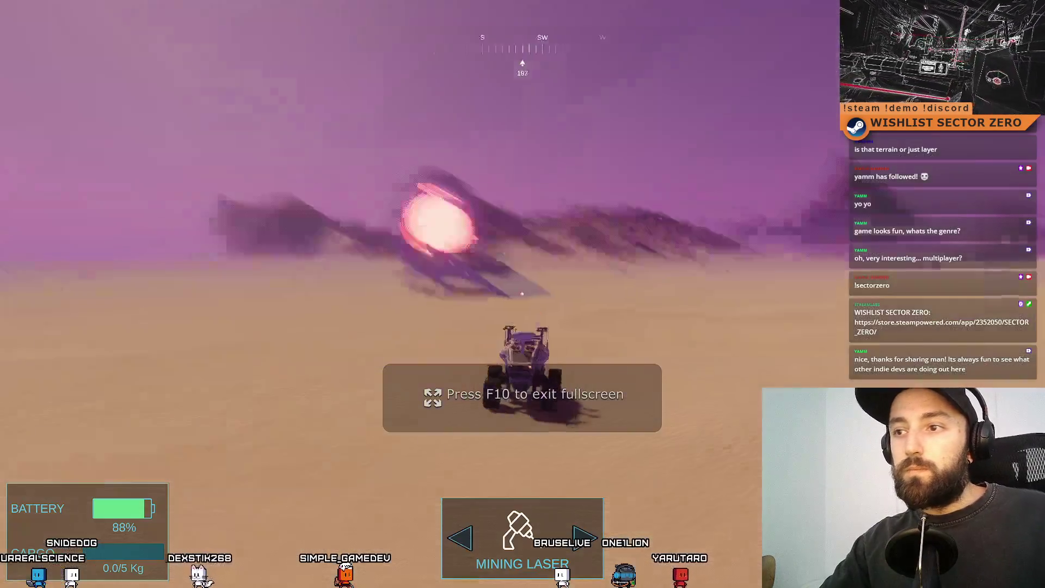
key("a")
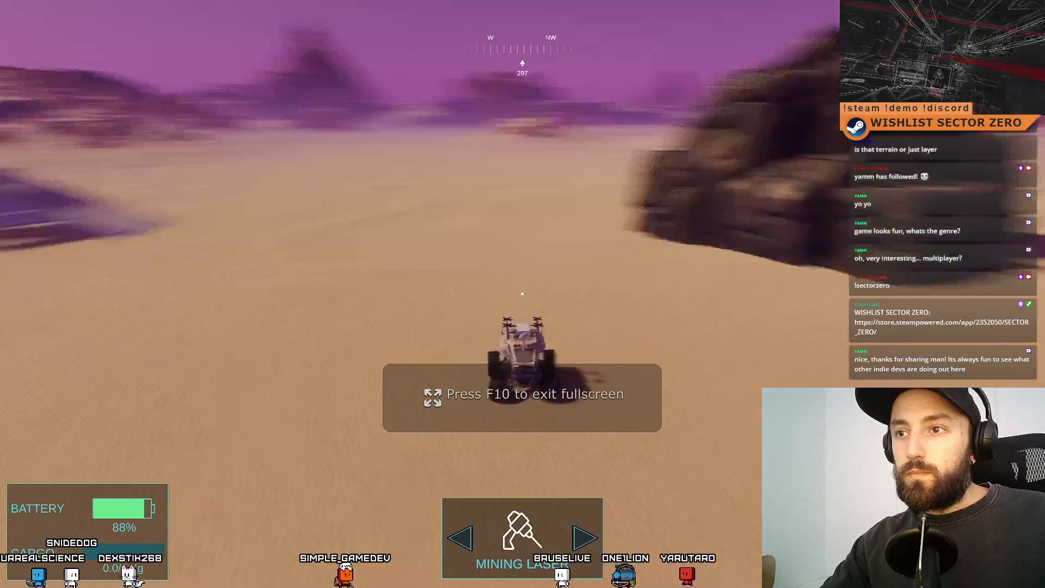
key("a")
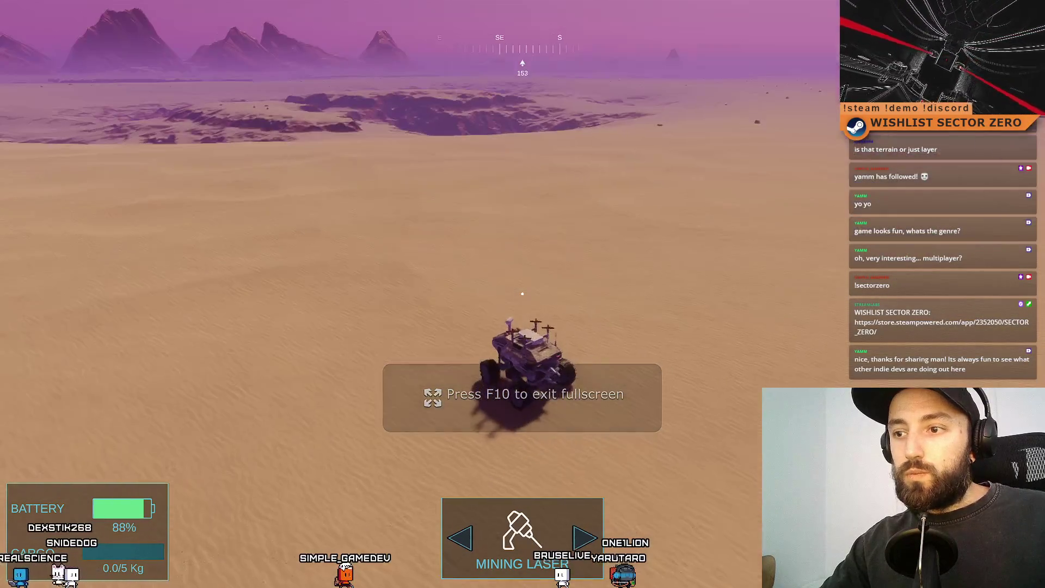
key("F10")
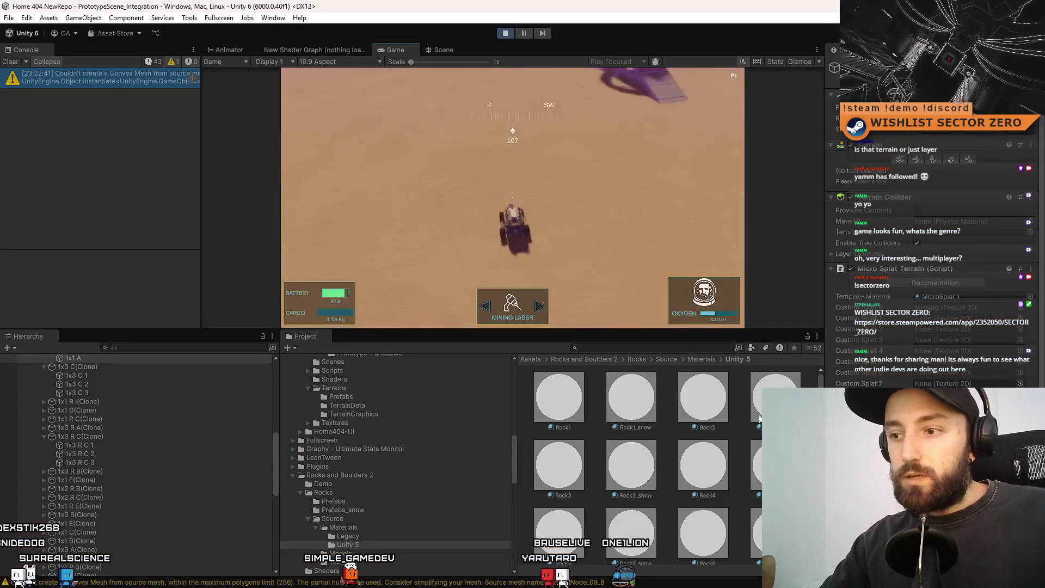
key("F10")
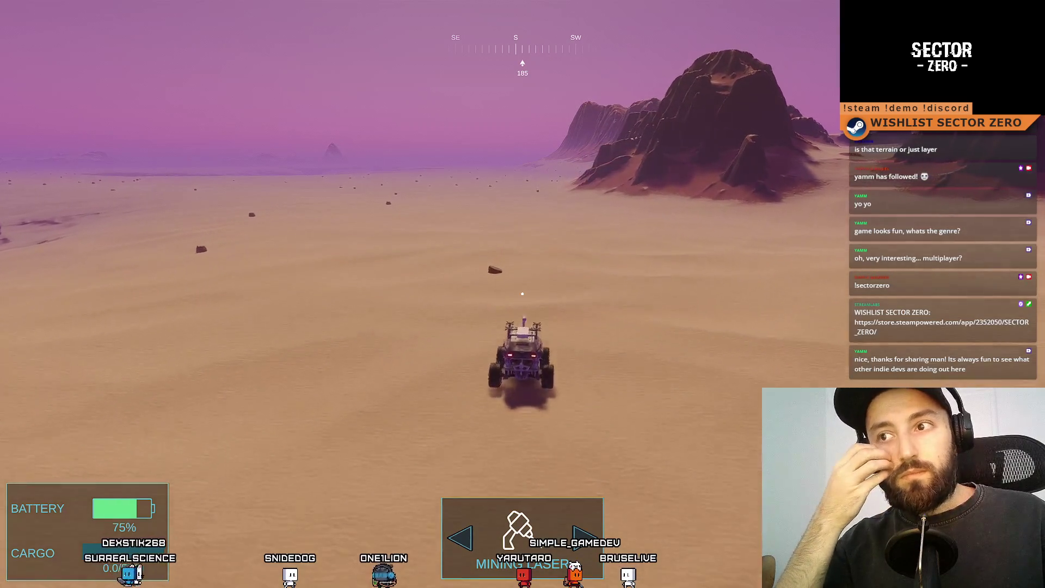
- Steer the rover along the cliffs and up the slope to the grey rock ridge, then back down
key("a")
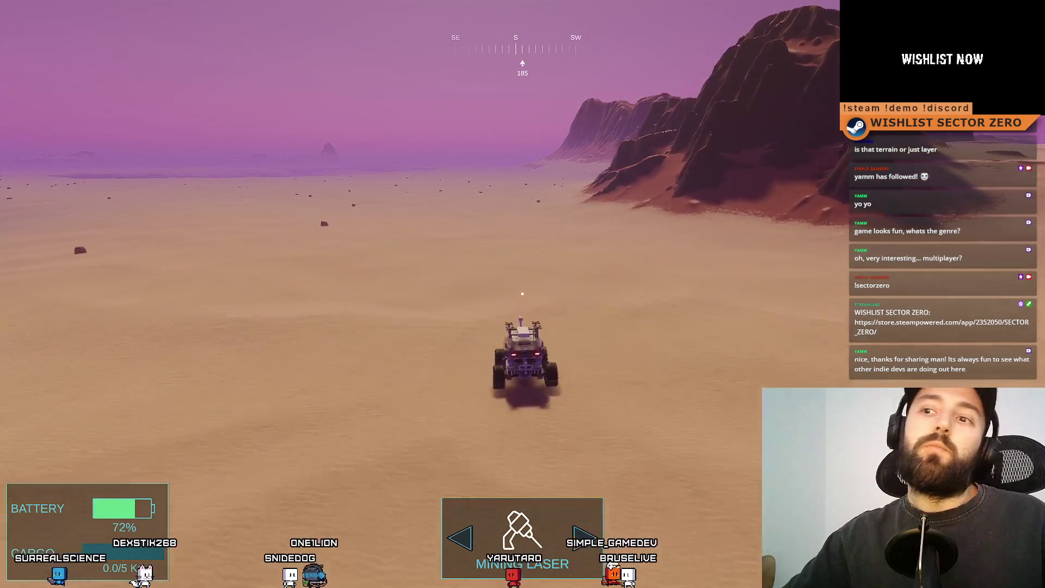
key("d")
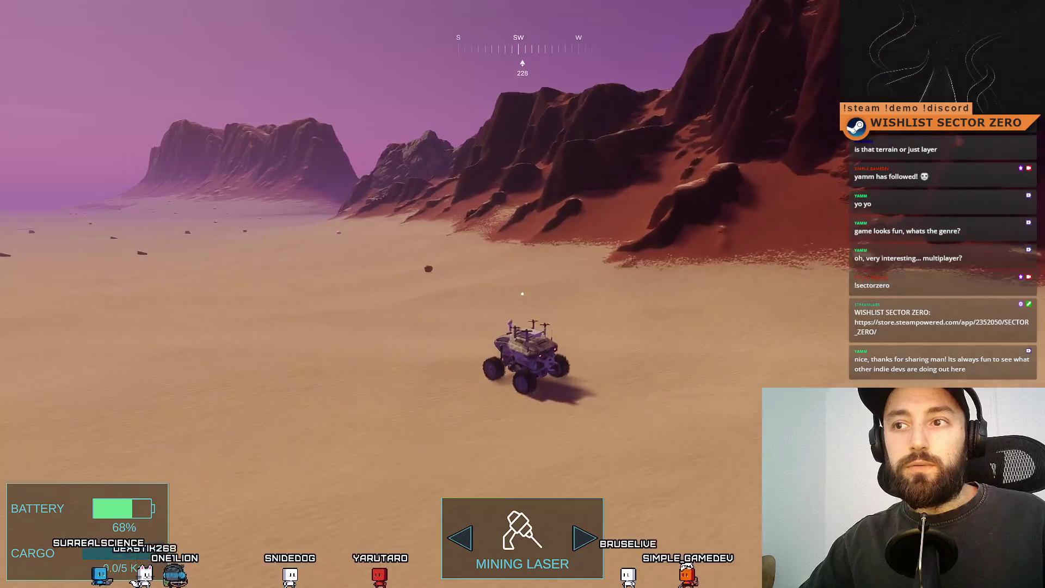
key("d")
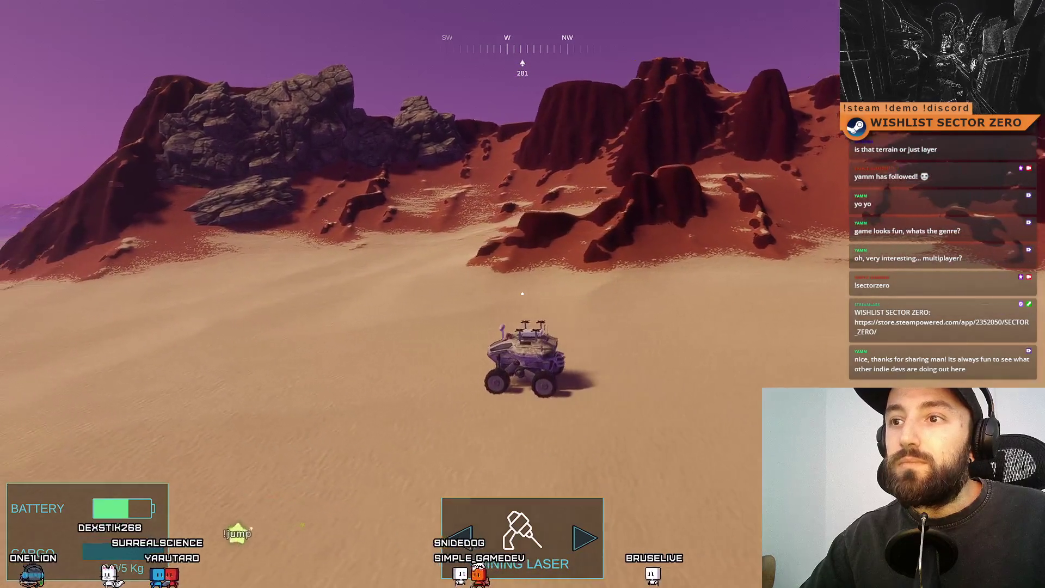
key("d")
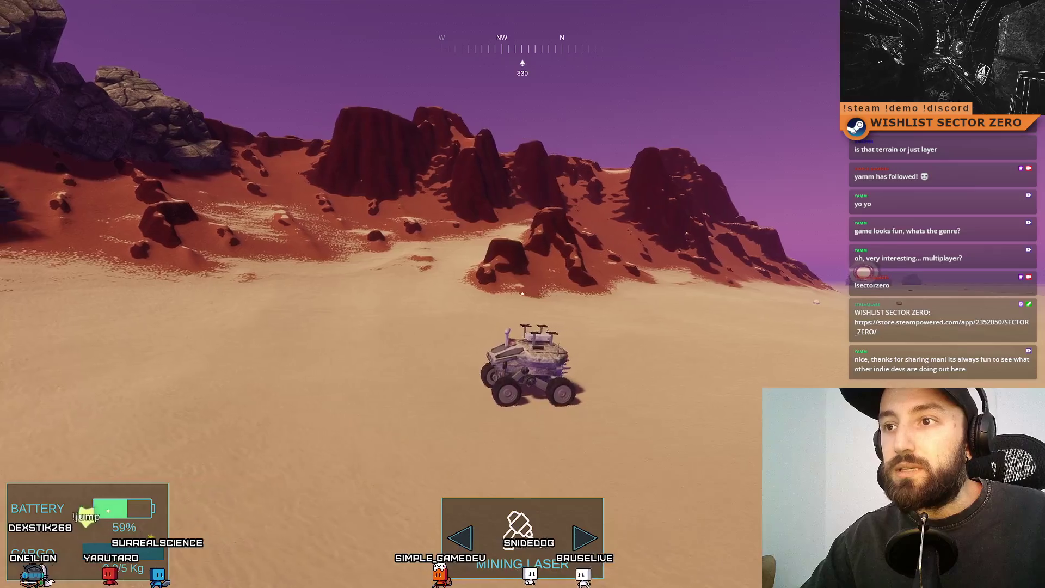
key("a")
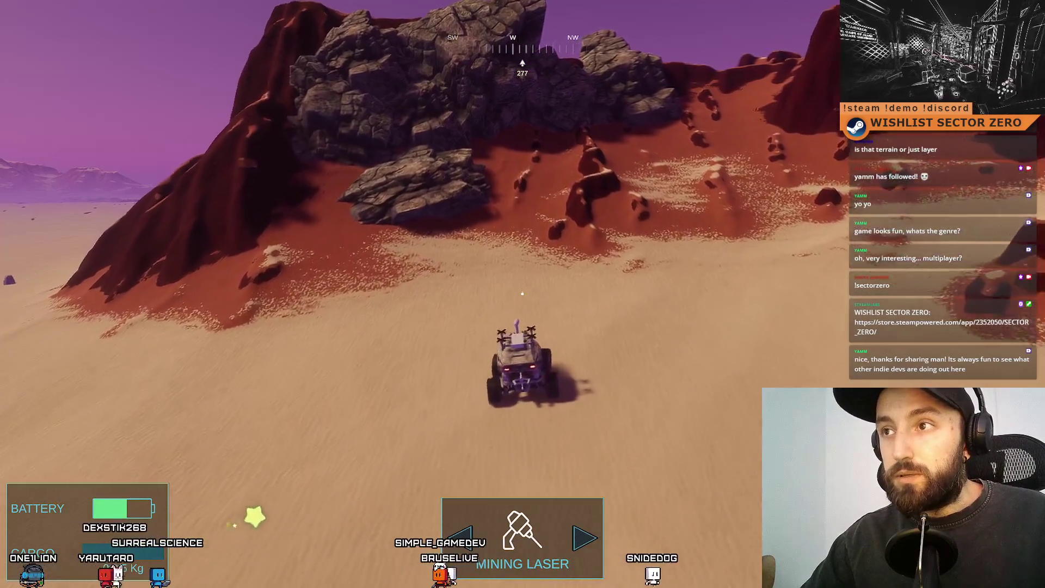
key("a")
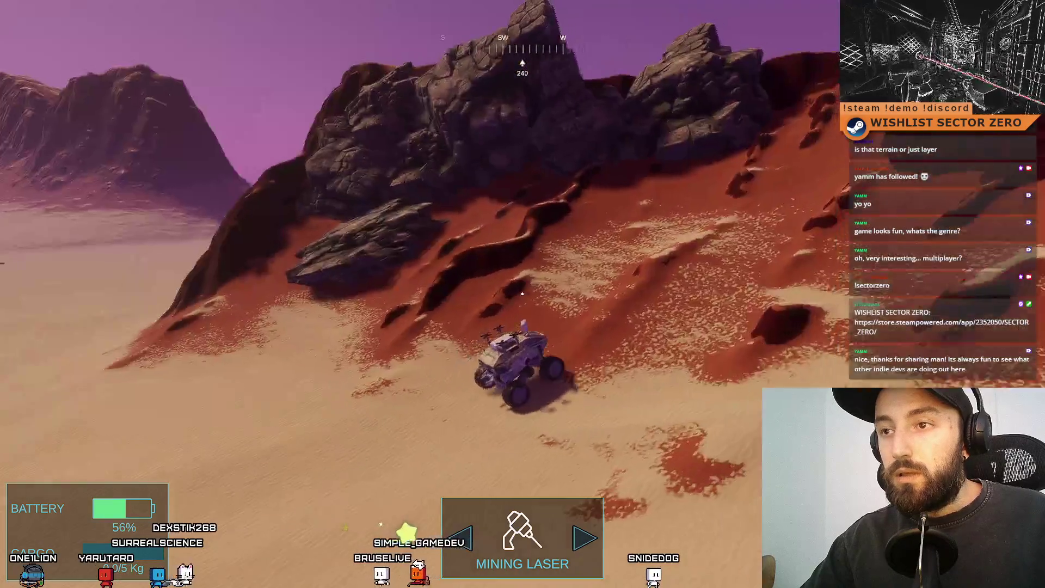
key("w")
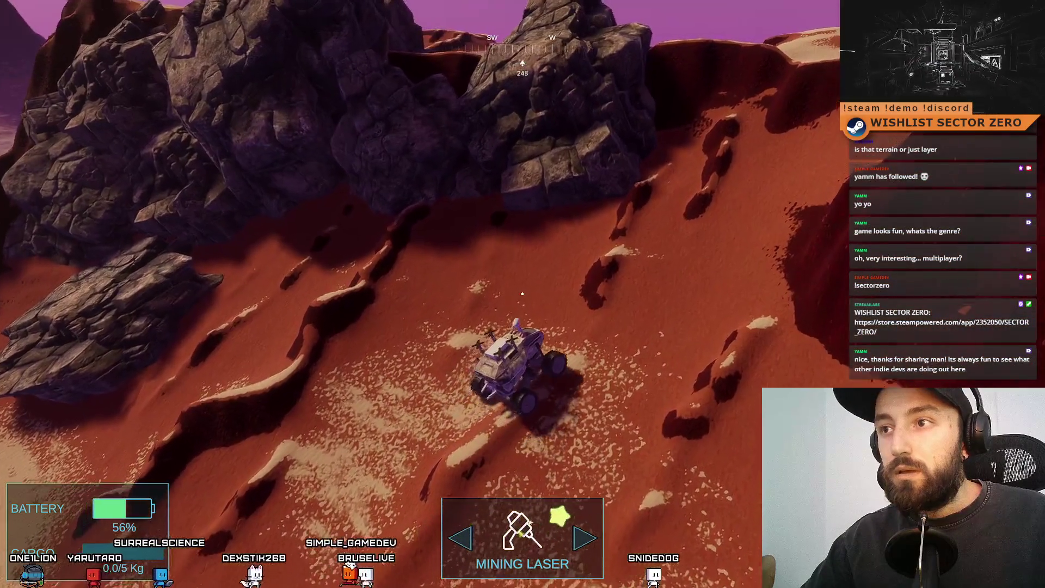
key("d")
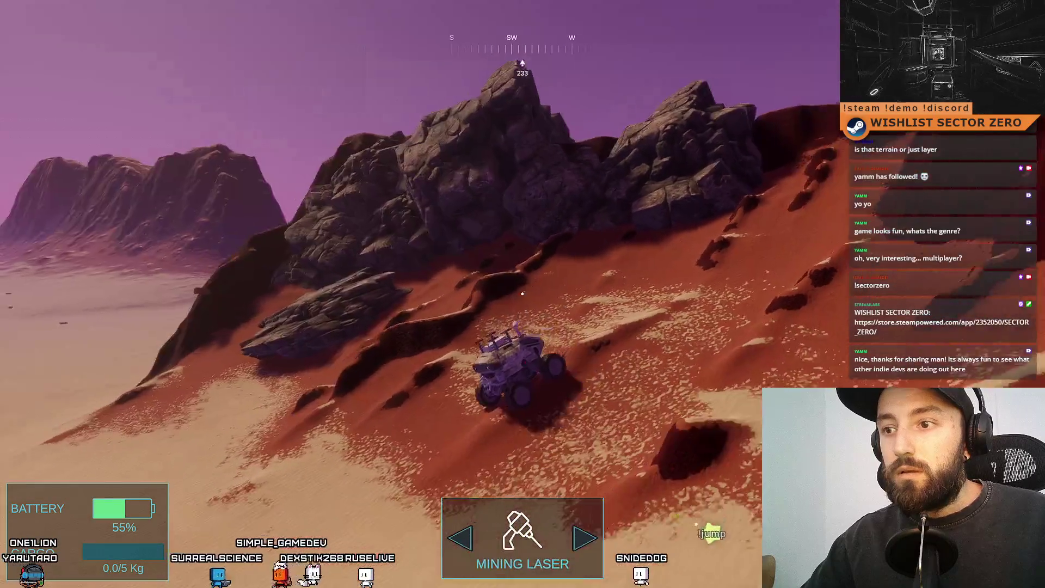
key("s")
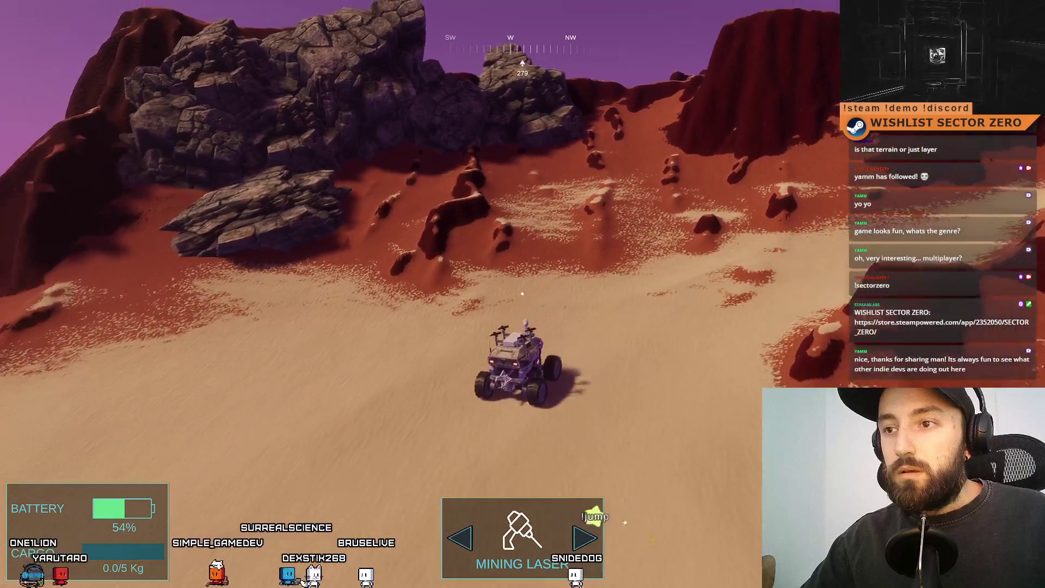
- Drive toward the red hills while looking back at the rocks, then exit fullscreen play with F11
key("a")
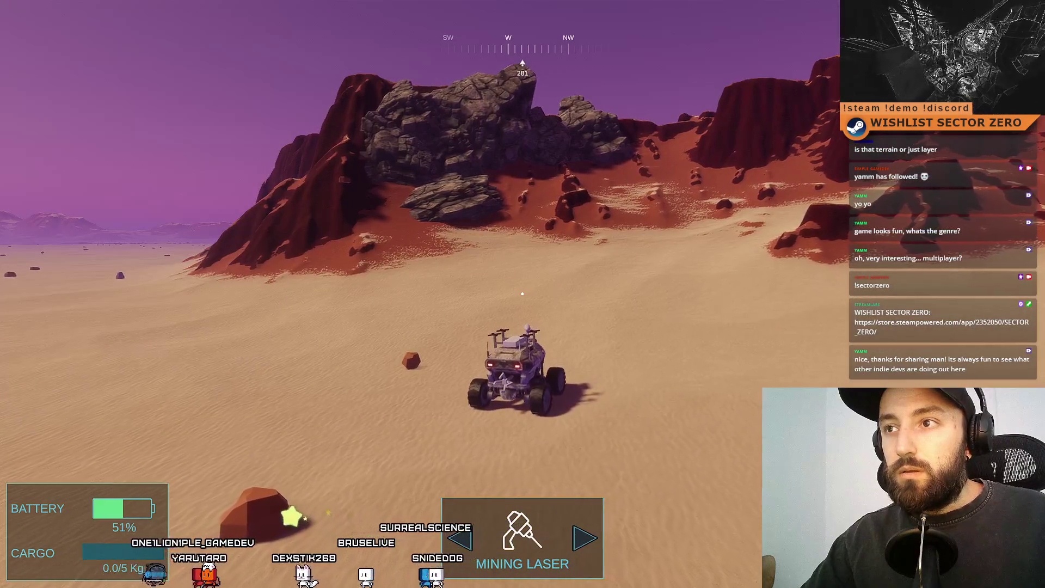
key("d")
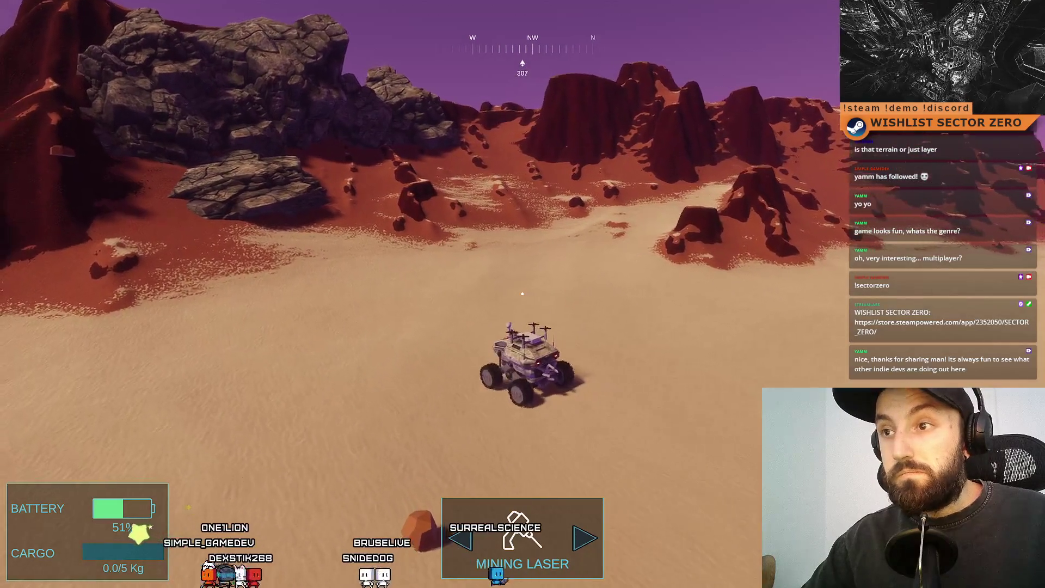
key("w")
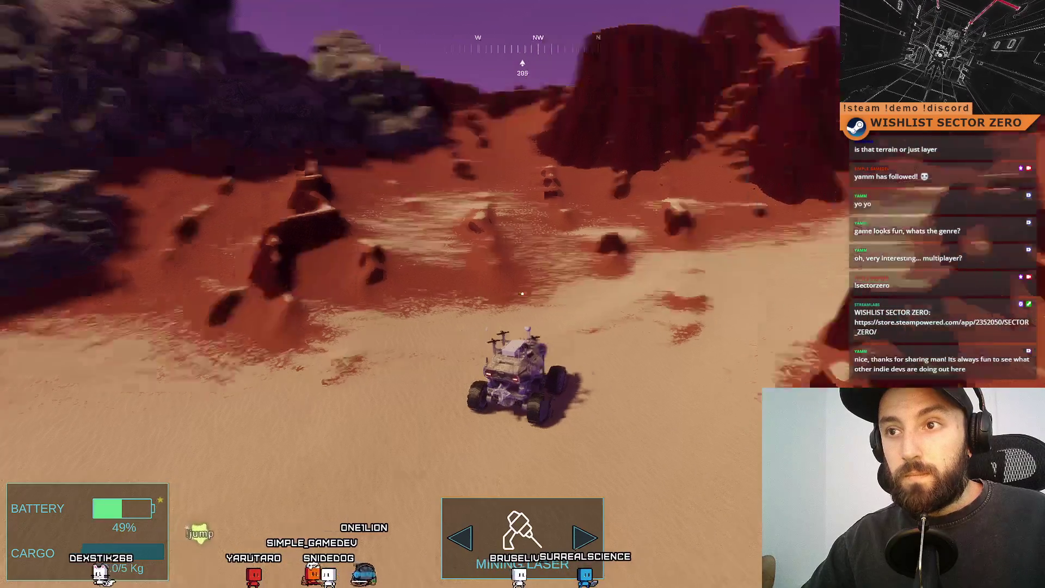
key("a")
key("a")
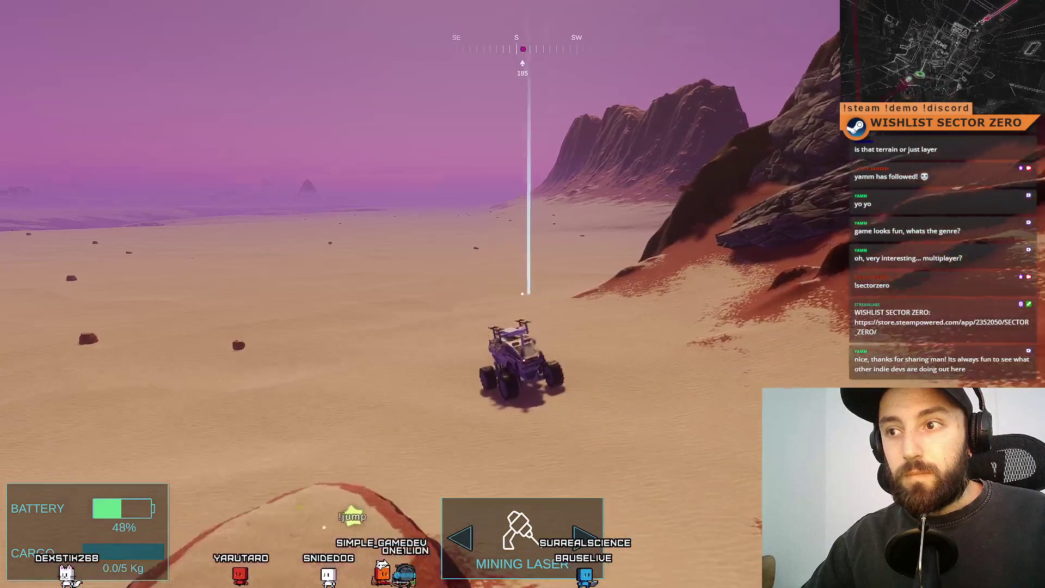
key("d")
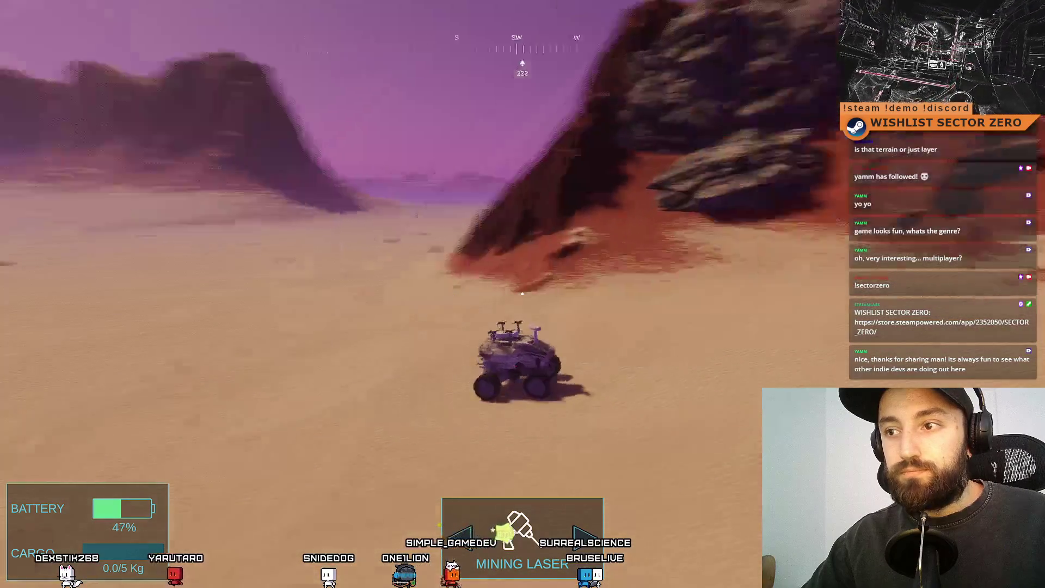
key("w")
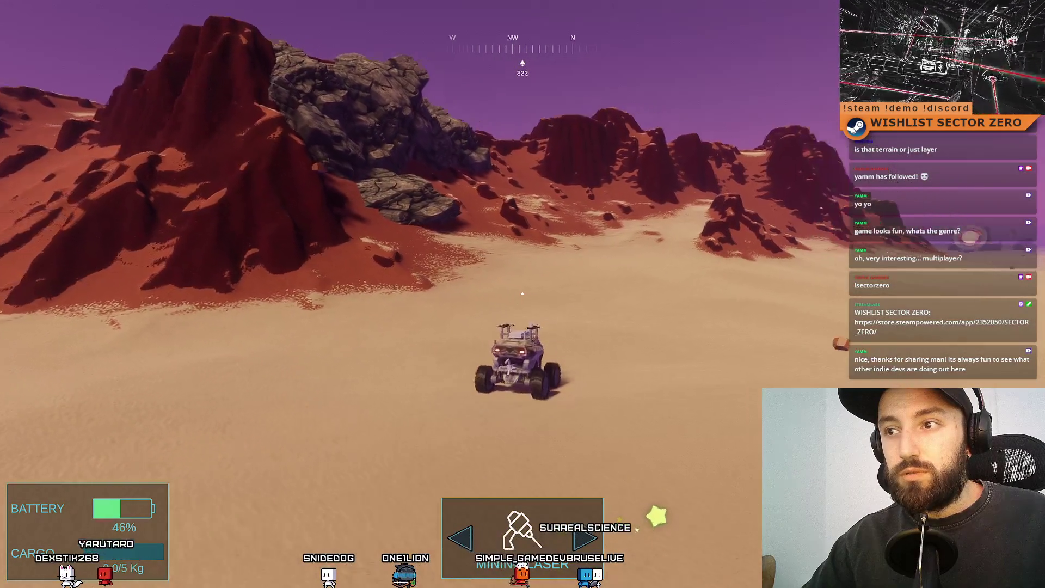
key("w")
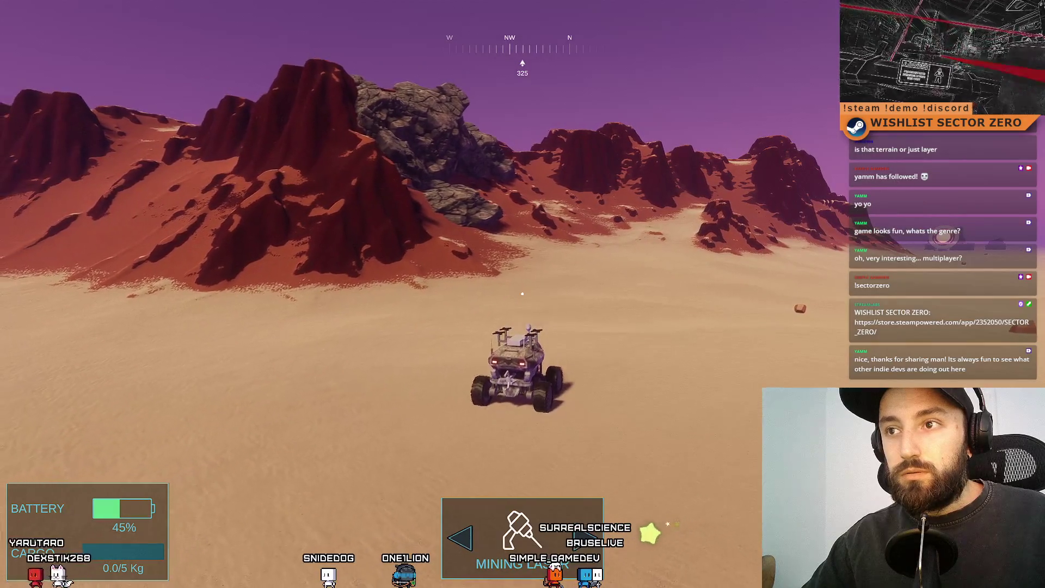
key("w")
key("d")
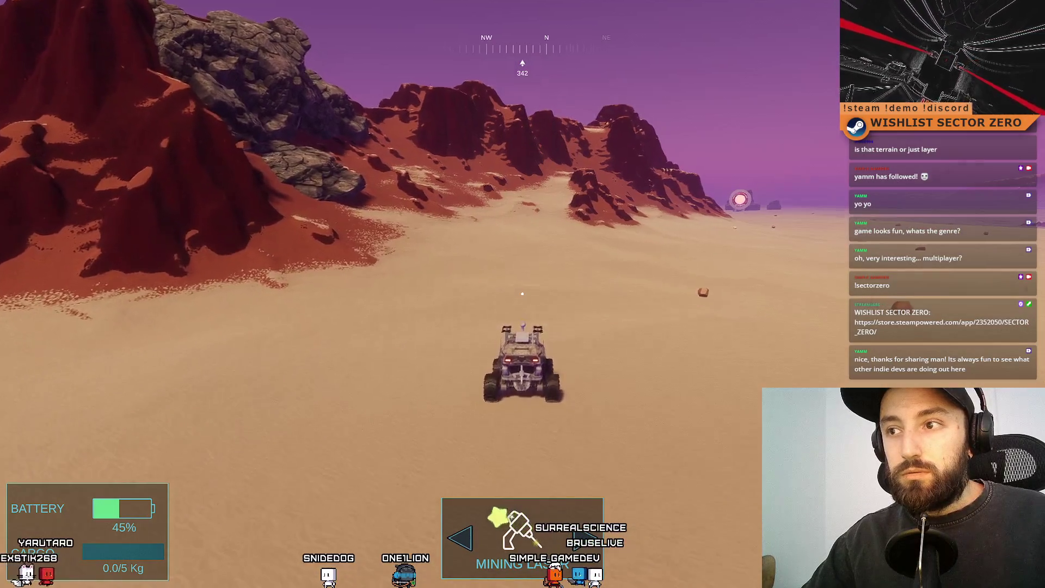
key("F11")
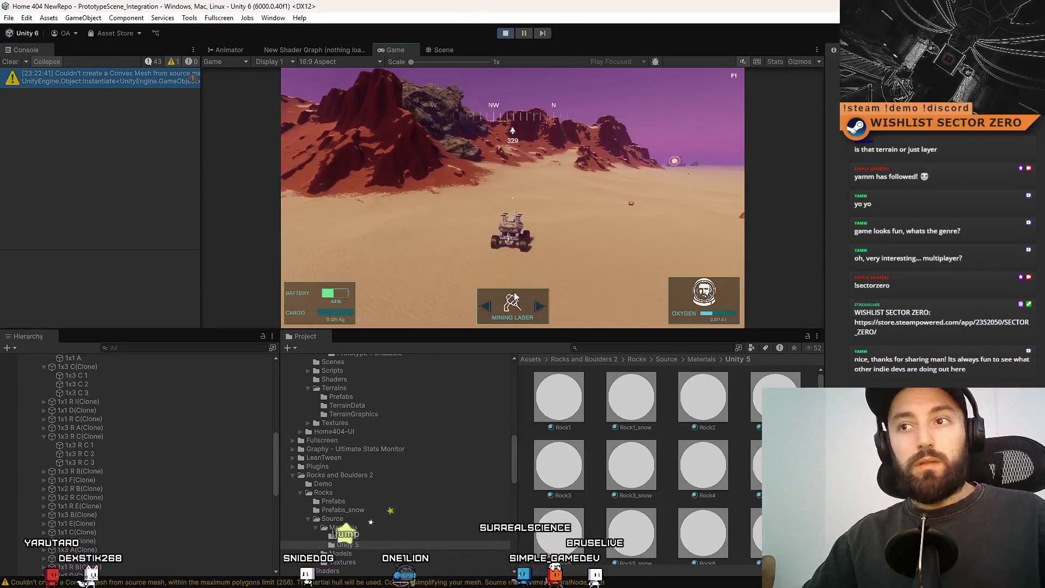
- In the Scene view, select the rock cluster on the cliffs and shift it into a new spot
left_click(451, 51)
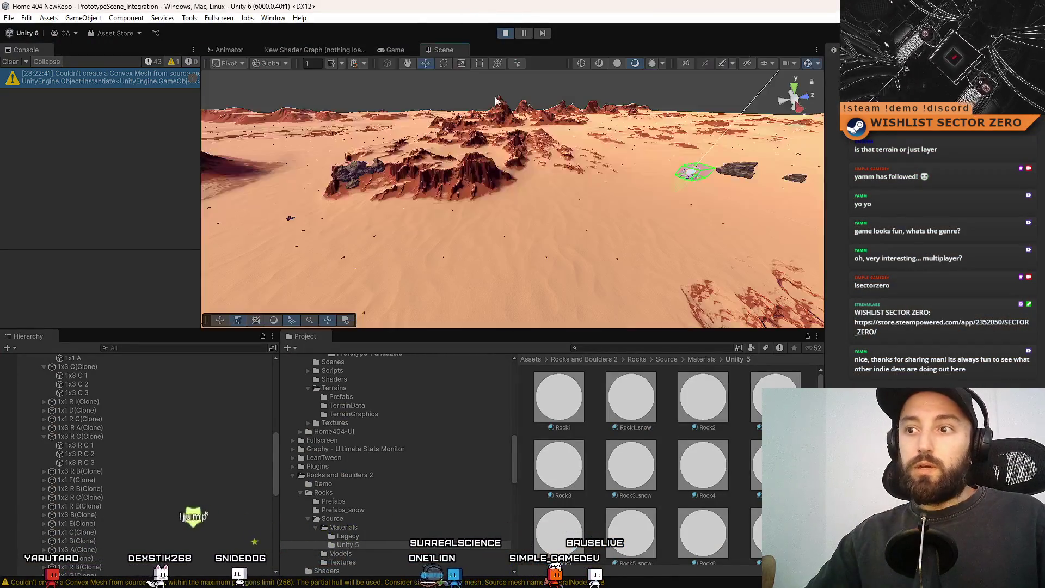
mouse_move(630, 180)
left_mouse_down()
mouse_move(441, 60)
mouse_move(388, 70)
mouse_move(479, 163)
mouse_move(467, 180)
mouse_move(407, 197)
mouse_move(417, 226)
mouse_move(401, 176)
left_mouse_up()
left_click(487, 174)
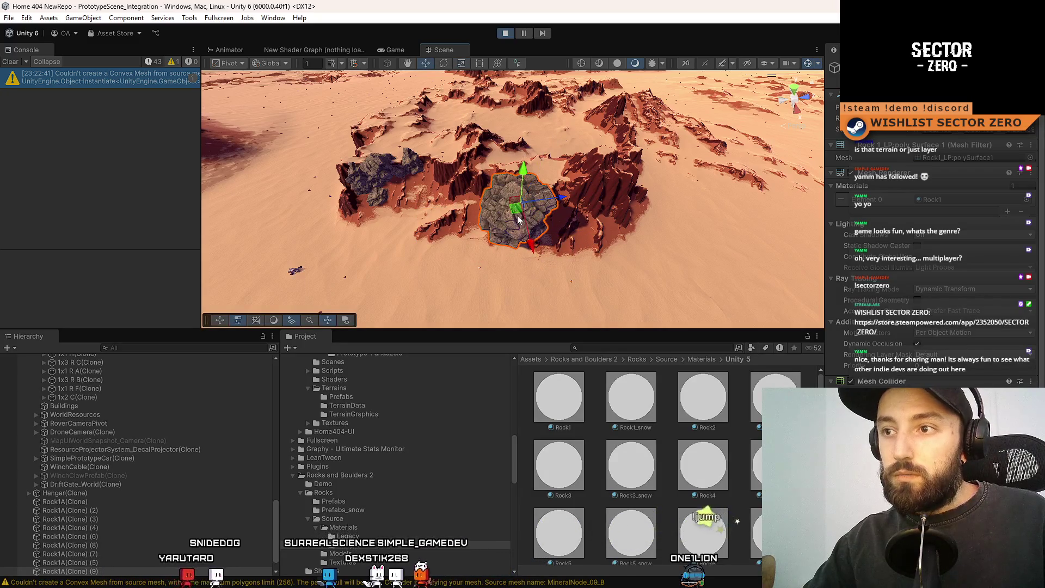
left_click_drag(518, 219, 538, 182)
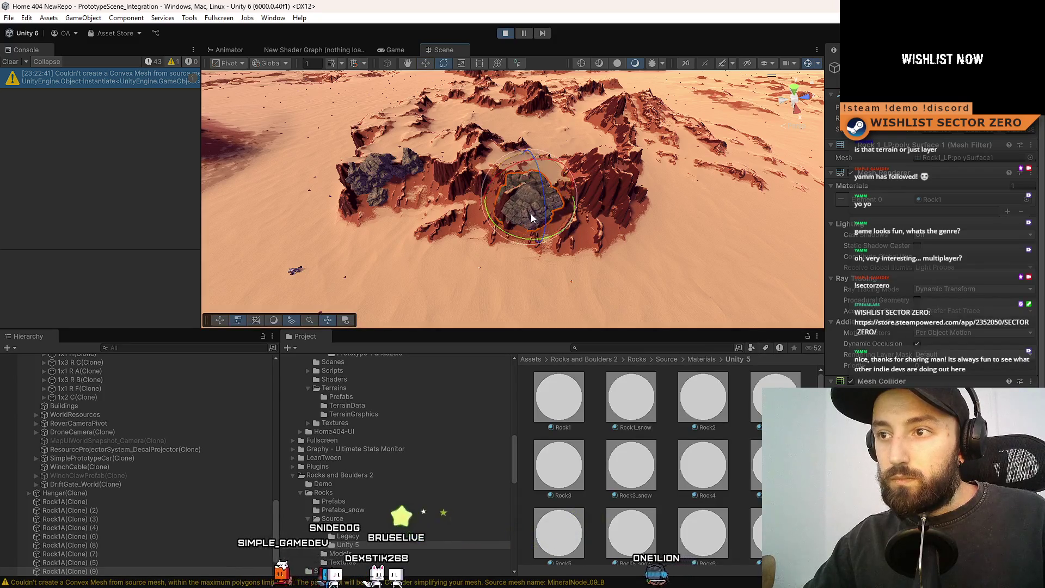
key("w")
mouse_move(533, 218)
left_mouse_down()
mouse_move(74, 158)
mouse_move(434, 183)
mouse_move(585, 169)
mouse_move(524, 174)
mouse_move(256, 146)
mouse_move(381, 185)
left_mouse_up()
scroll(474, 225, "down", 8)
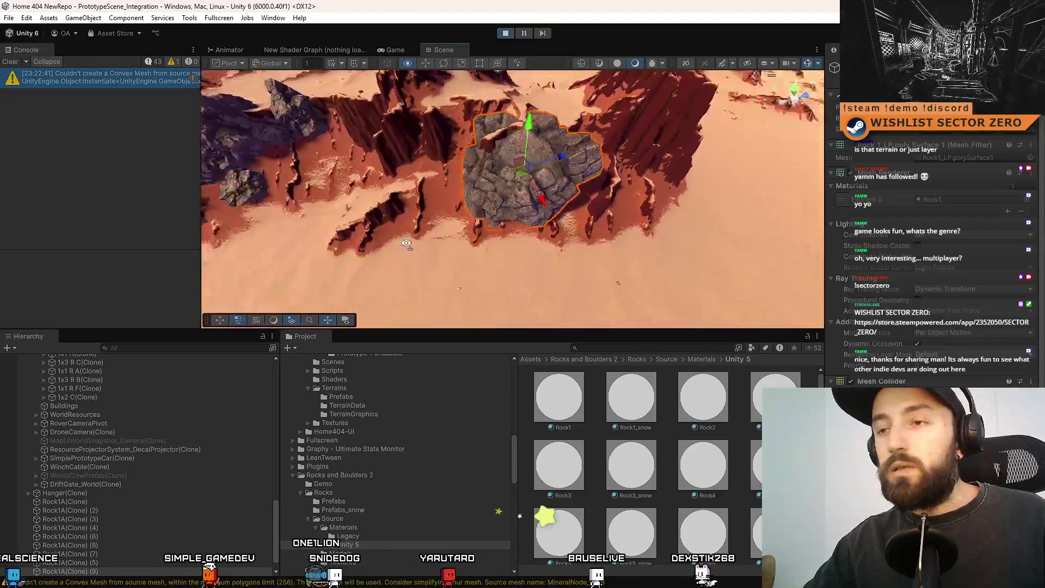
scroll(474, 224, "up", 3)
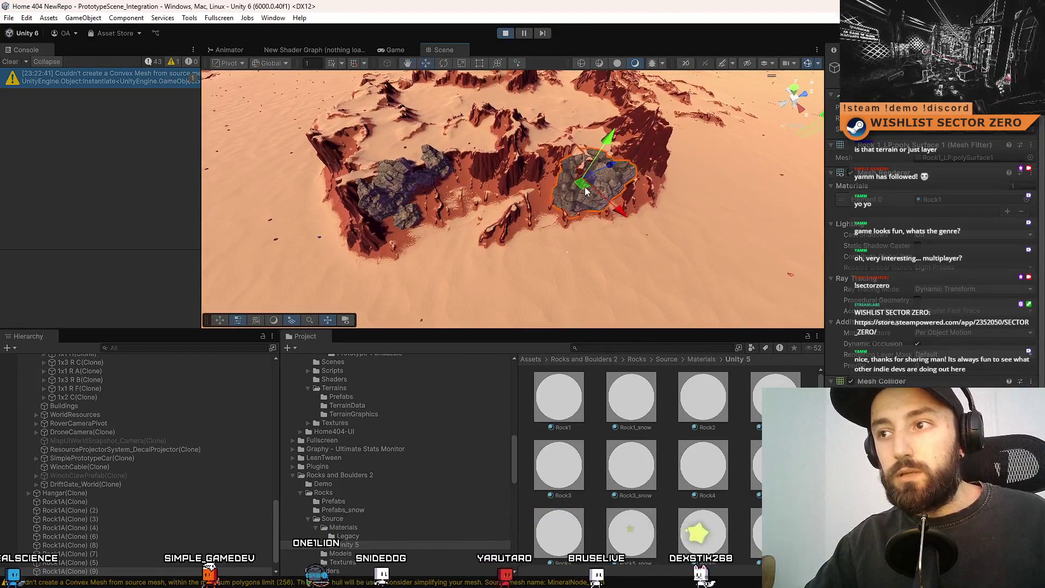
- Duplicate the selected rock and shrink the copy into a small rock beside it
key("e")
left_click_drag(585, 187, 486, 231)
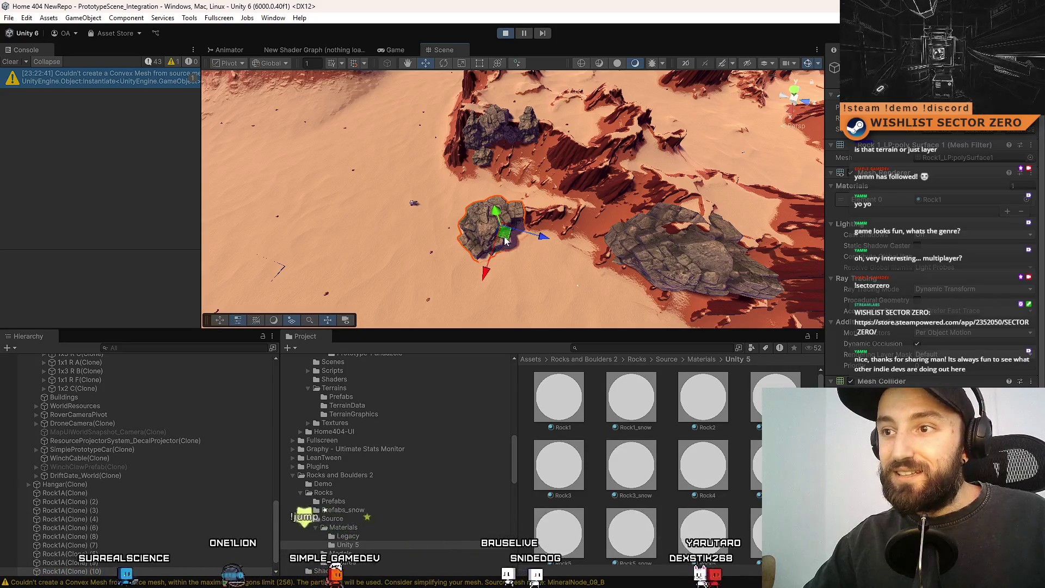
left_click_drag(524, 275, 629, 279)
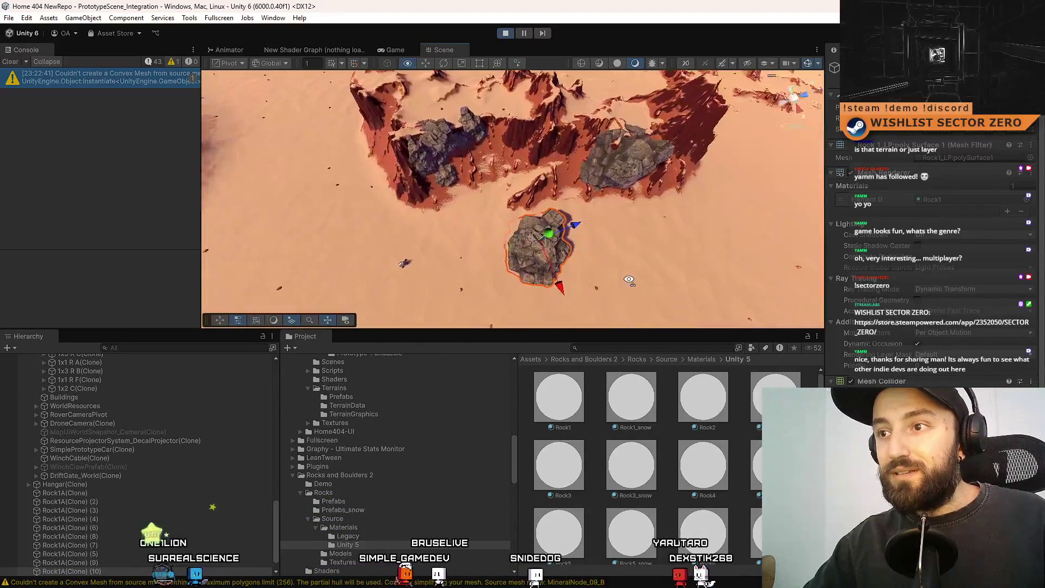
key("r")
key("ctrl+d")
mouse_move(539, 247)
left_mouse_down()
mouse_move(479, 234)
mouse_move(497, 213)
left_mouse_up()
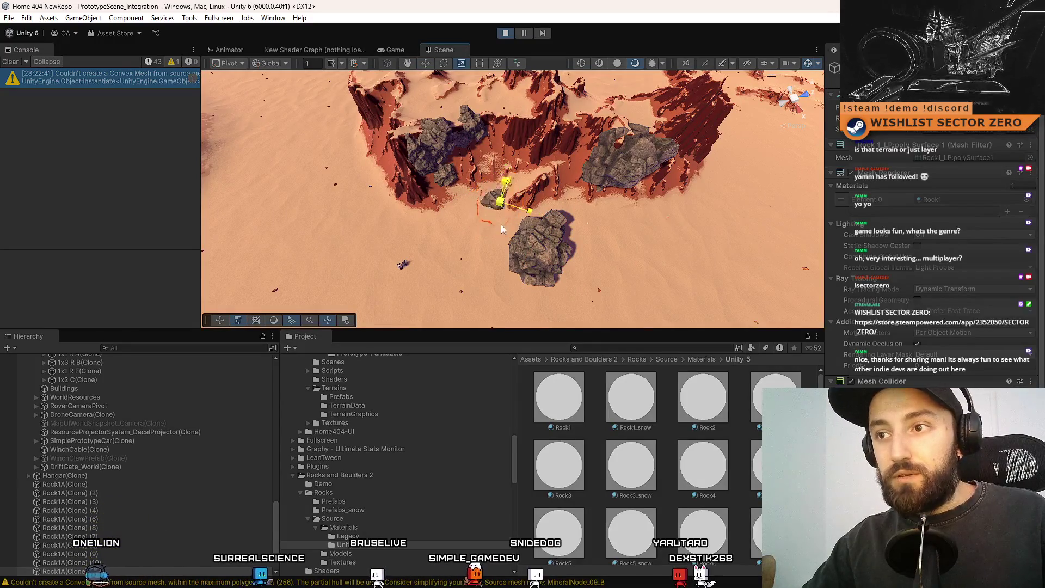
key("e")
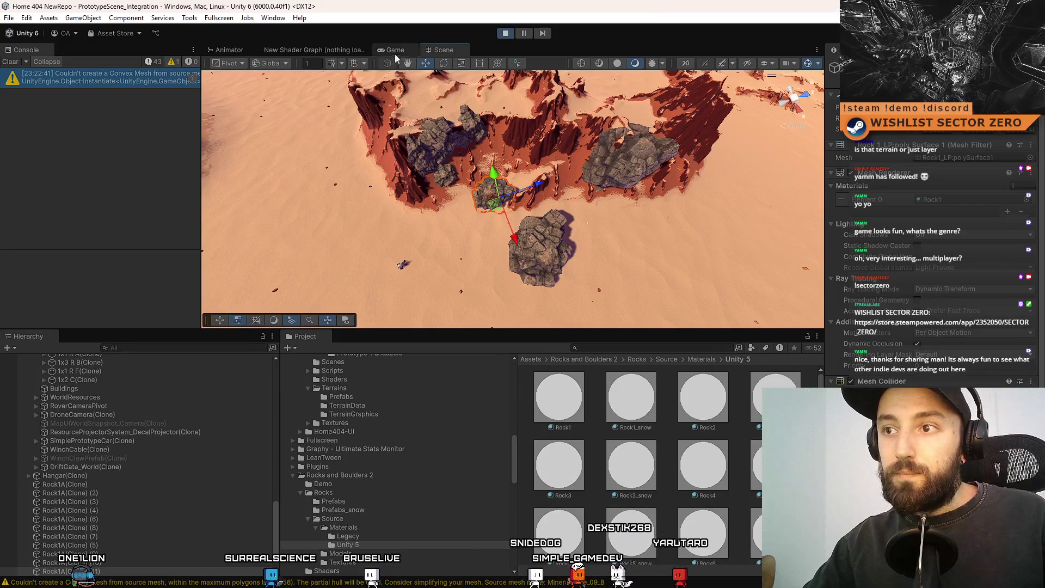
left_click(547, 244)
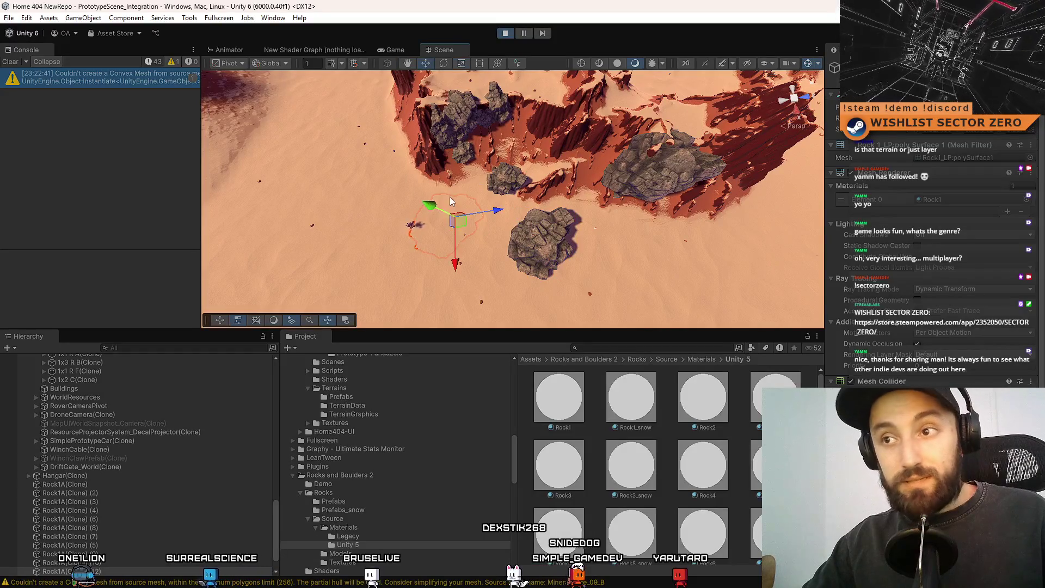
key("e")
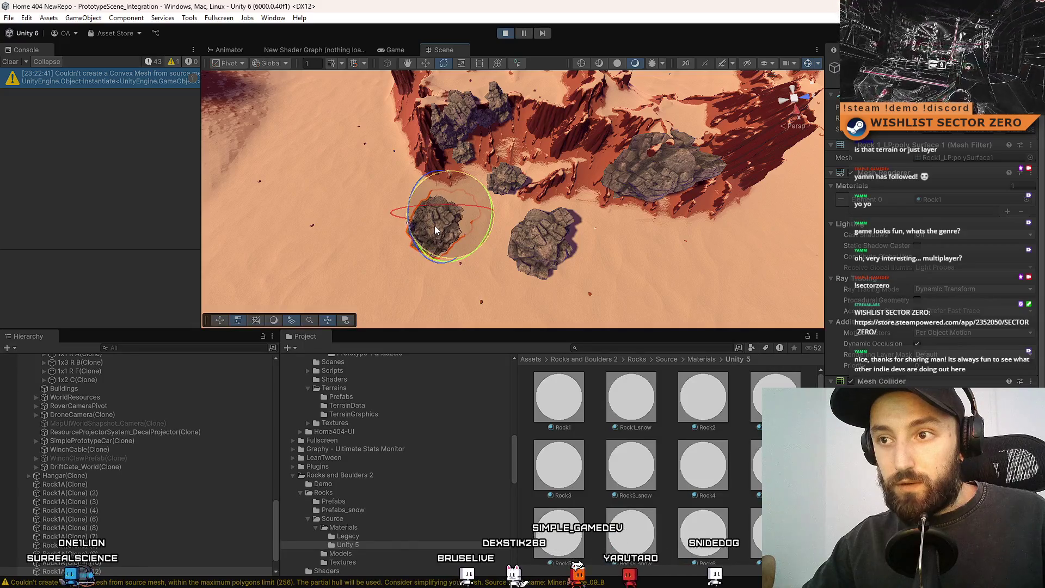
key("w")
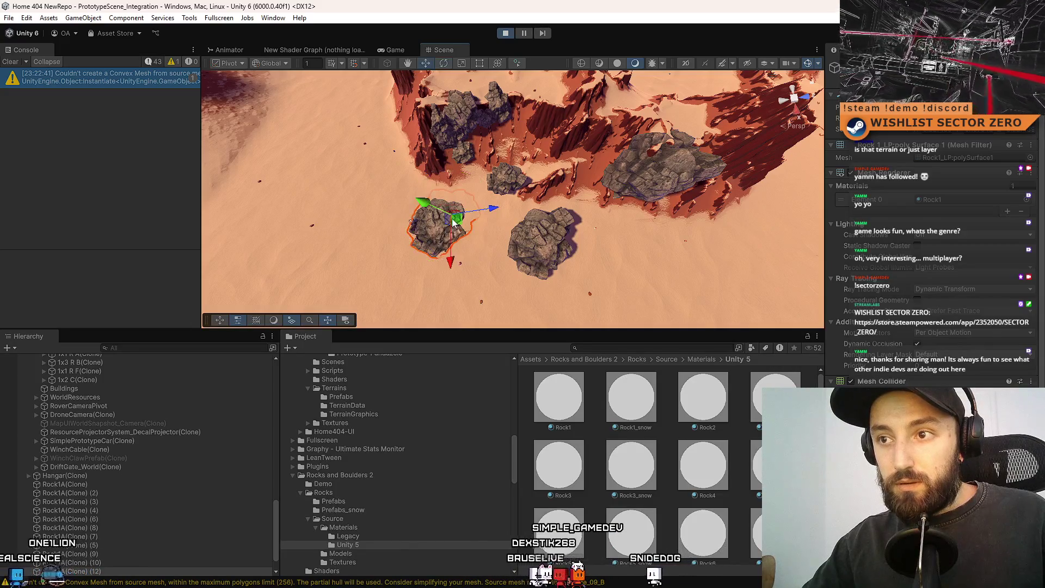
- Check the rocks from the fullscreen game view, then pan the Scene view to the rocks near the rover
left_click(492, 170)
left_click(395, 50)
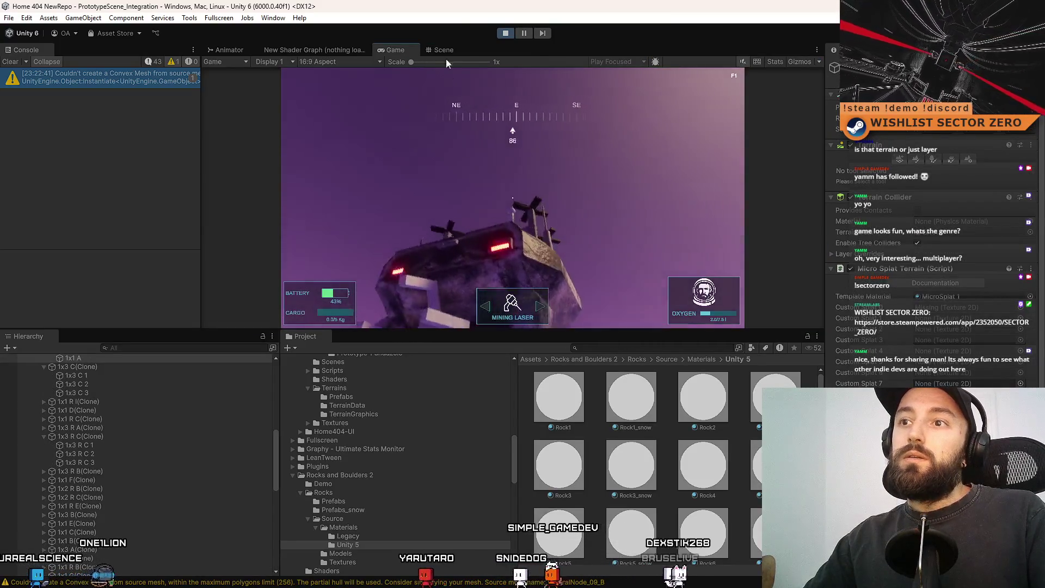
left_click(443, 50)
left_click(396, 50)
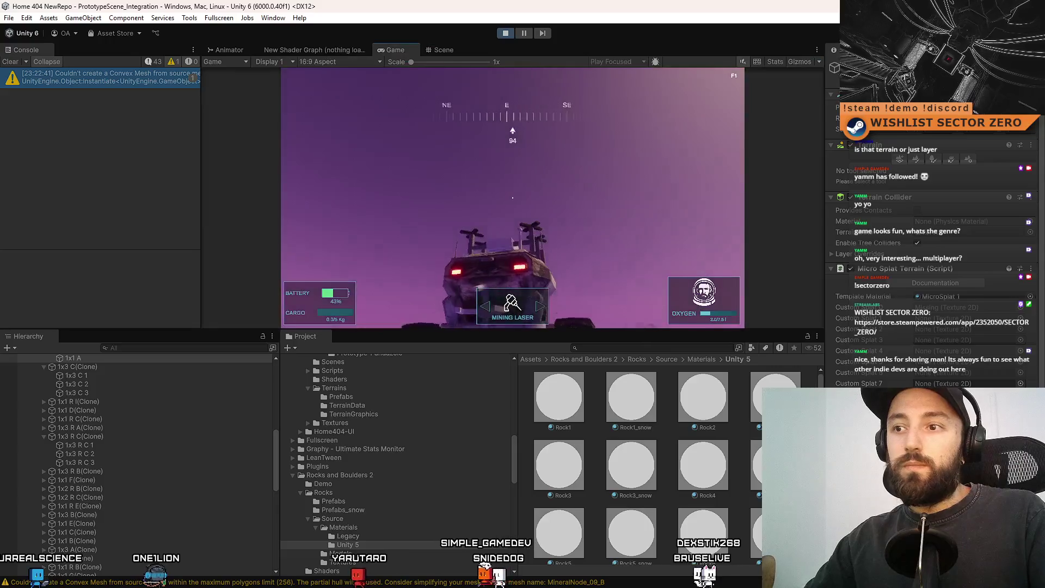
key("F10")
key("d")
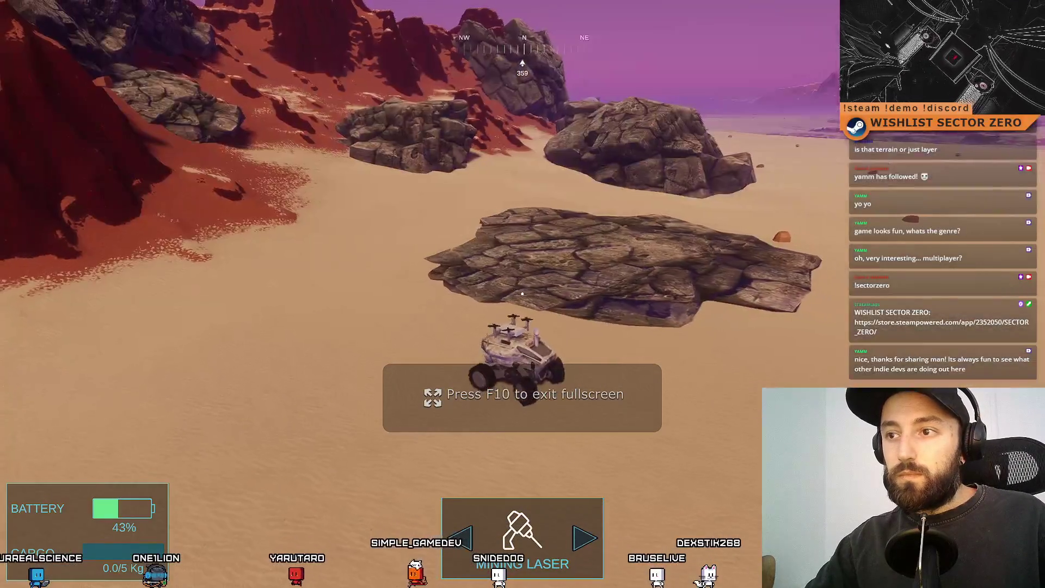
key("F10")
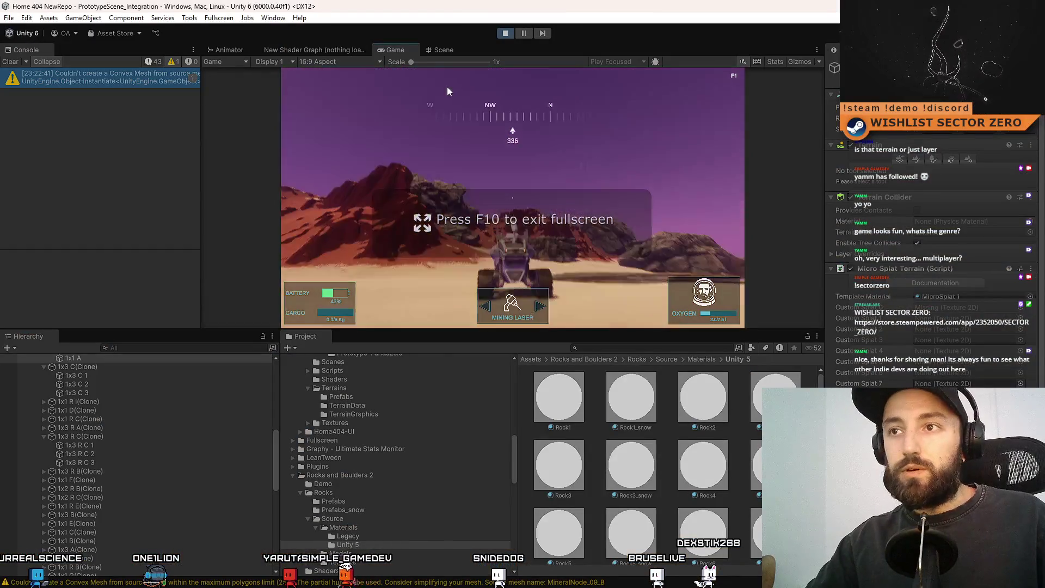
left_click(446, 50)
left_click_drag(535, 157, 582, 129)
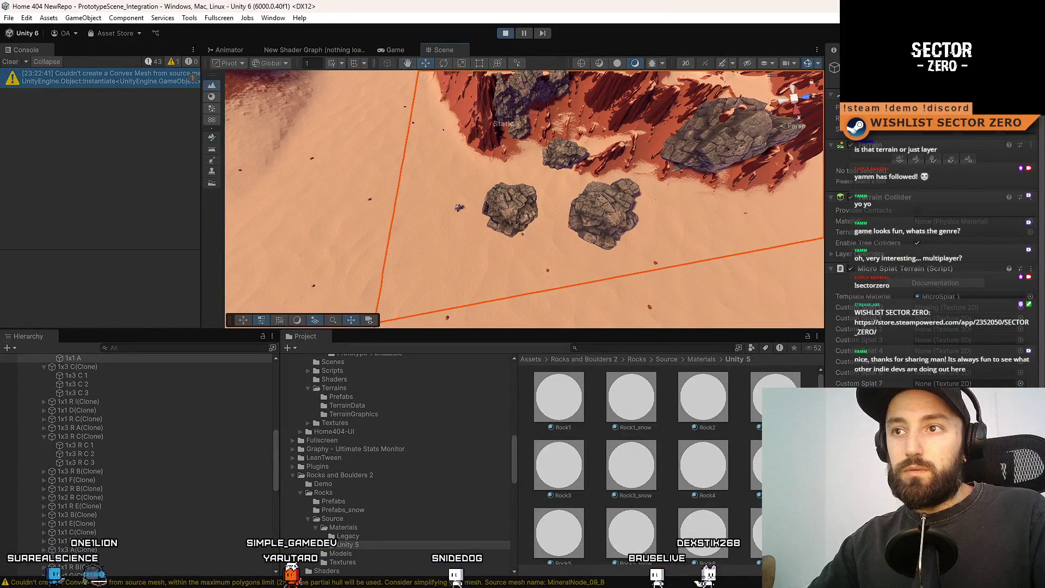
- Select the left rock near the rover, briefly viewing the fullscreen game and its resource map
key("F10")
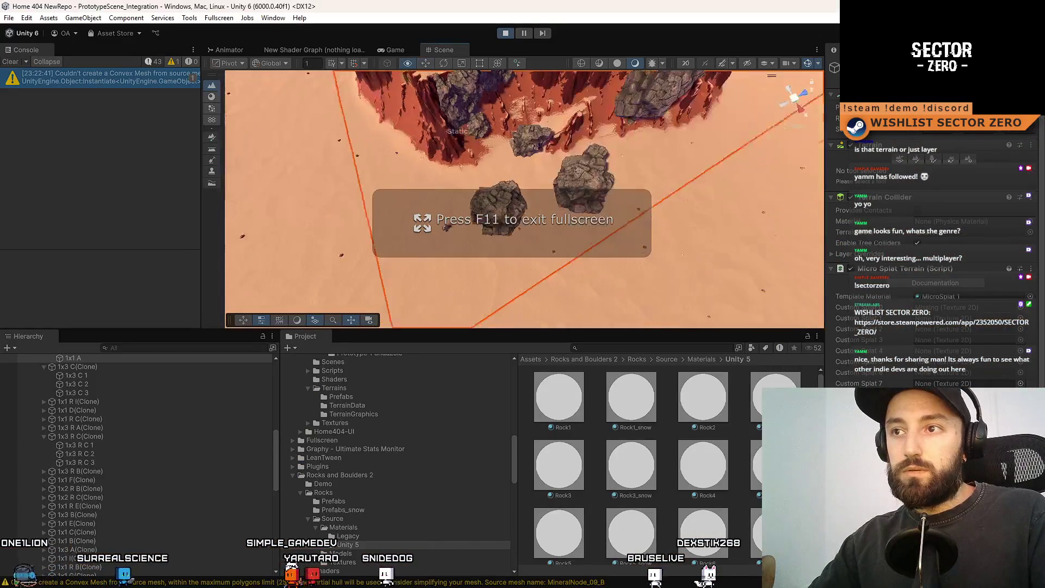
scroll(542, 235, "up", 5)
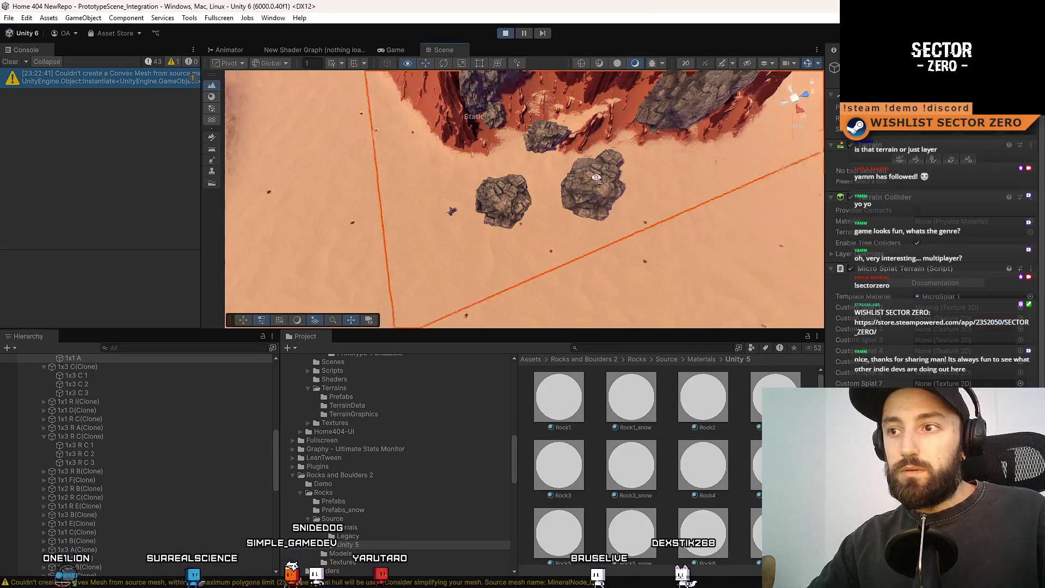
left_click(512, 229)
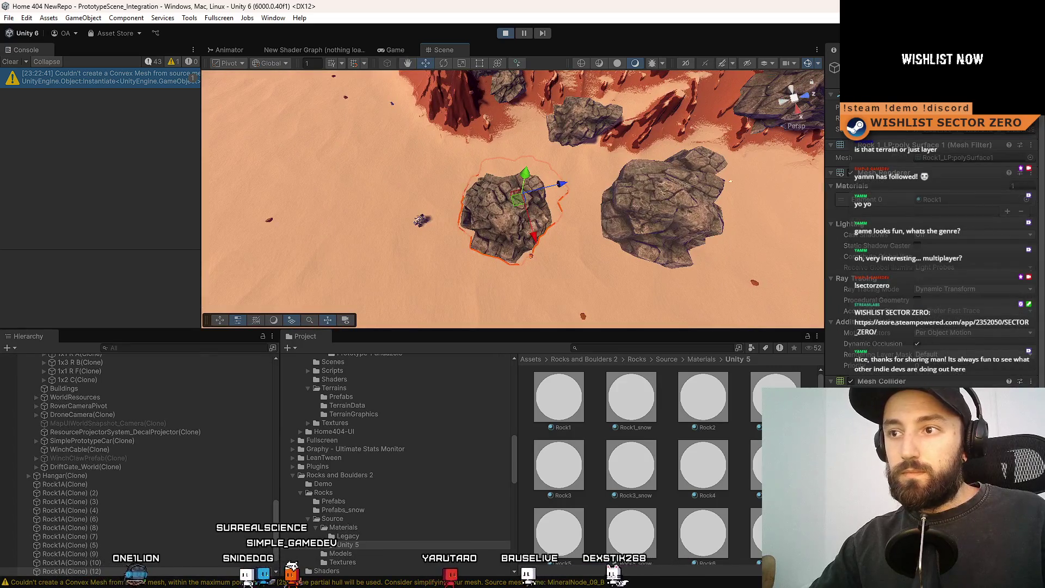
key("F11")
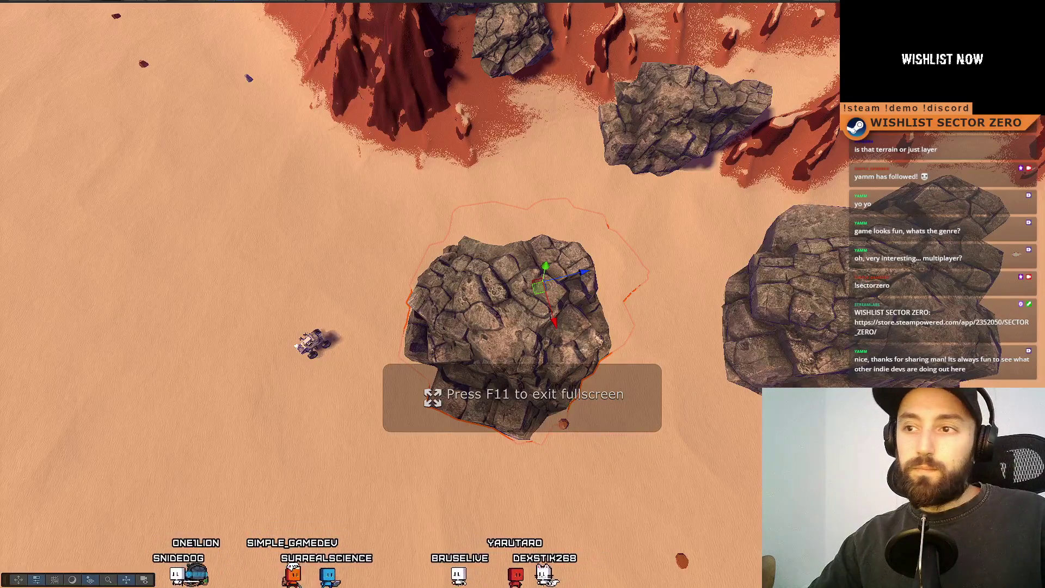
key("F10")
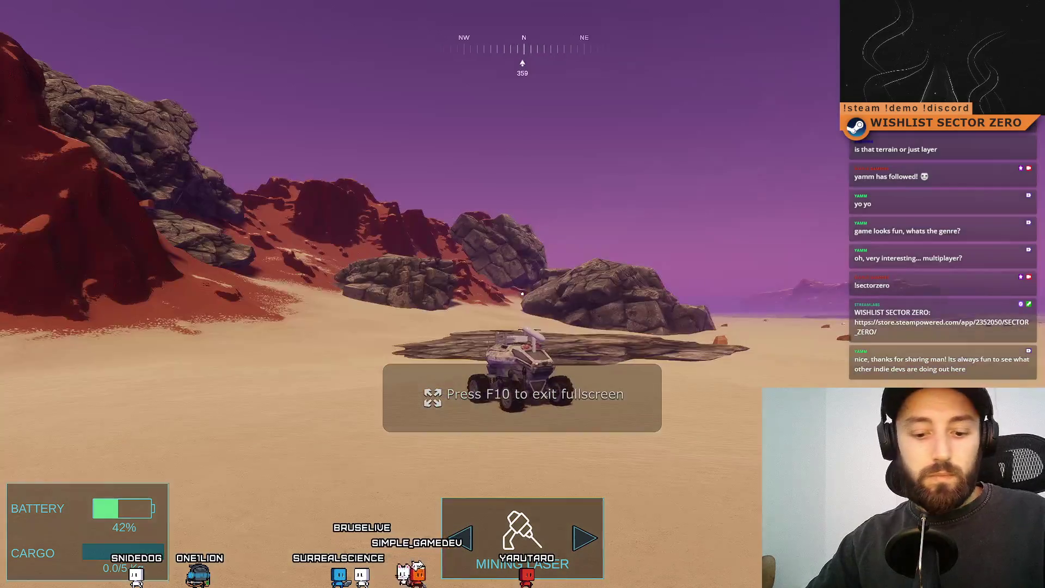
key("m")
key("F10")
- Frame the selected rock and scale it up much larger
key("f")
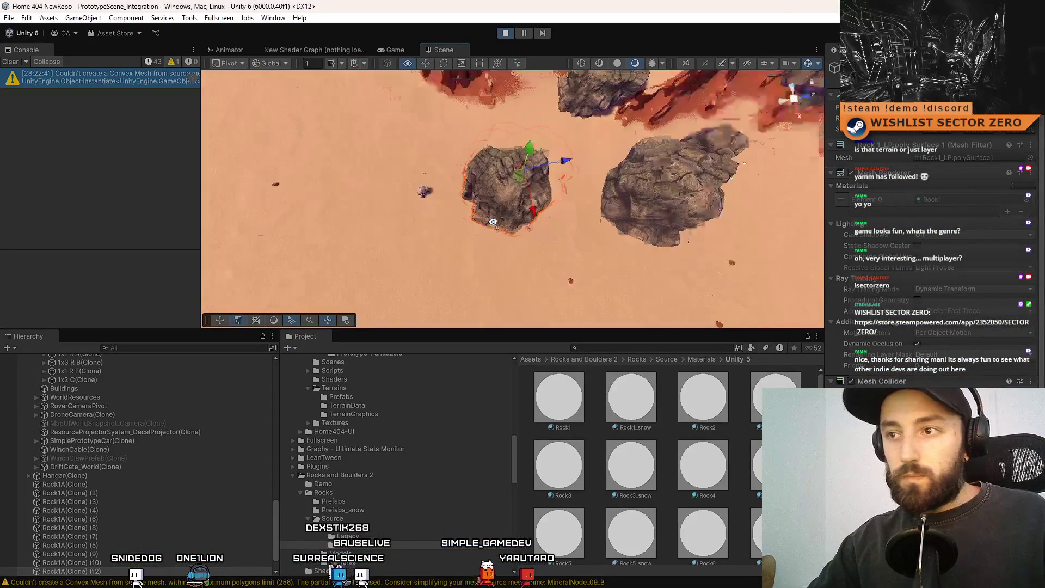
scroll(539, 163, "up", 3)
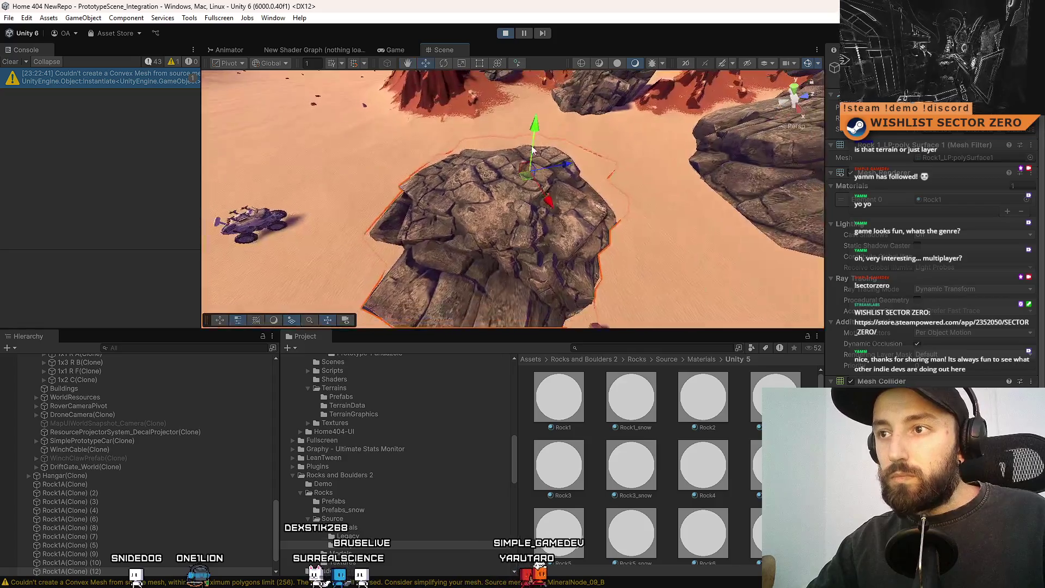
key("r")
mouse_move(534, 147)
left_mouse_down()
mouse_move(530, 286)
mouse_move(532, 213)
mouse_move(504, 239)
left_mouse_up()
scroll(559, 198, "down", 5)
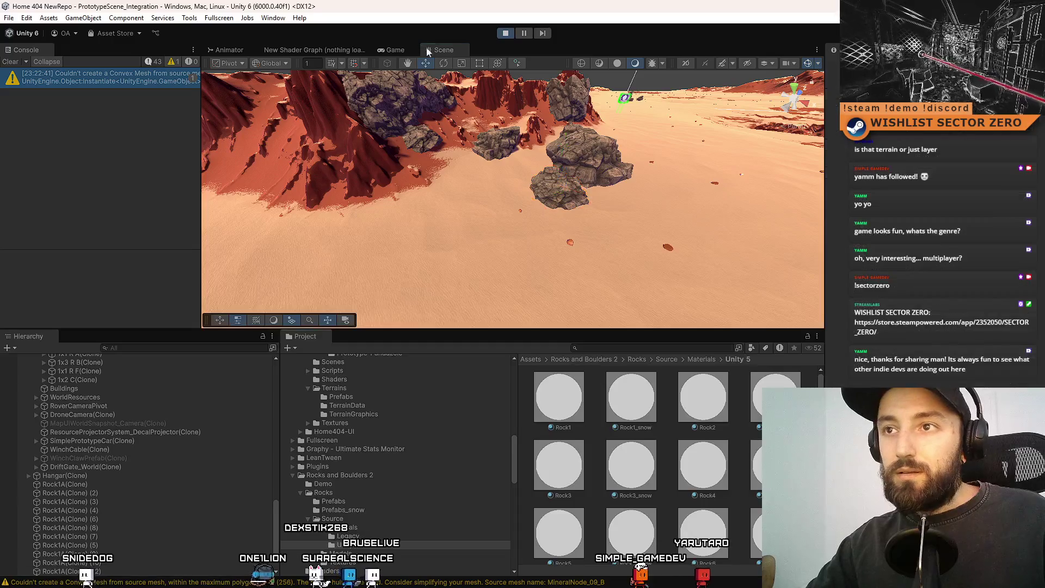
- Close the resource map, go fullscreen, and drive the rover onto the grey boulders and back onto the sand
left_click(391, 49)
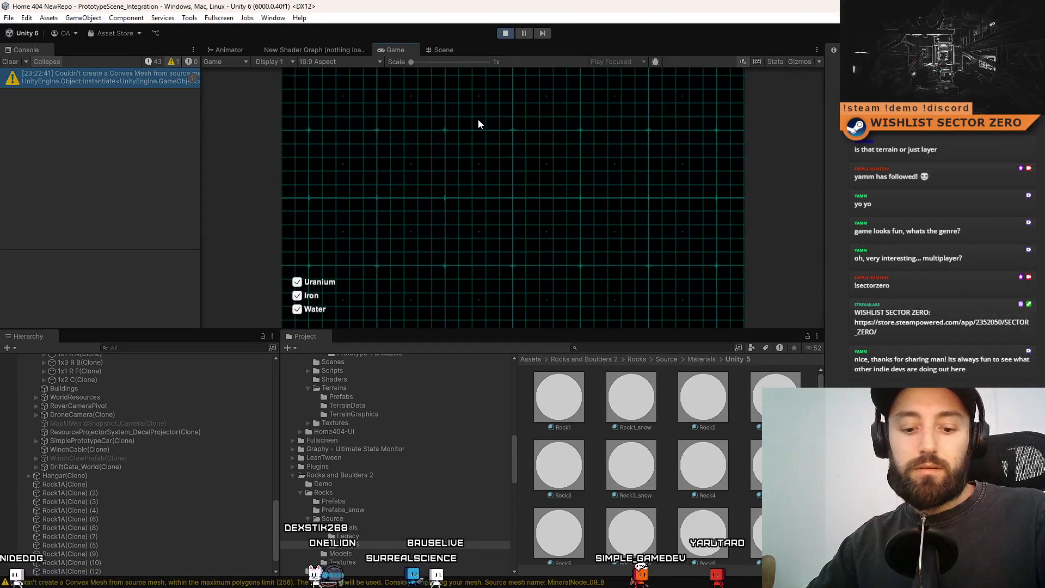
key("m")
key("F10")
key("a")
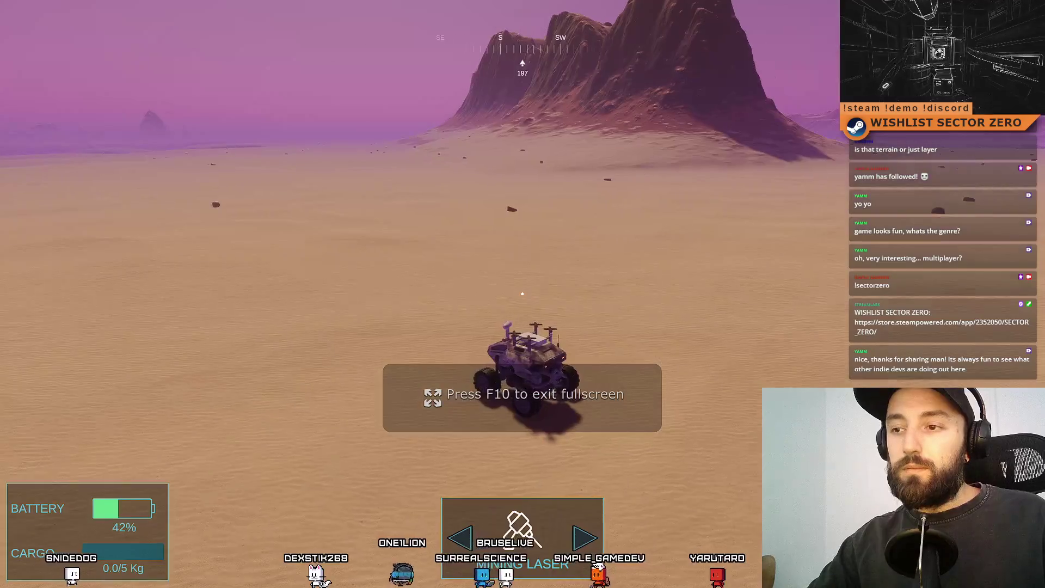
key("d")
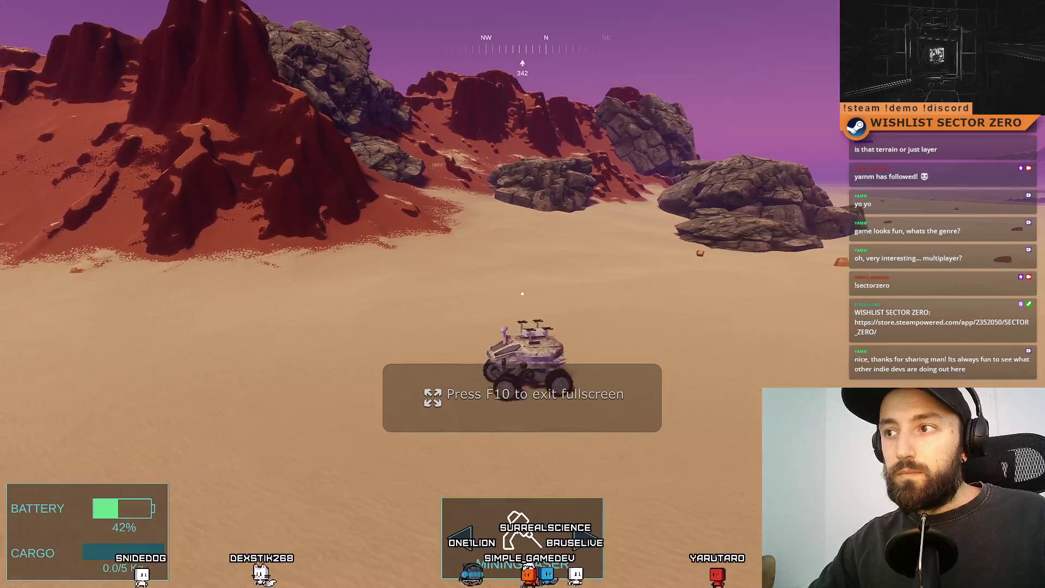
key("a")
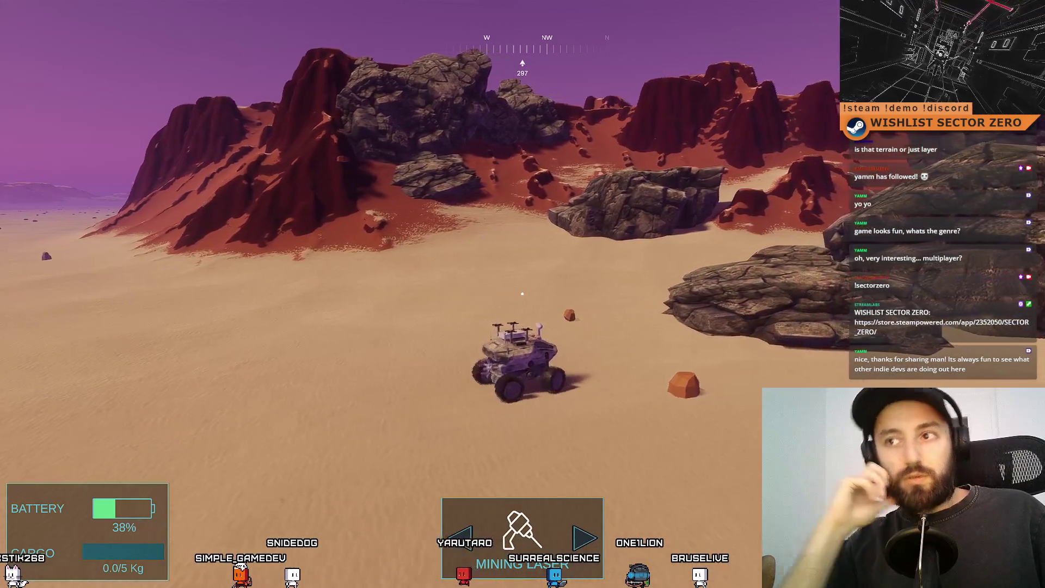
key("d")
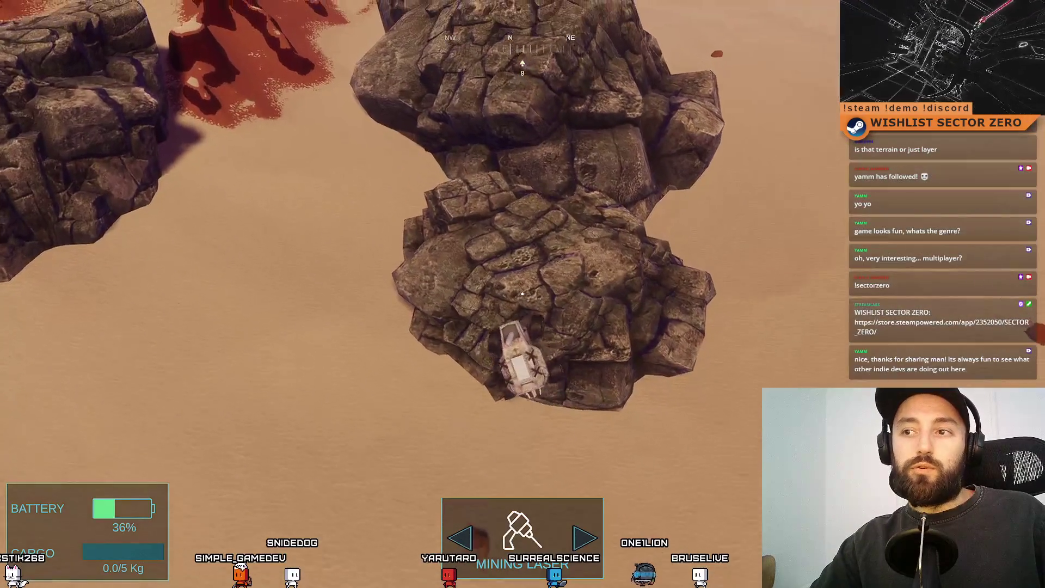
scroll(521, 294, "up", 3)
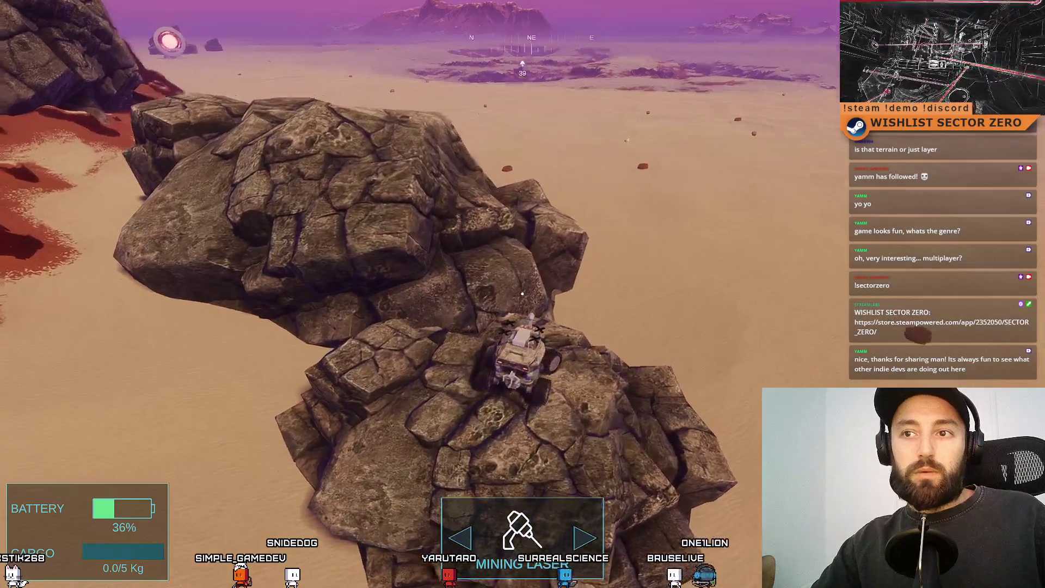
key("a")
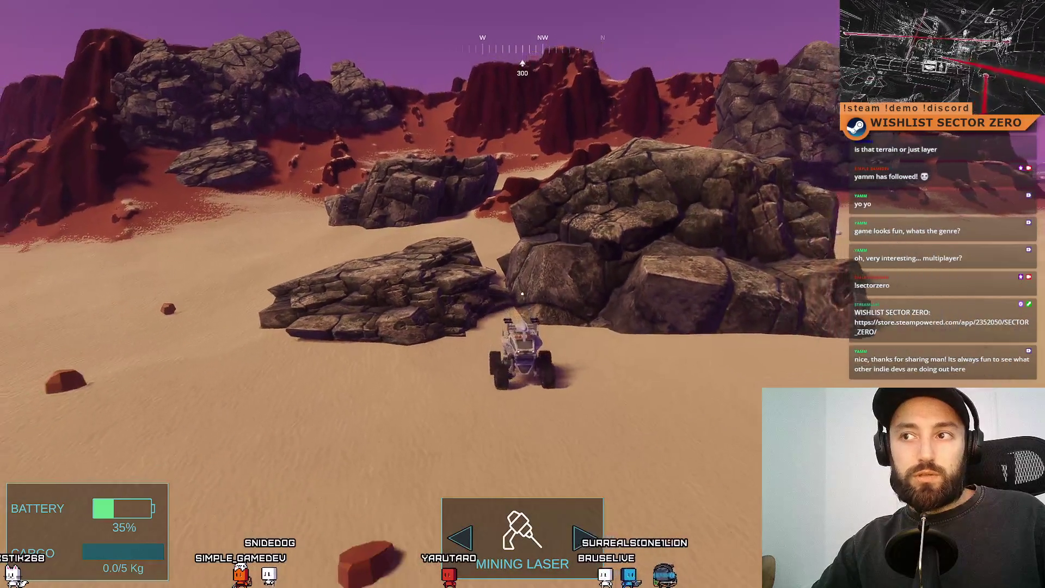
key("s")
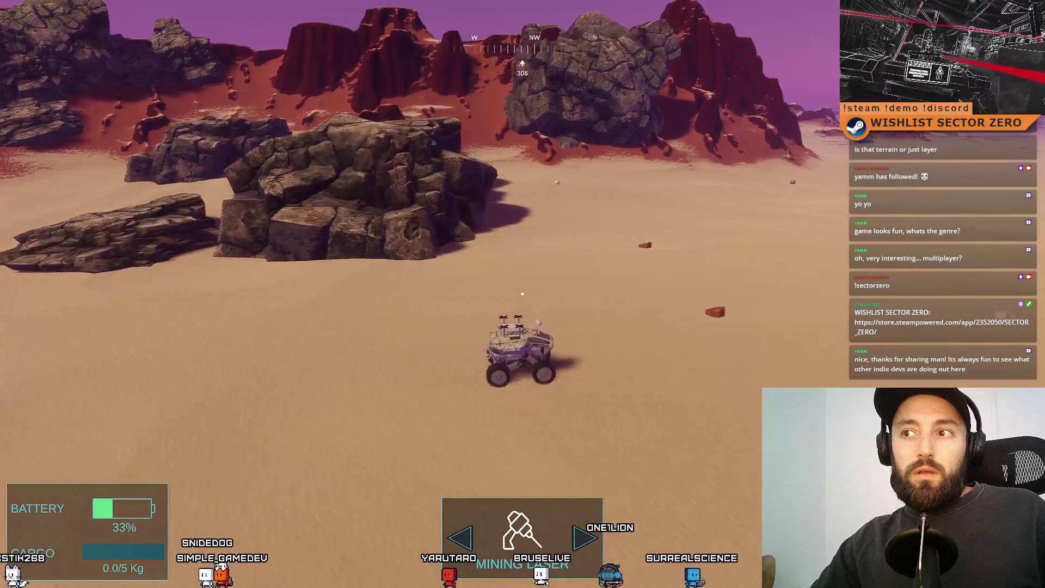
key("a")
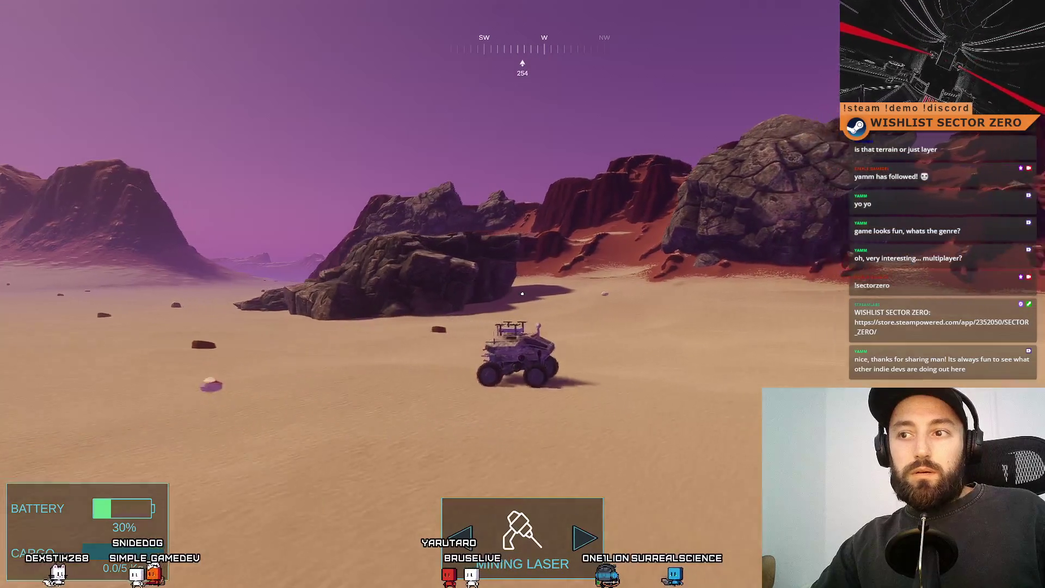
key("a")
key("a")
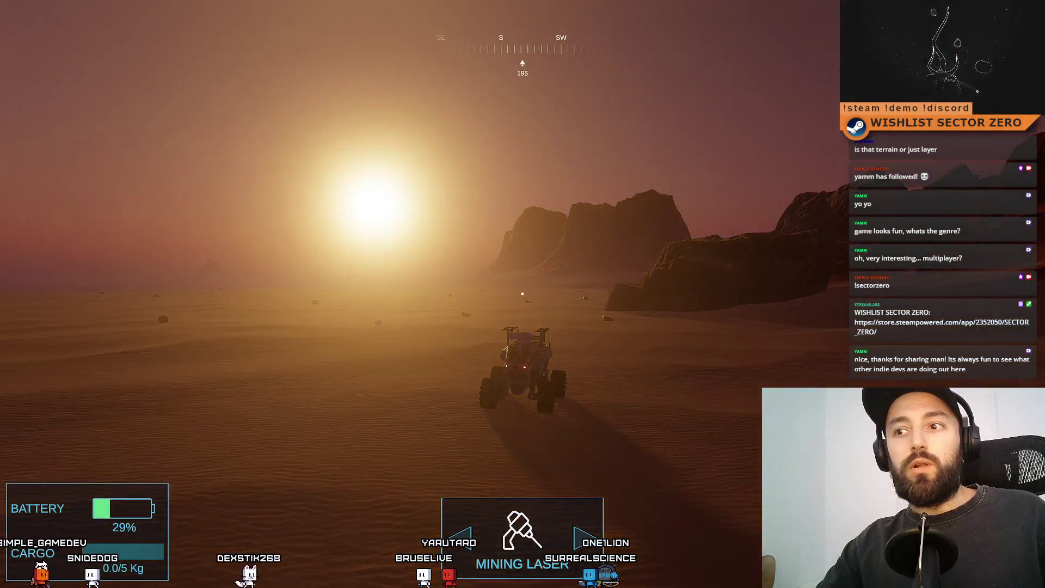
- Turn the rover from the flat desert toward the mountains and the rock outcrop
mouse_move(522, 294)
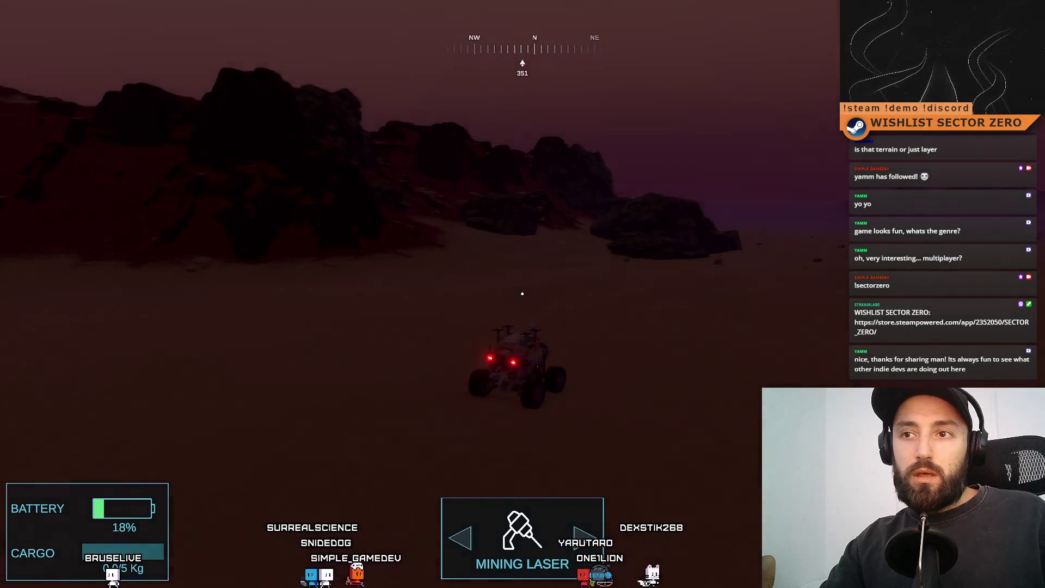
key("d")
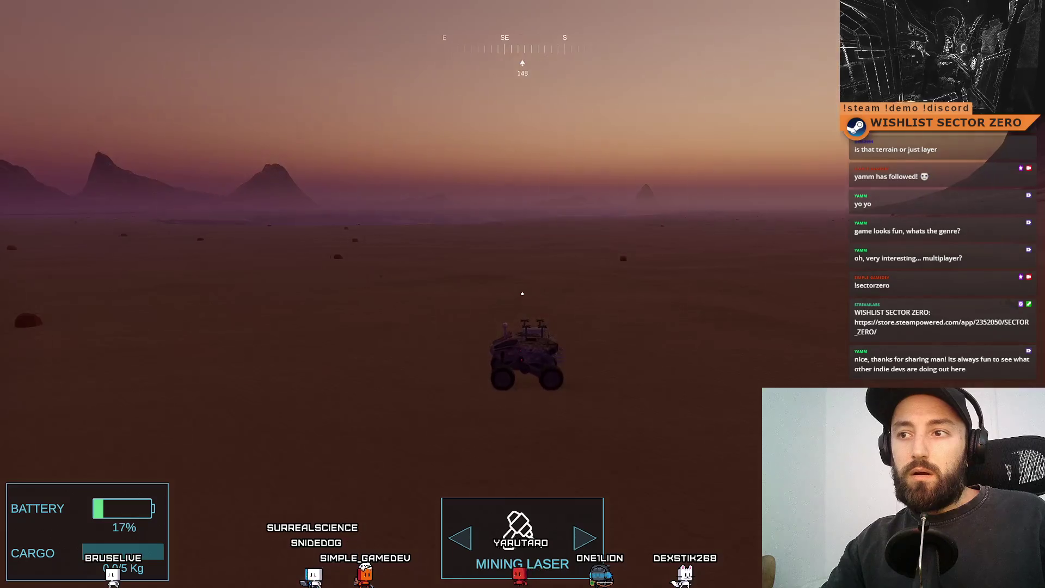
key("a")
key("a")
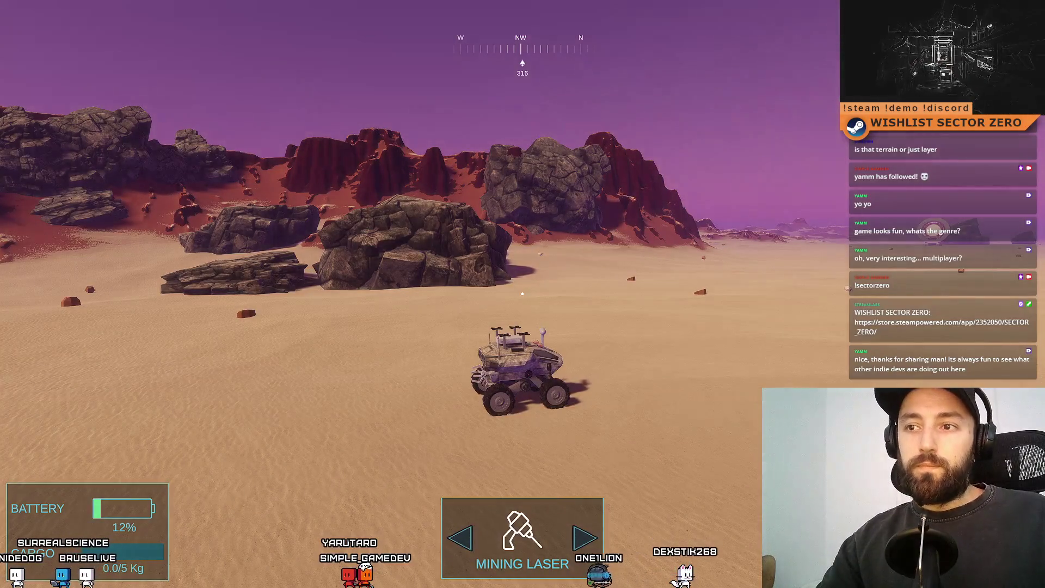
key("a")
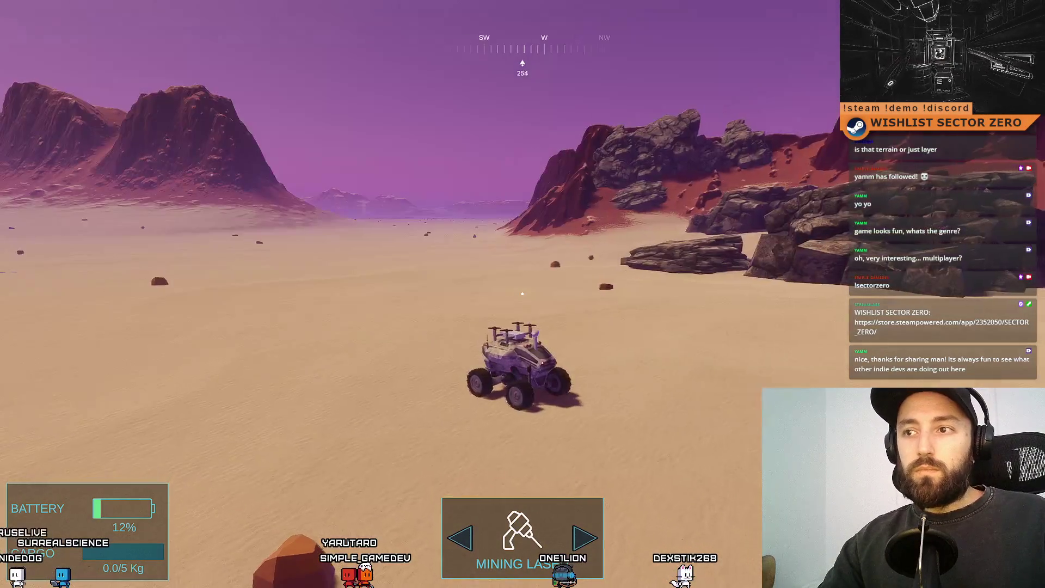
key("d")
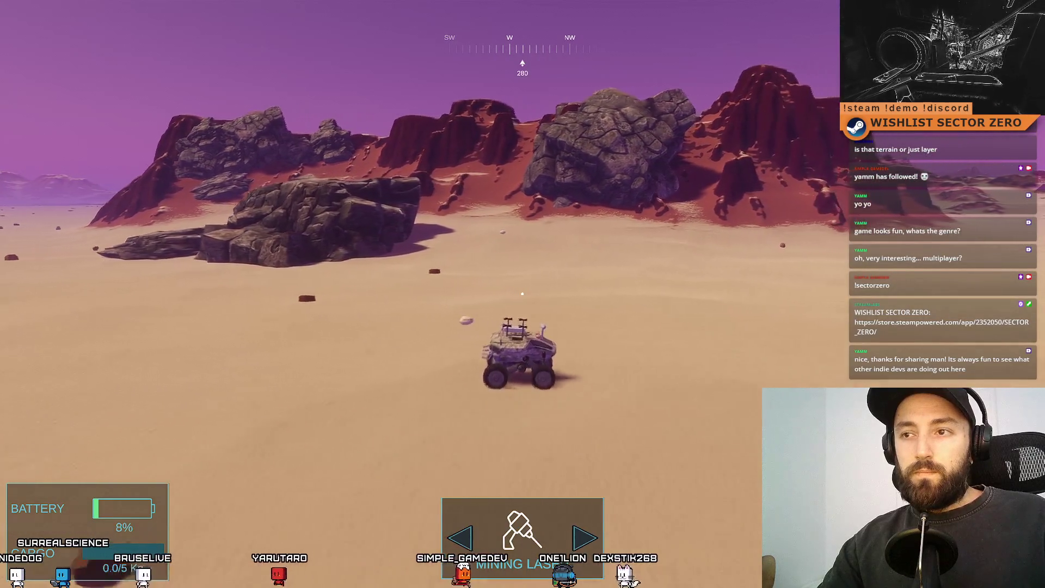
key("a")
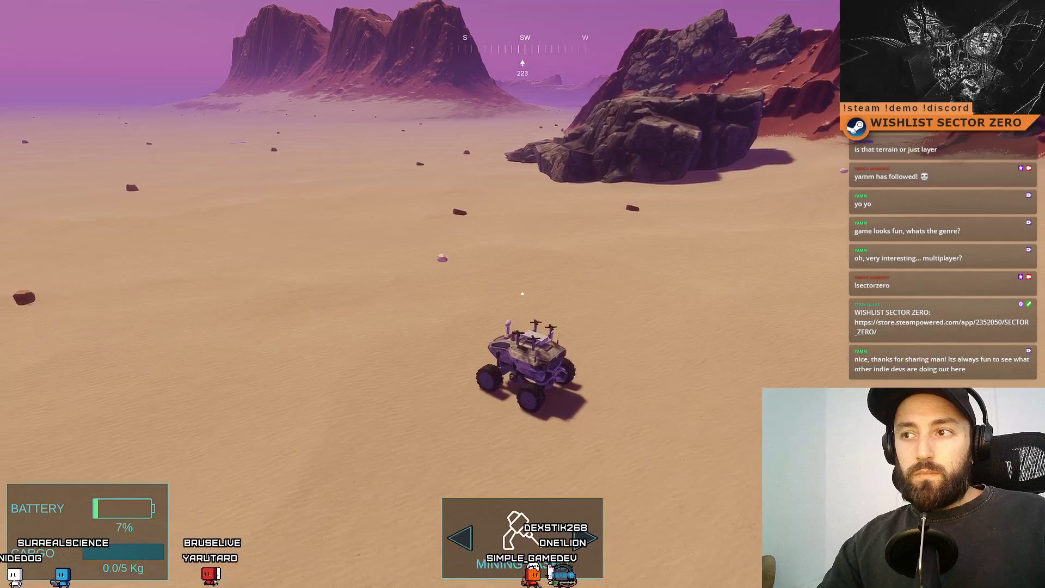
key("d")
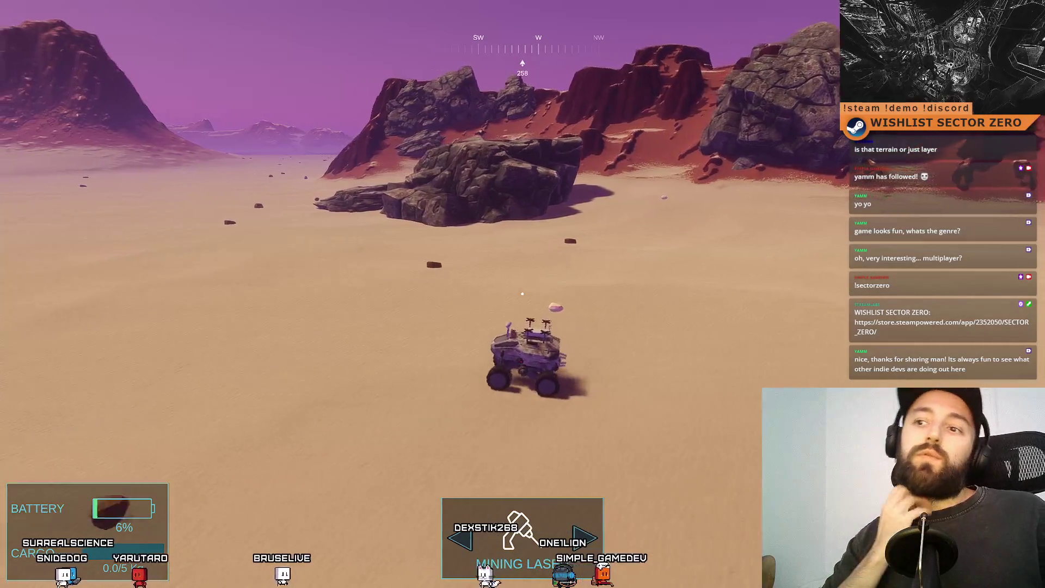
- Drive up to the outcrop and circle it until the rocks and red hills are ahead
key("a")
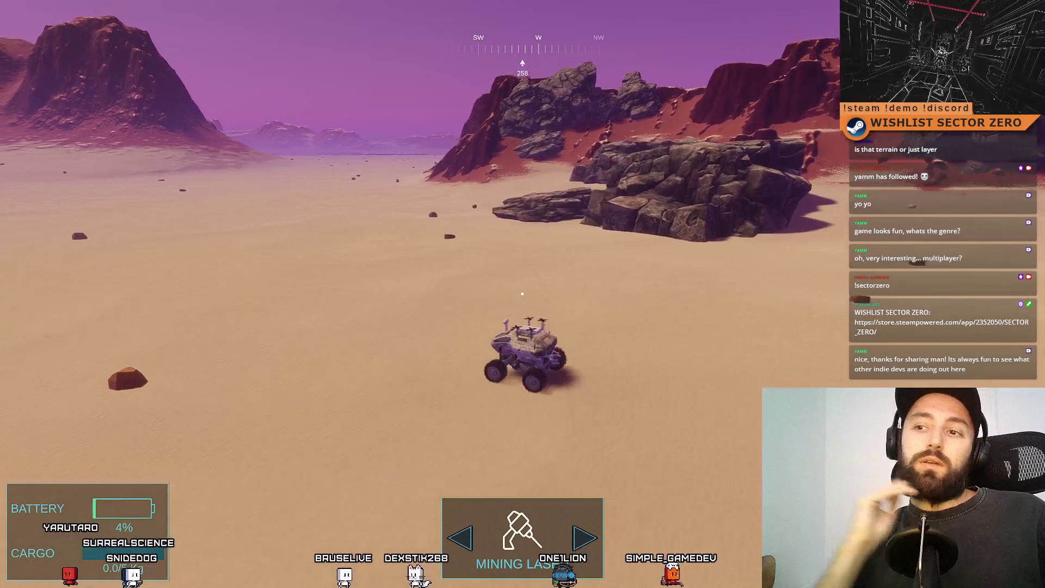
key("w")
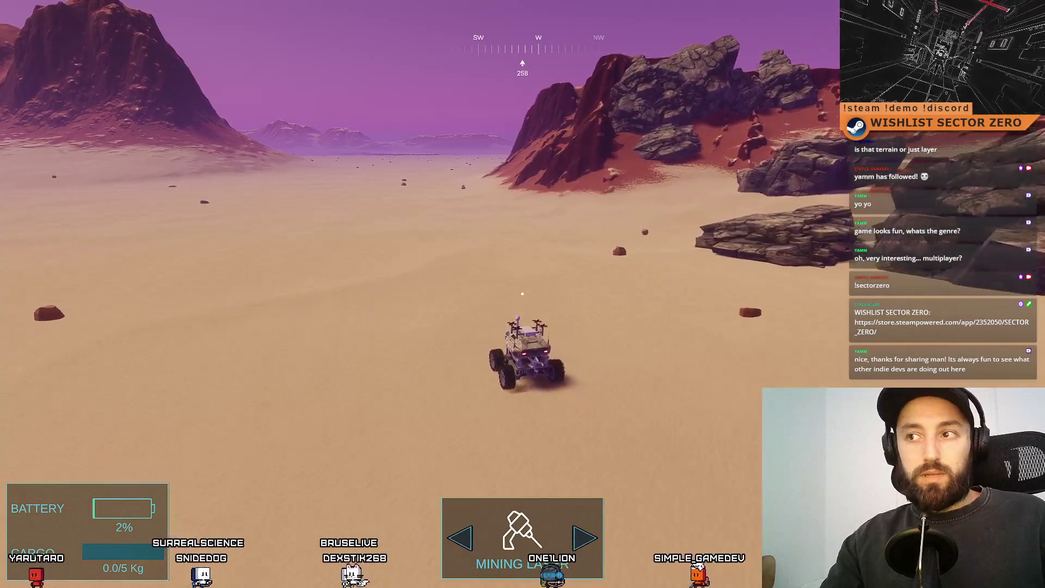
key("d")
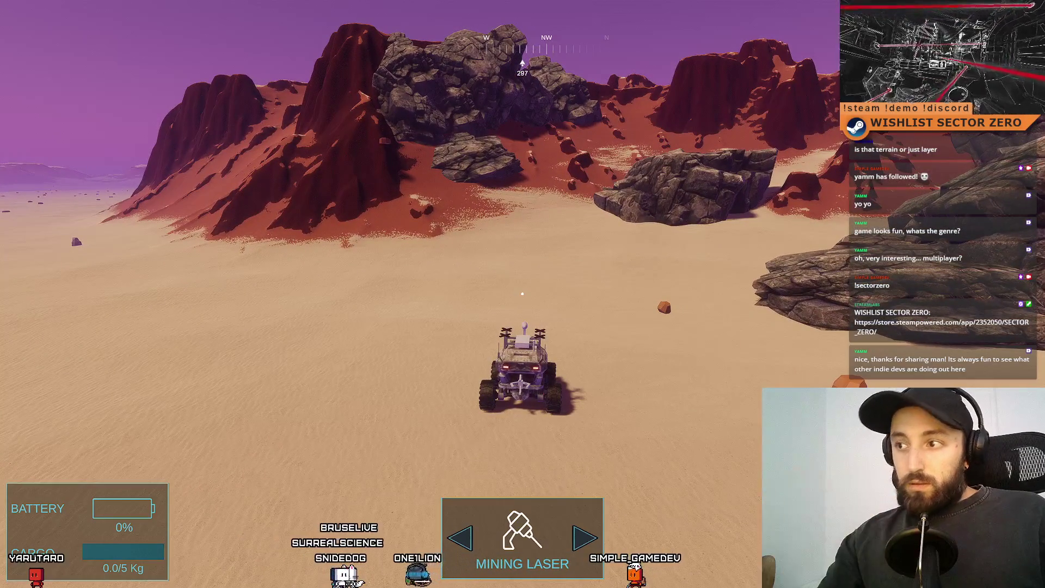
key("d")
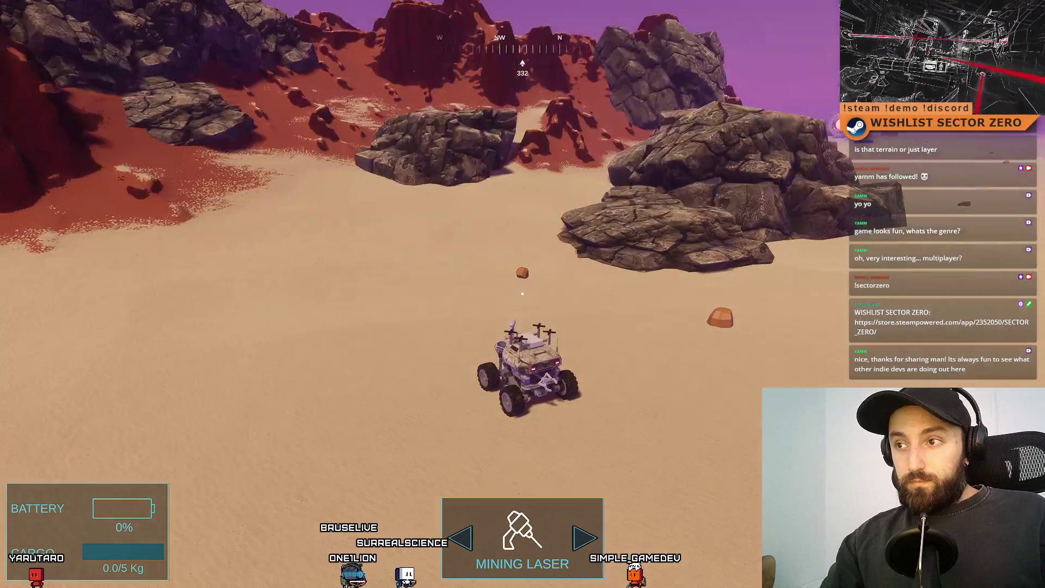
key("d")
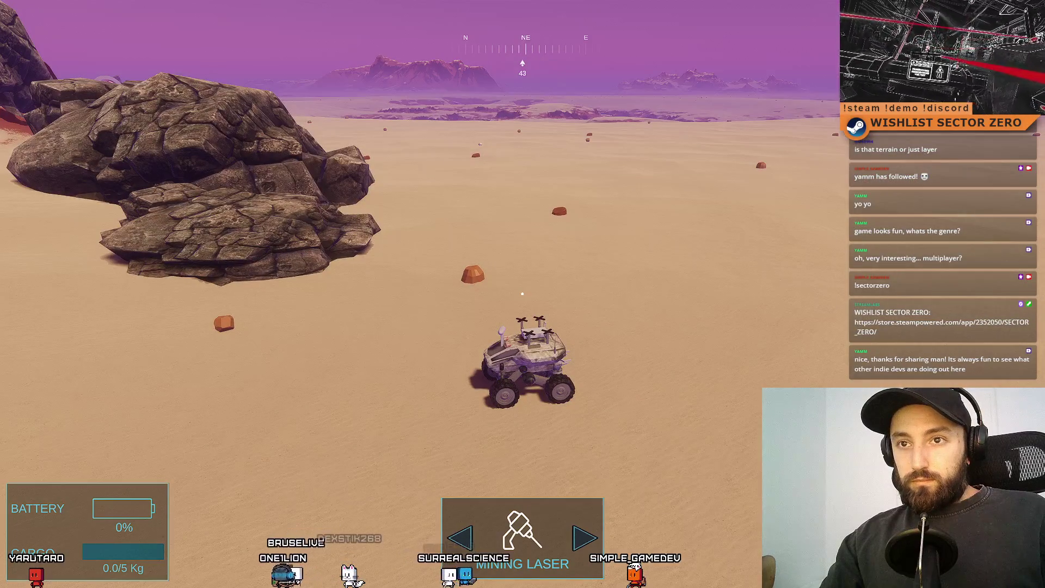
key("a")
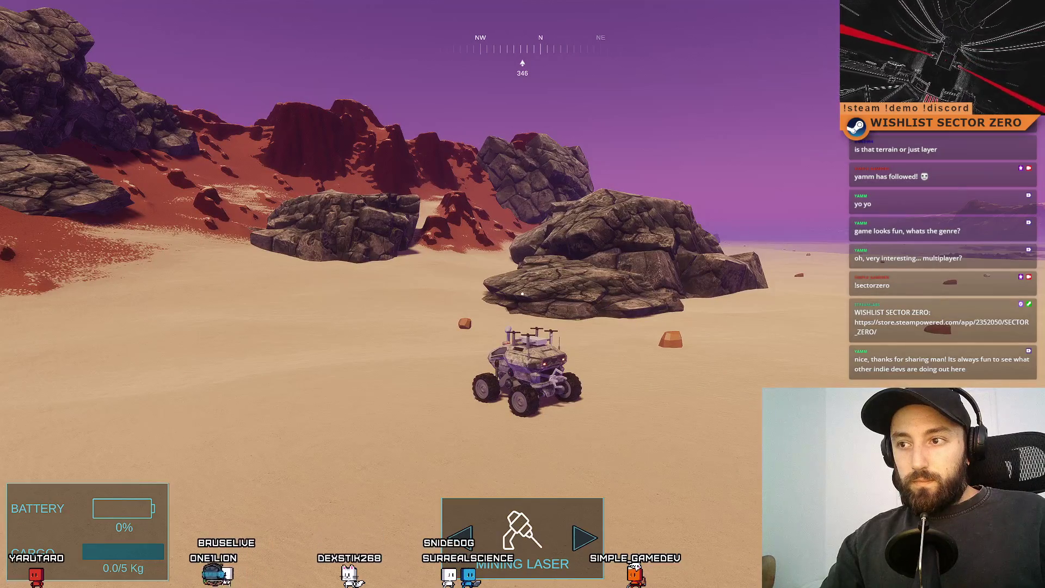
key("a")
key("d")
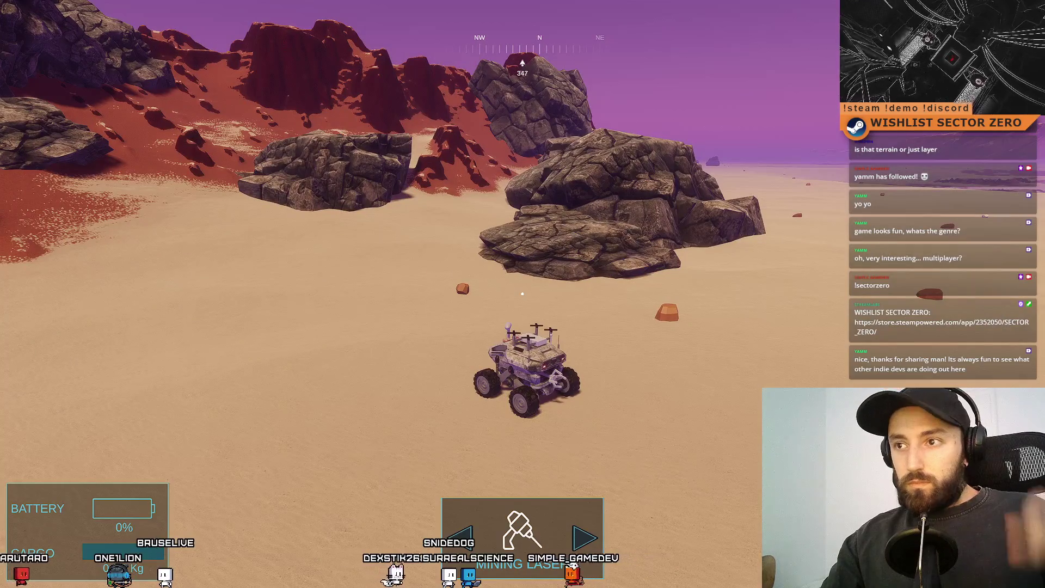
- Switch from the rover to the drone, climb over the cliffs to hover above the rocks, then exit fullscreen with F11
key("d")
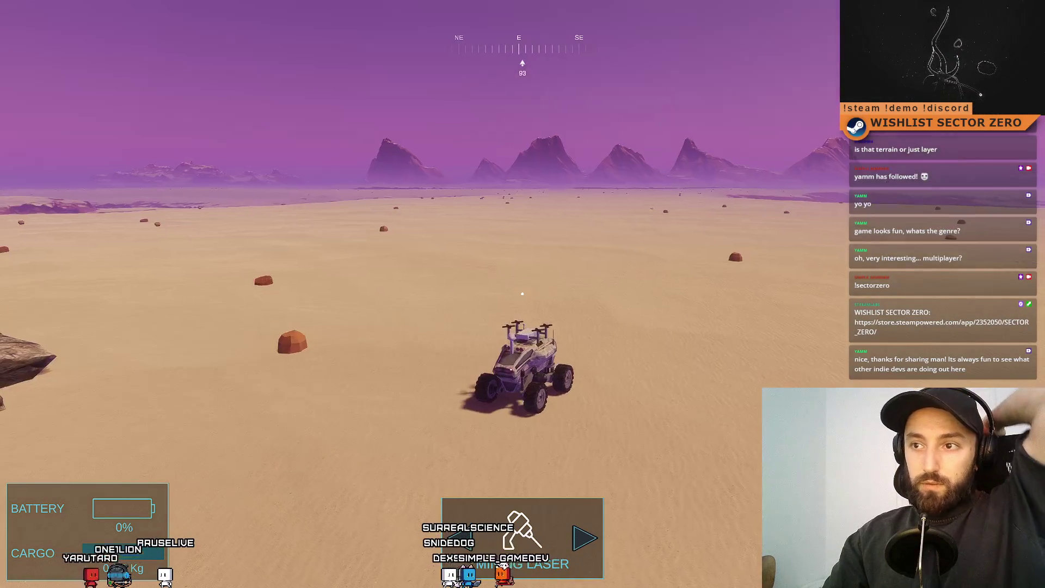
key("d")
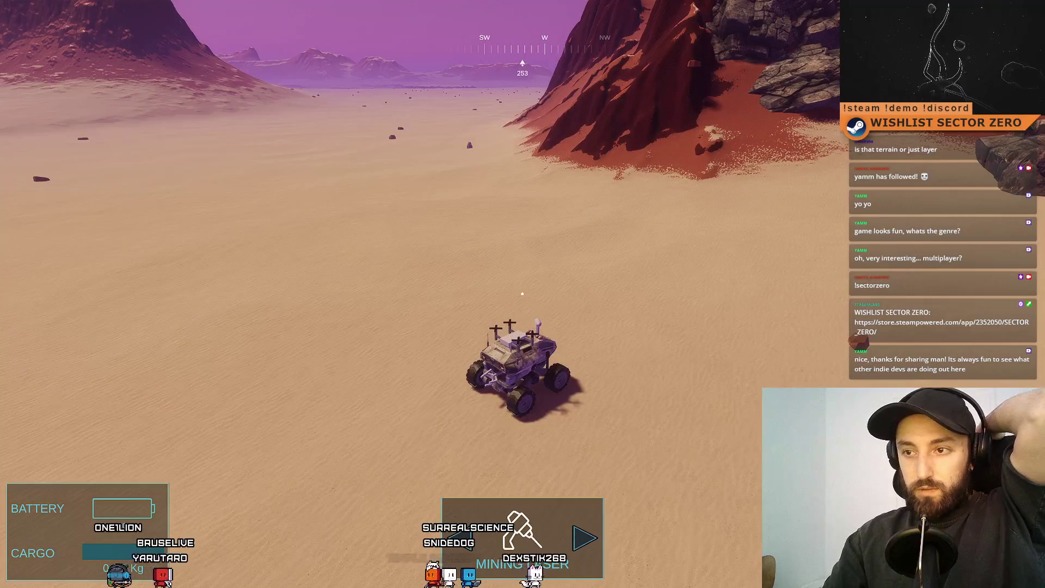
key("f")
key("w")
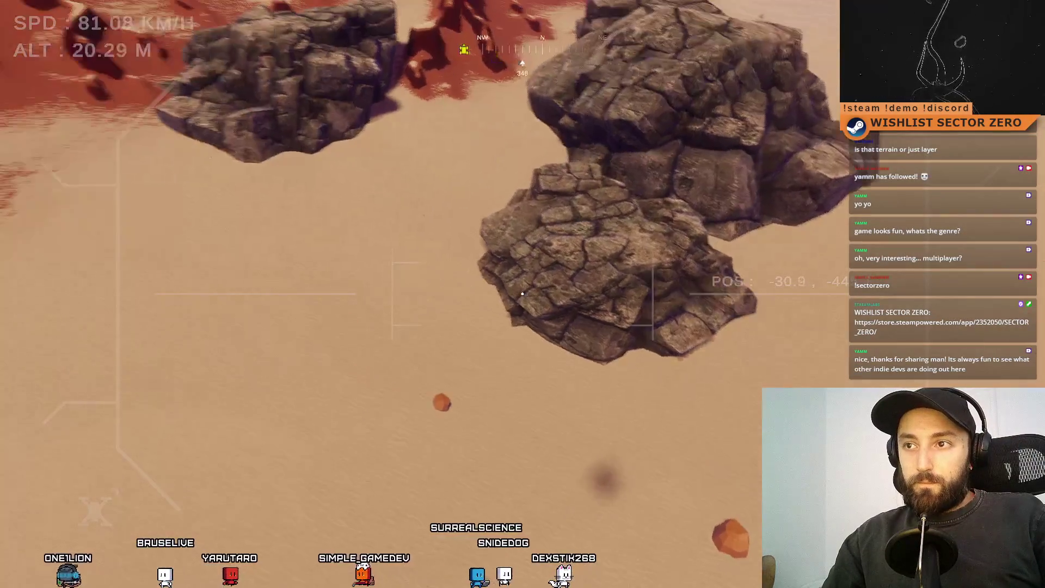
key("space")
key("a")
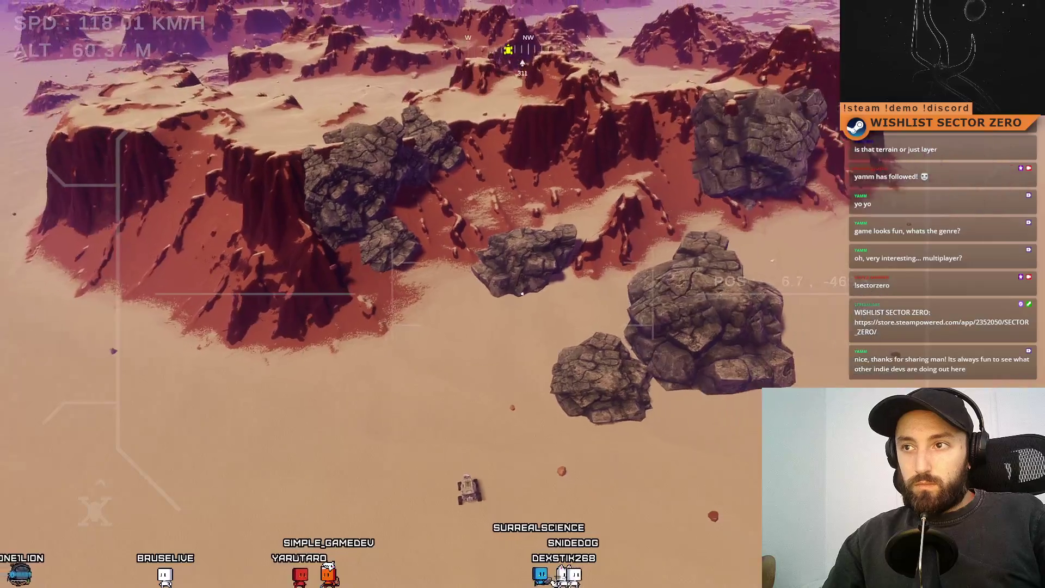
key("space")
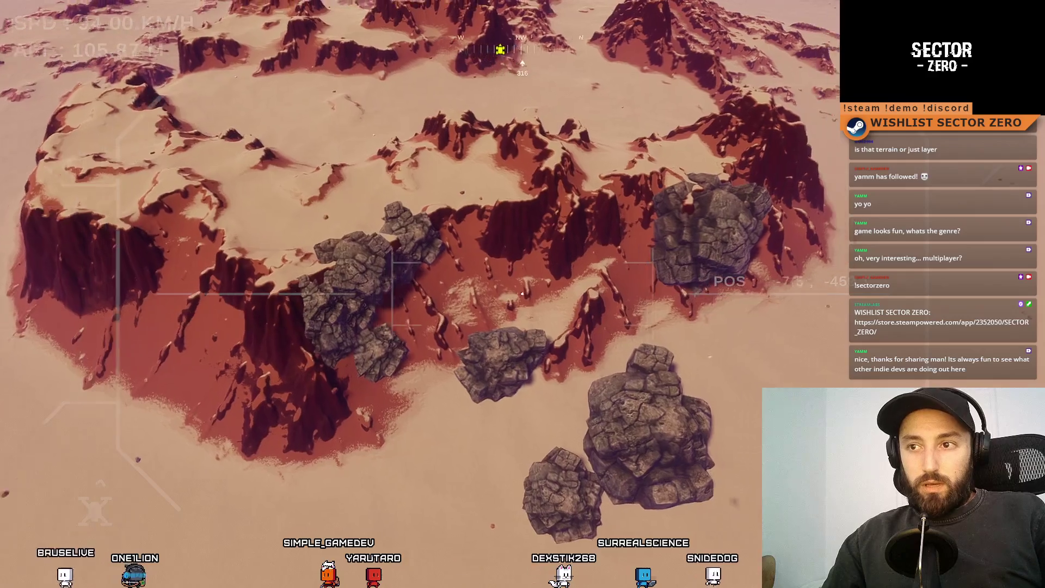
key("s")
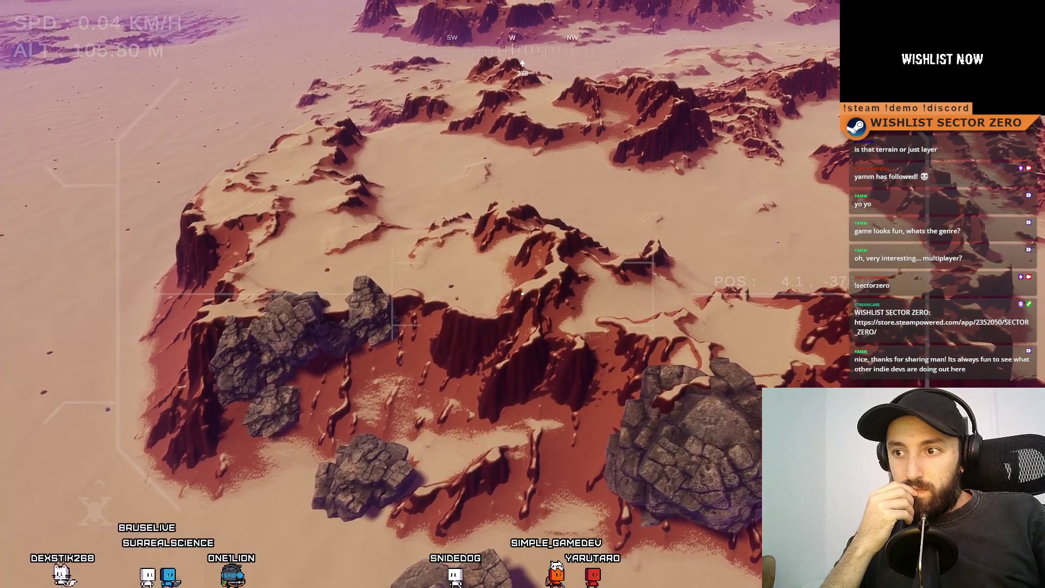
key("F11")
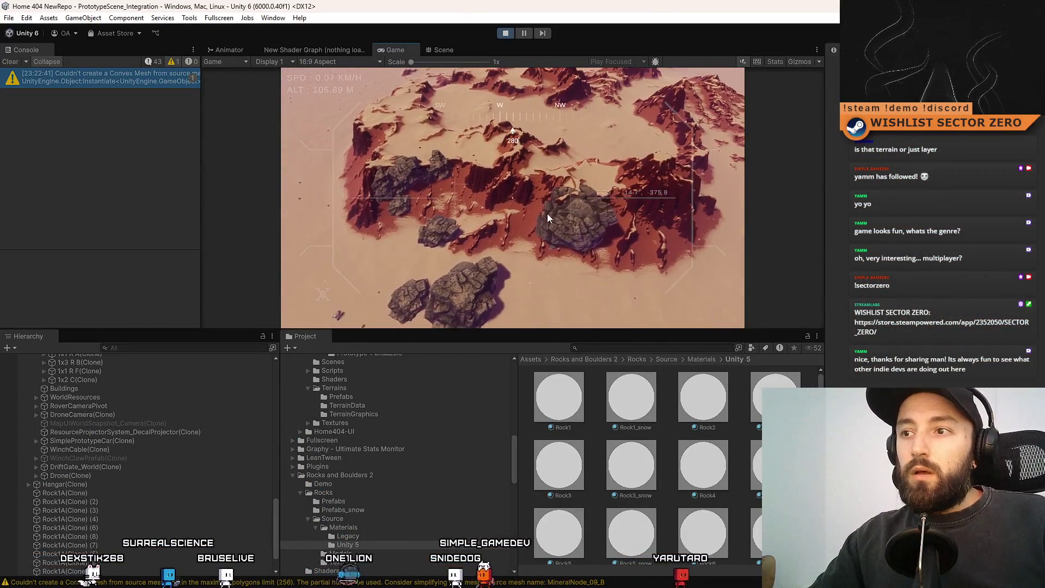
- Select one of the placed rocks in the Scene view
left_click(537, 417)
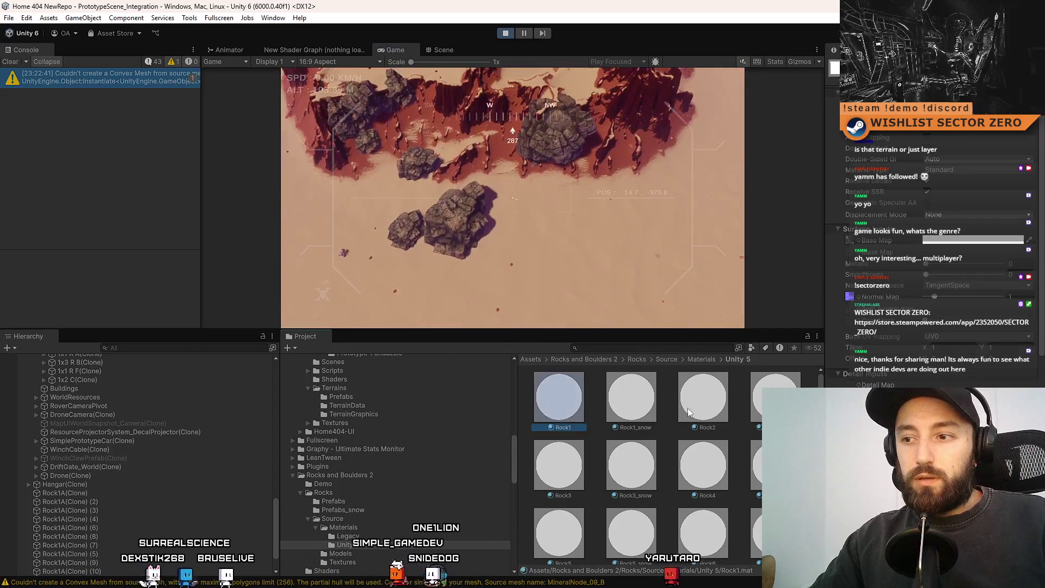
left_click(599, 360)
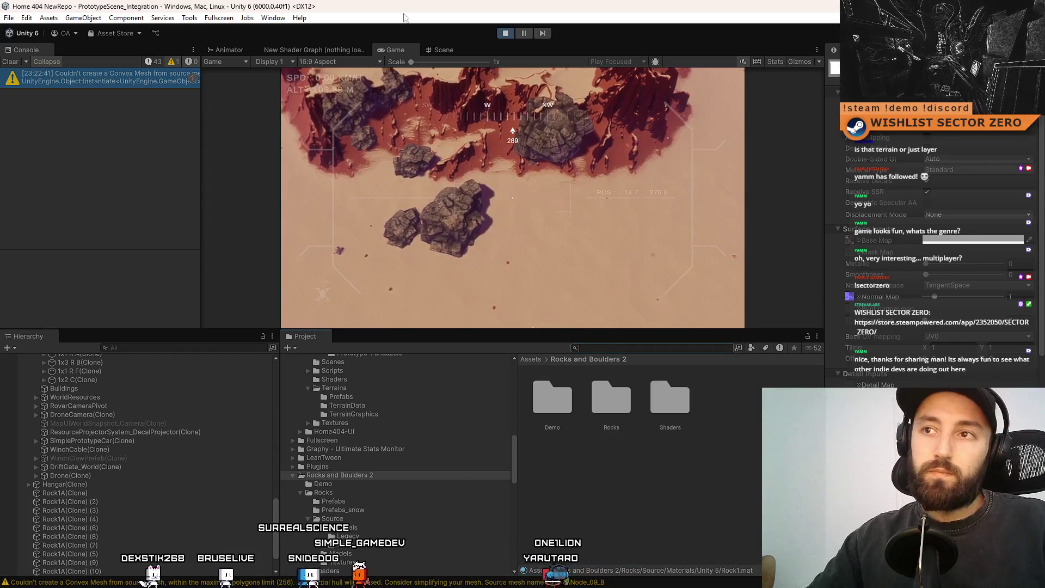
left_click(443, 49)
left_click(594, 175)
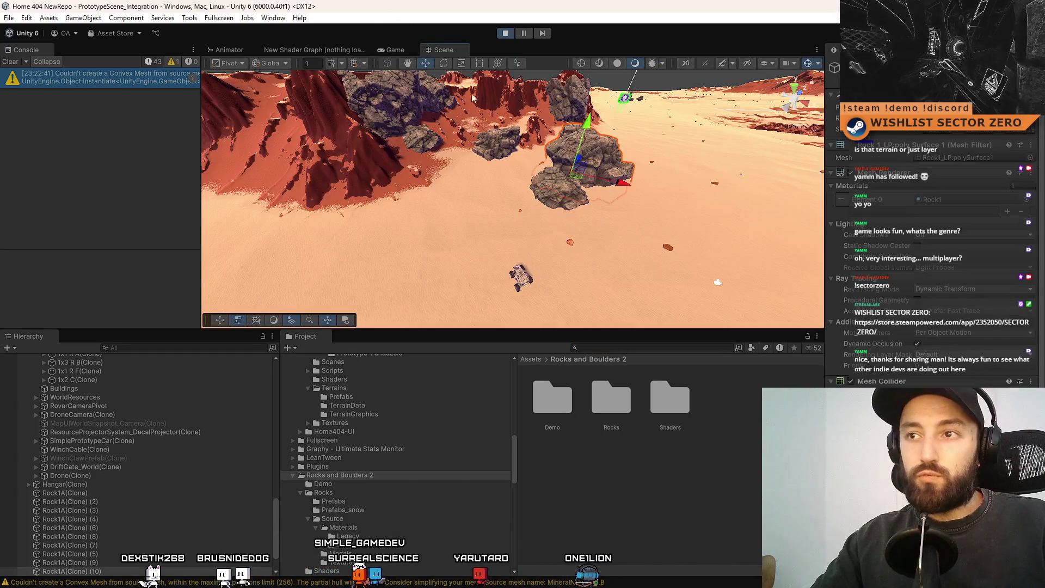
left_click(396, 50)
- Follow the rock's Rock1 material to its Rock1 texture and reveal it with Show in Explorer
left_click(953, 201)
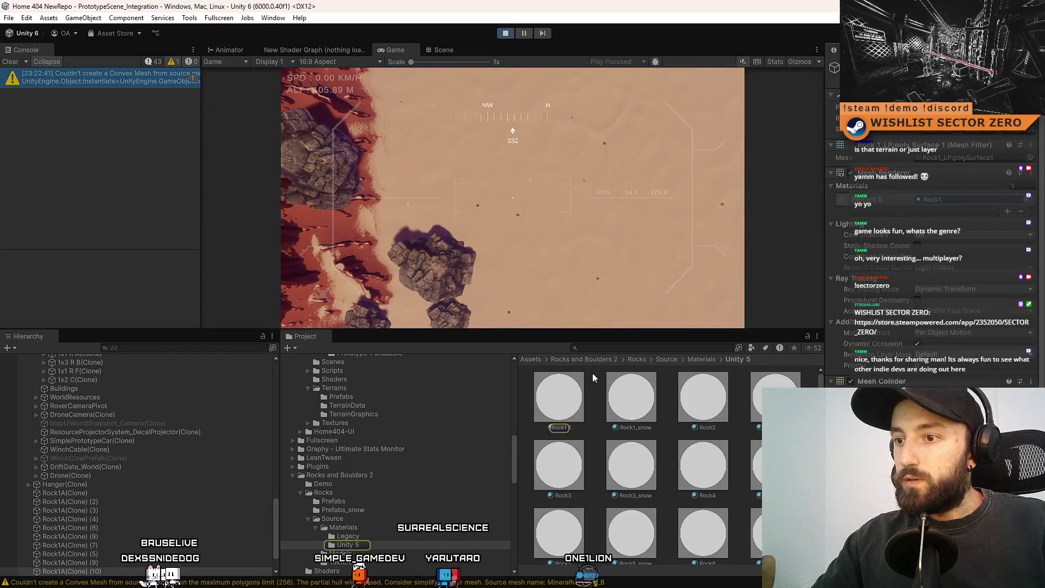
left_click(558, 398)
left_click(849, 240)
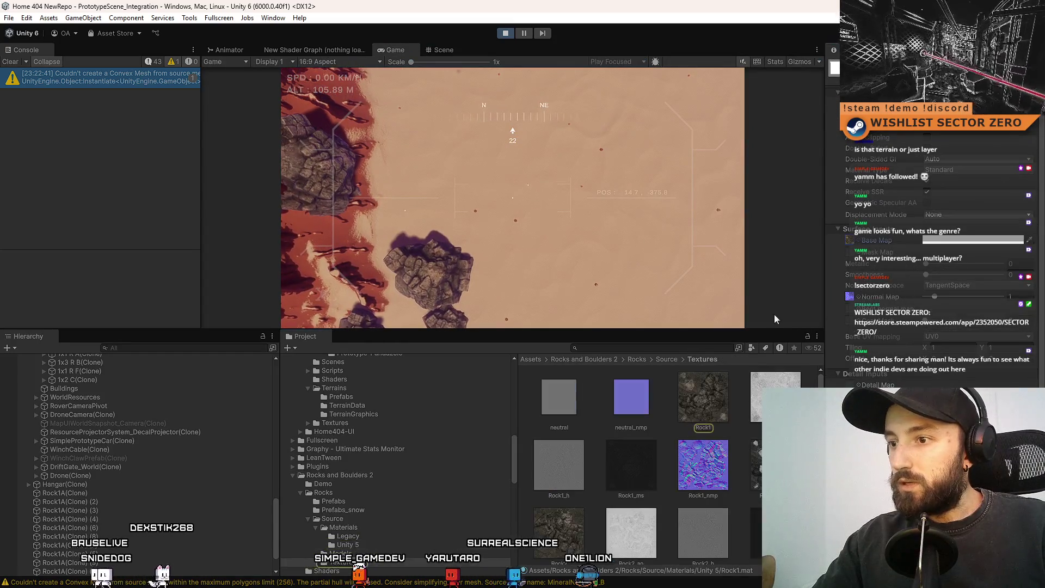
left_click(710, 389)
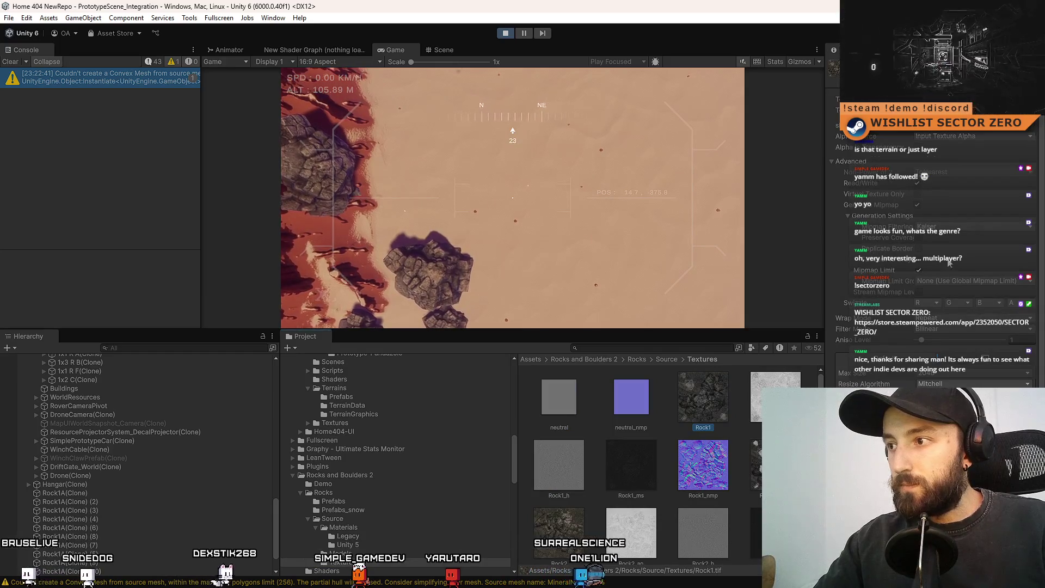
right_click(690, 391)
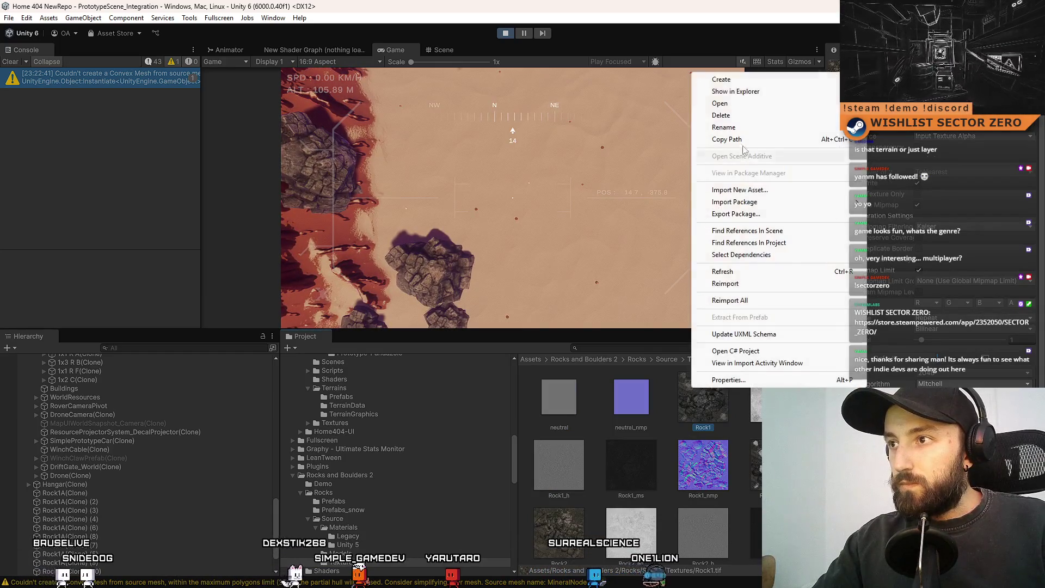
left_click(762, 92)
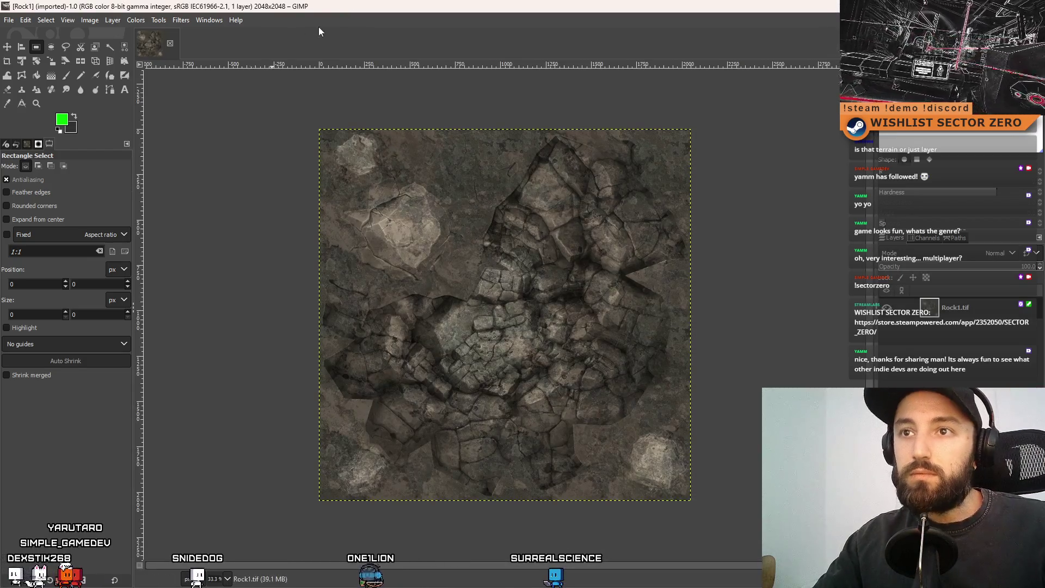
- Colorize the Rock1 texture with a warm tan tint (b78960)
left_click(137, 20)
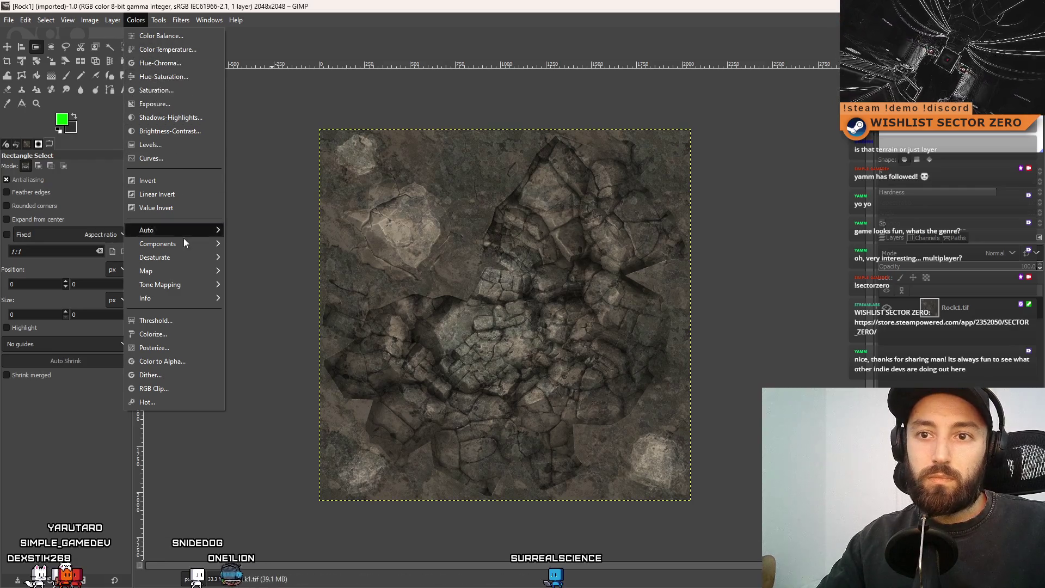
left_click(180, 334)
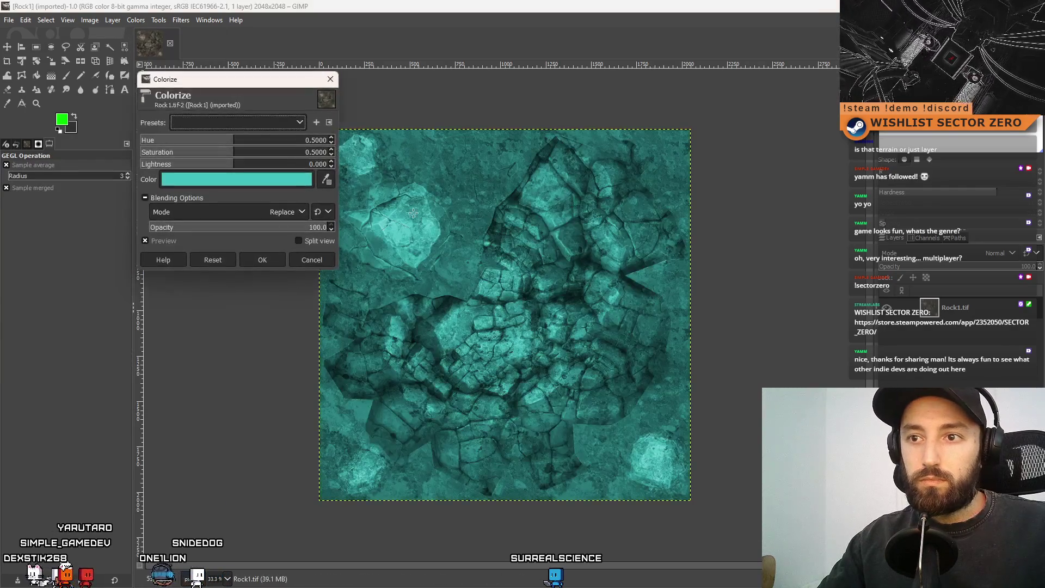
left_click(308, 184)
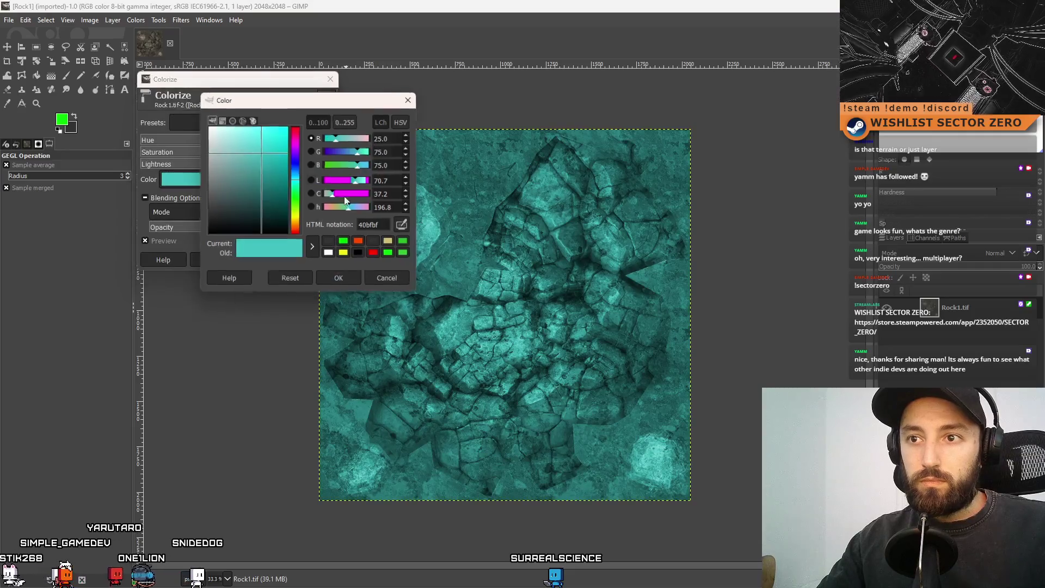
left_click(297, 222)
mouse_move(234, 142)
left_mouse_down()
mouse_move(211, 106)
mouse_move(215, 201)
mouse_move(241, 166)
mouse_move(276, 185)
mouse_move(282, 121)
mouse_move(235, 131)
mouse_move(180, 109)
mouse_move(289, 233)
mouse_move(236, 185)
mouse_move(264, 178)
mouse_move(244, 181)
mouse_move(253, 154)
mouse_move(234, 154)
mouse_move(246, 155)
left_mouse_up()
left_click(297, 227)
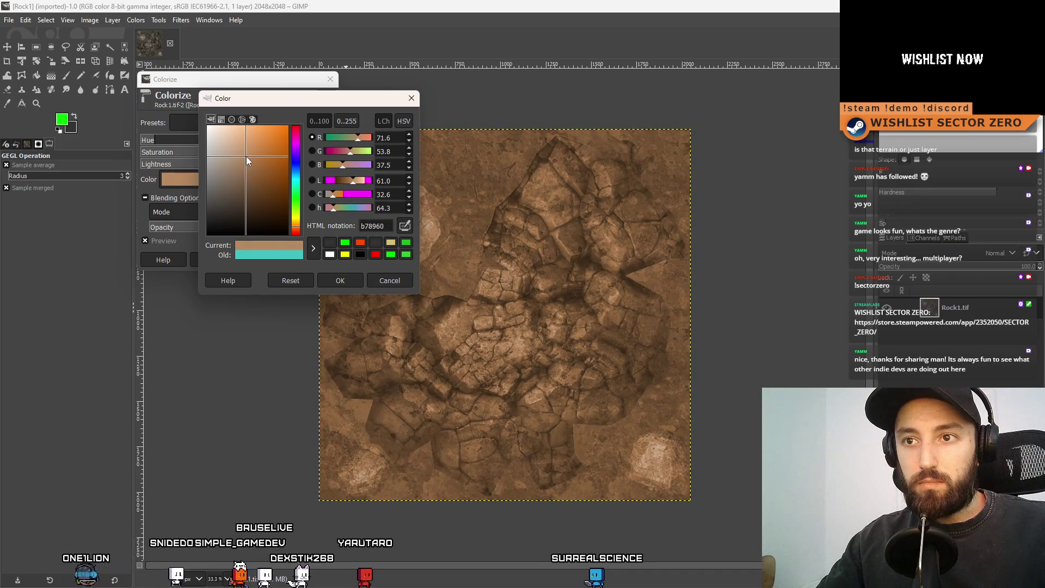
left_click(342, 279)
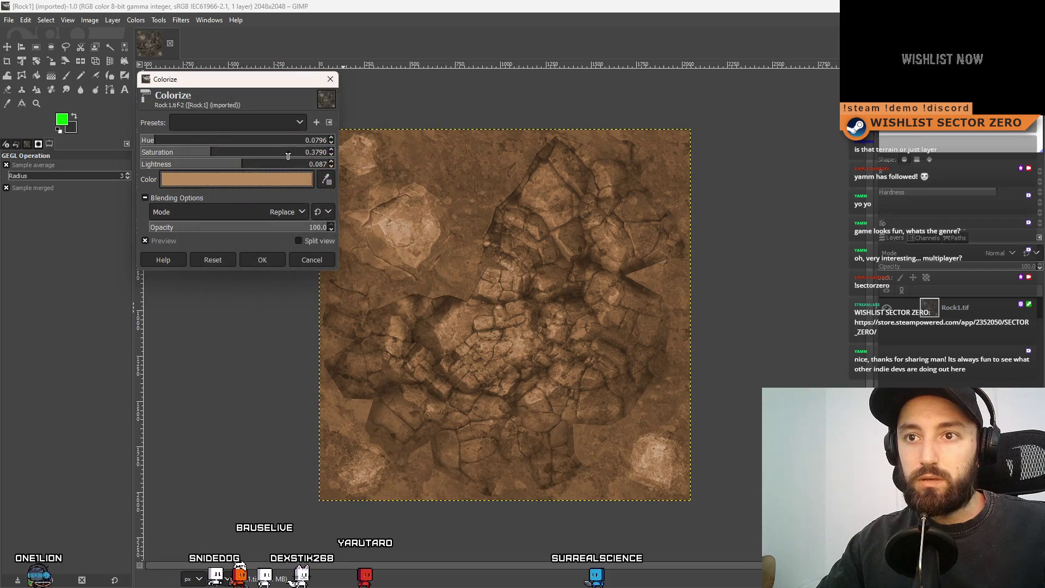
left_click(262, 259)
- Overwrite Rock1.tif with the recoloured image and switch back to Unity
left_click(14, 23)
left_click(51, 125)
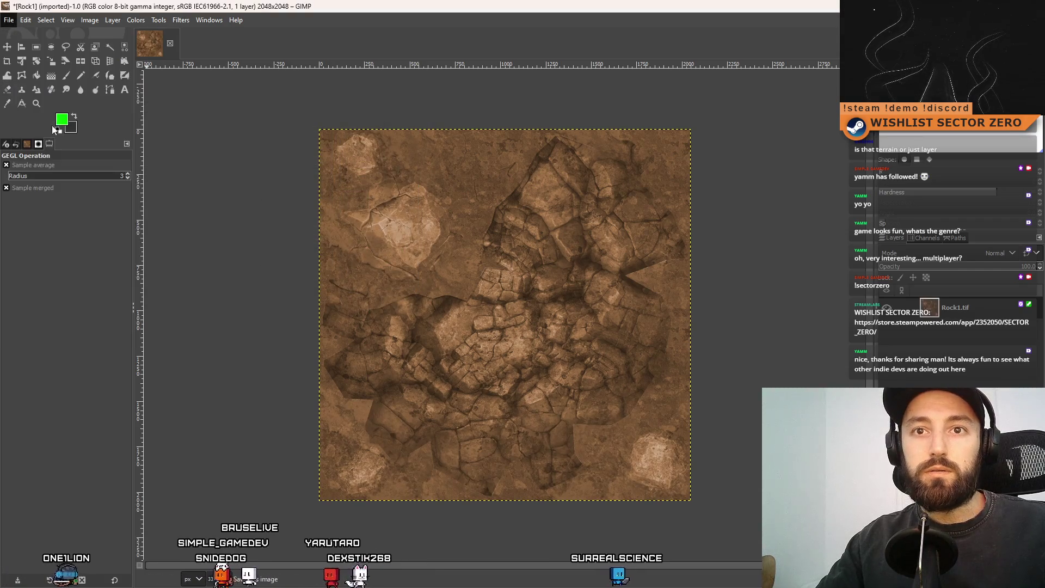
key("Escape")
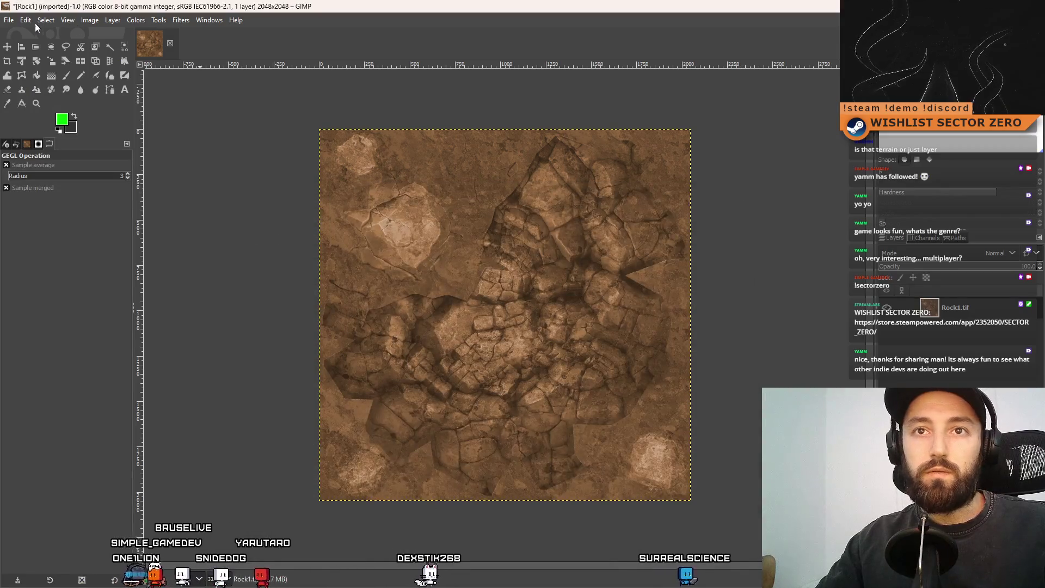
left_click(8, 19)
mouse_move(8, 20)
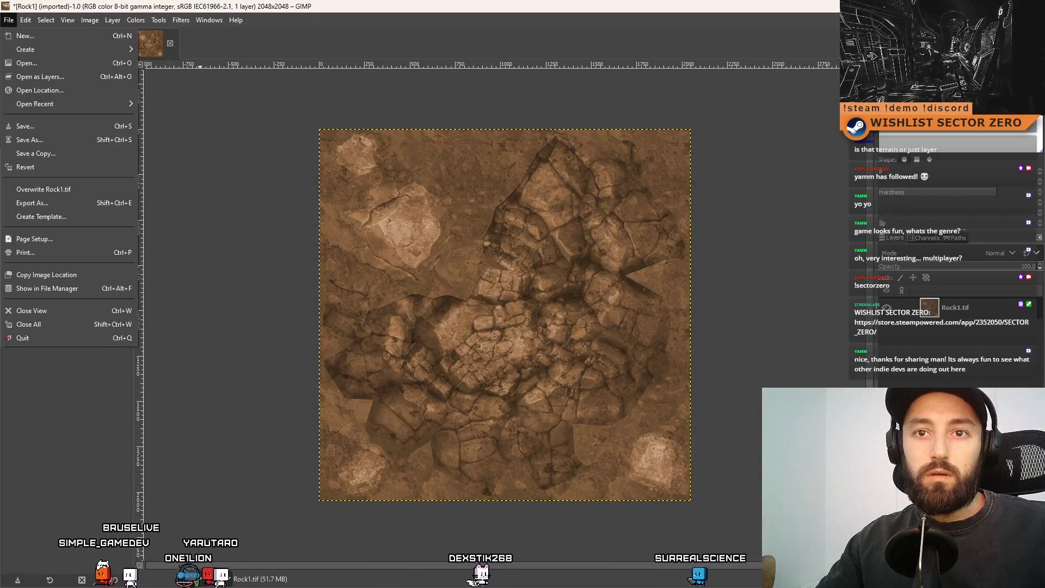
left_click(54, 186)
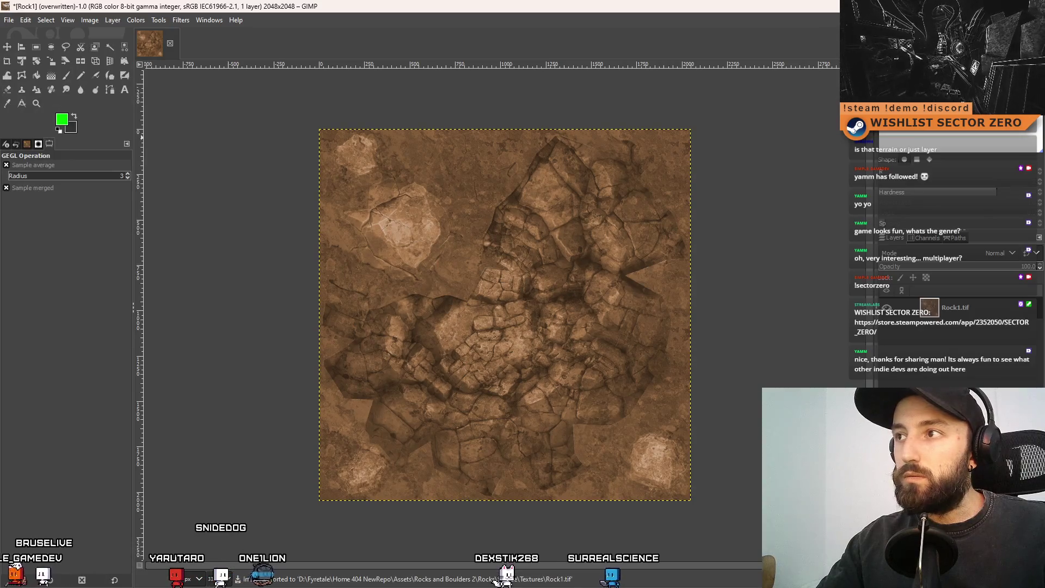
key("alt+Tab")
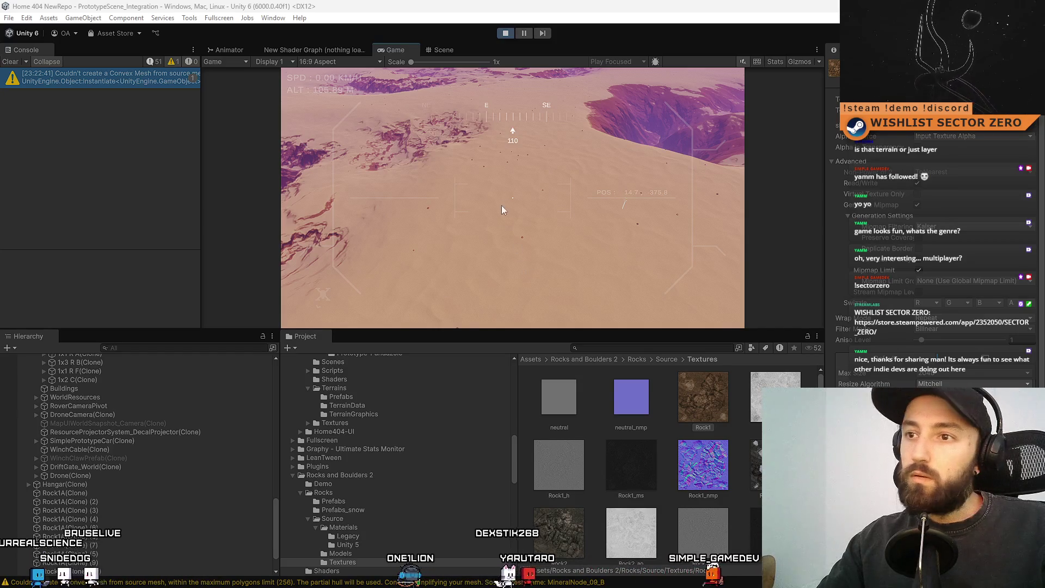
- Click into the Game view to resume control of the running game
left_click(413, 113)
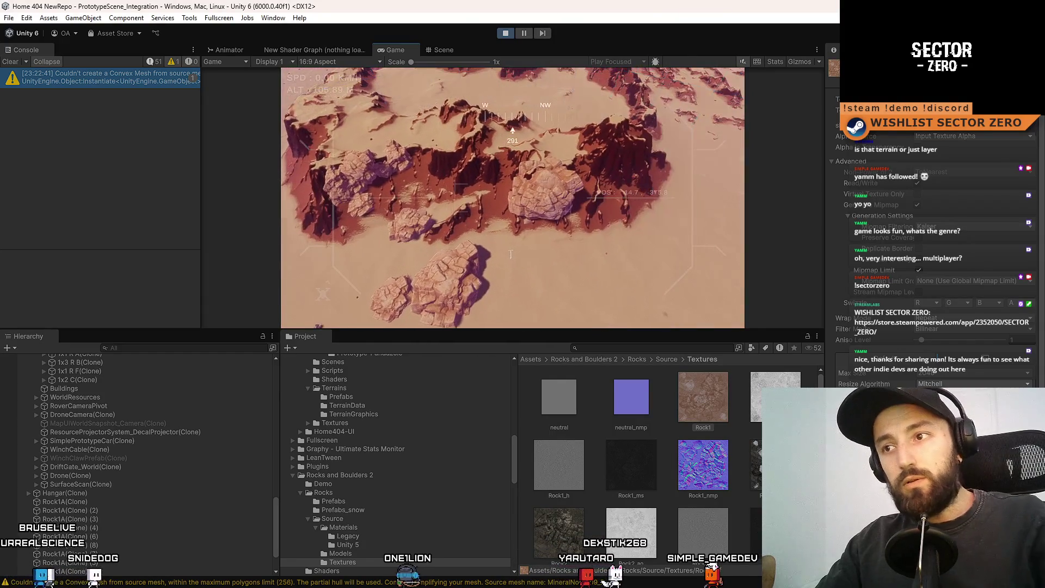
- Go fullscreen, switch to the rover to view the cliff rocks from the ground, then switch back to the drone
key("F10")
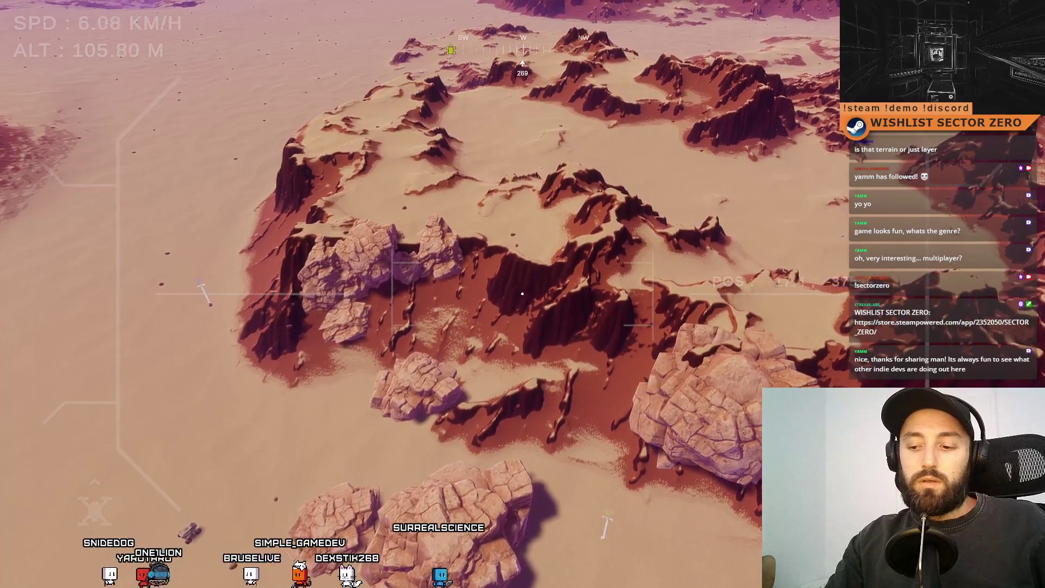
key("Tab")
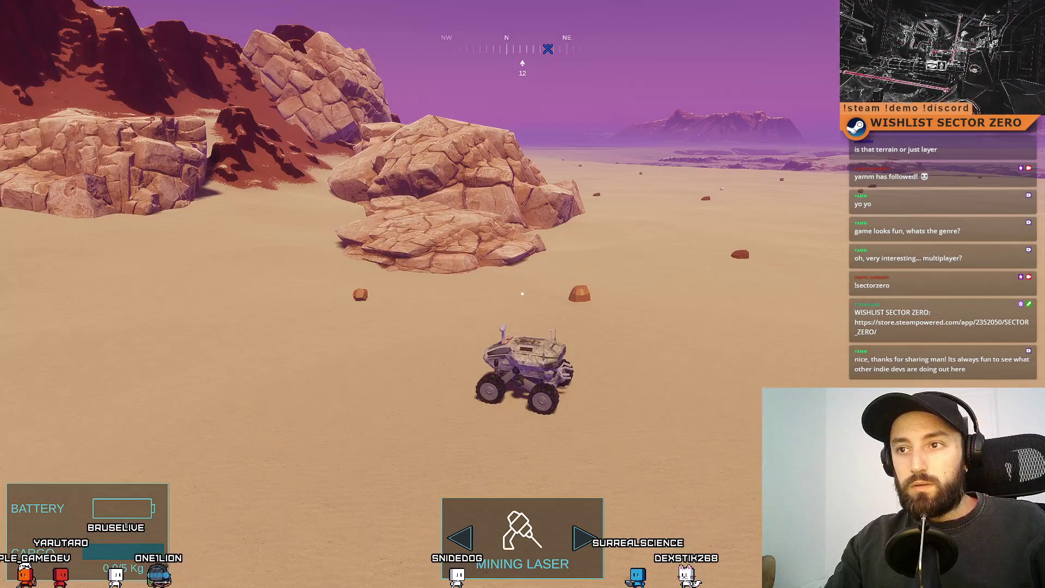
key("Tab")
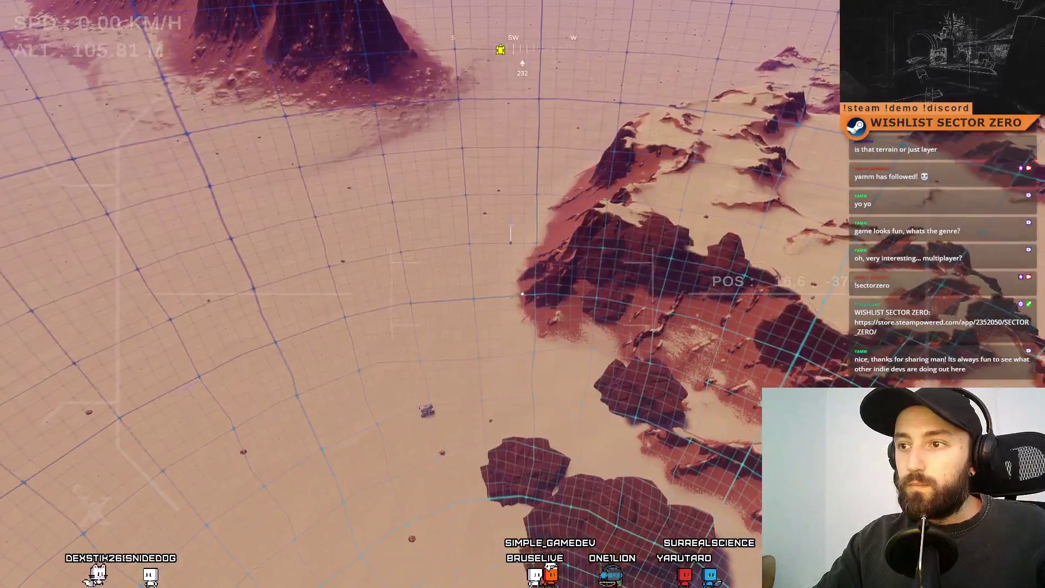
- Fly the drone low and dive around the boulders on the mesa edge, then switch back to the rover
key("w")
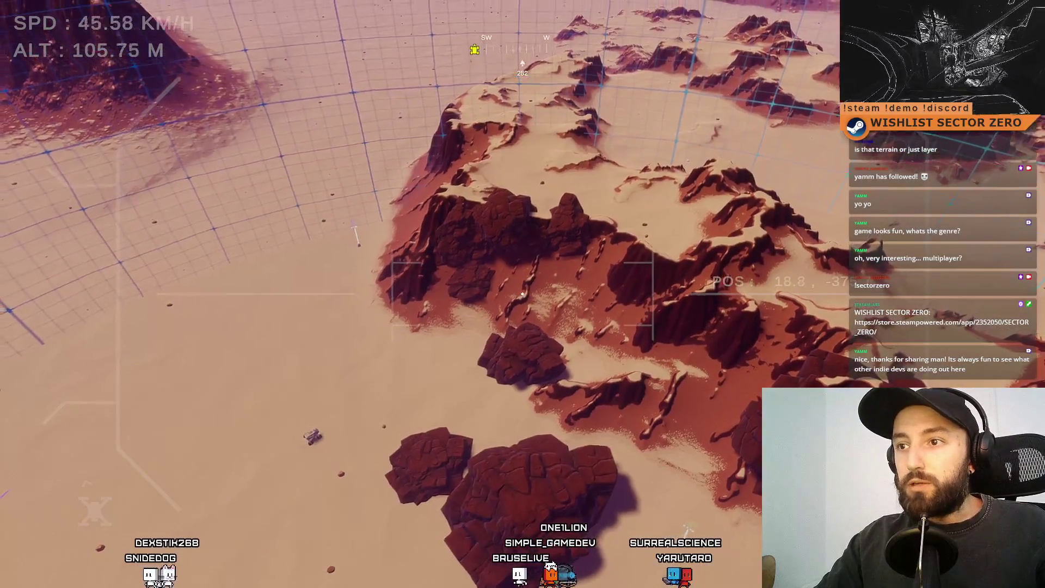
key("d")
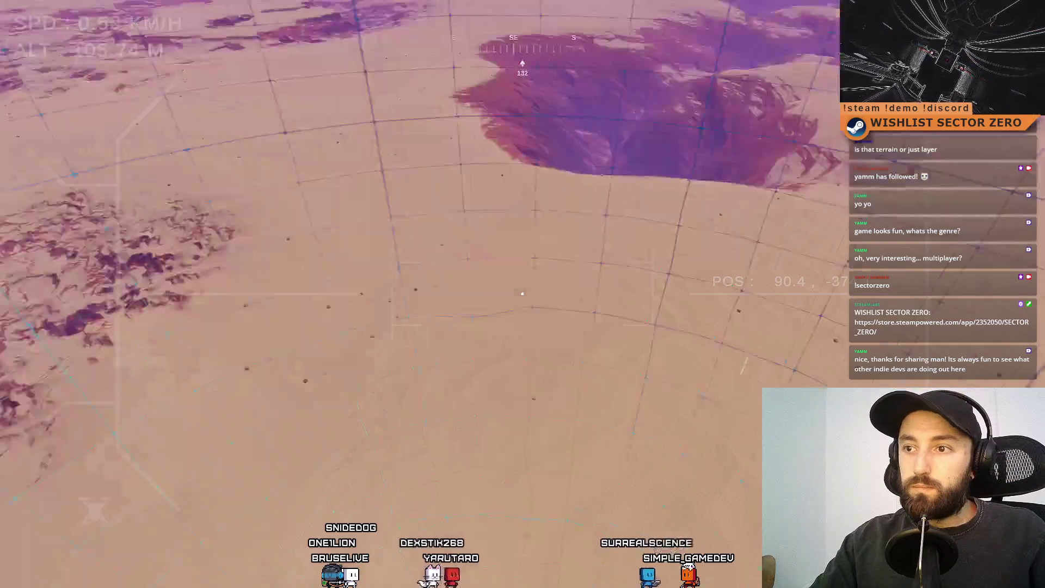
key("w")
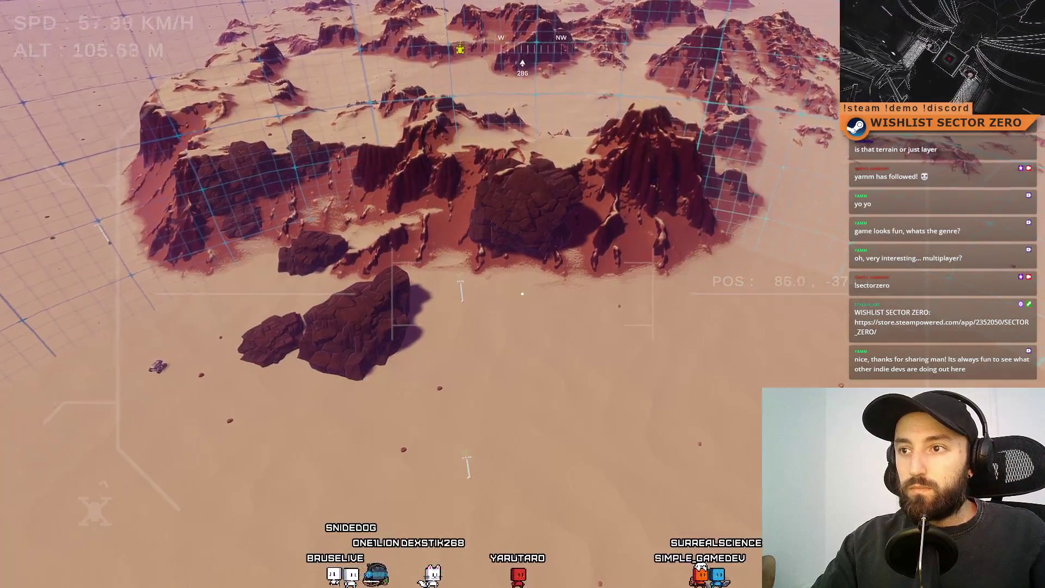
key("a")
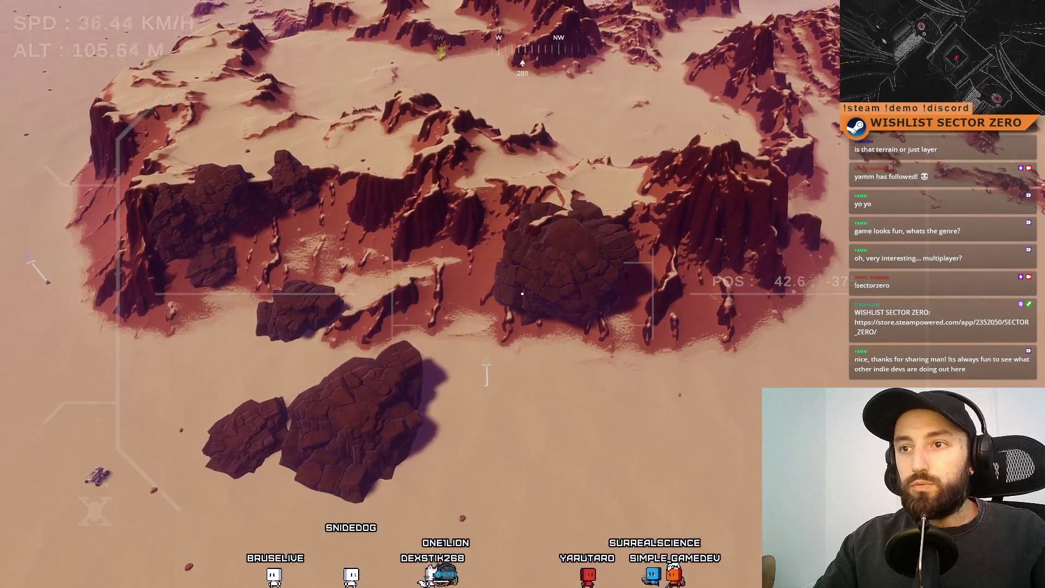
key("d")
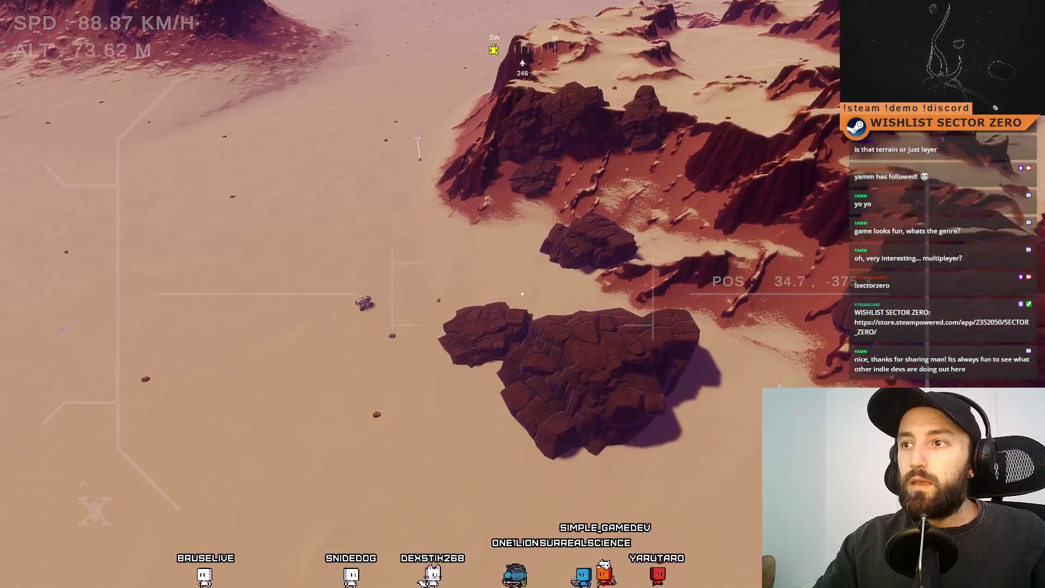
key("a")
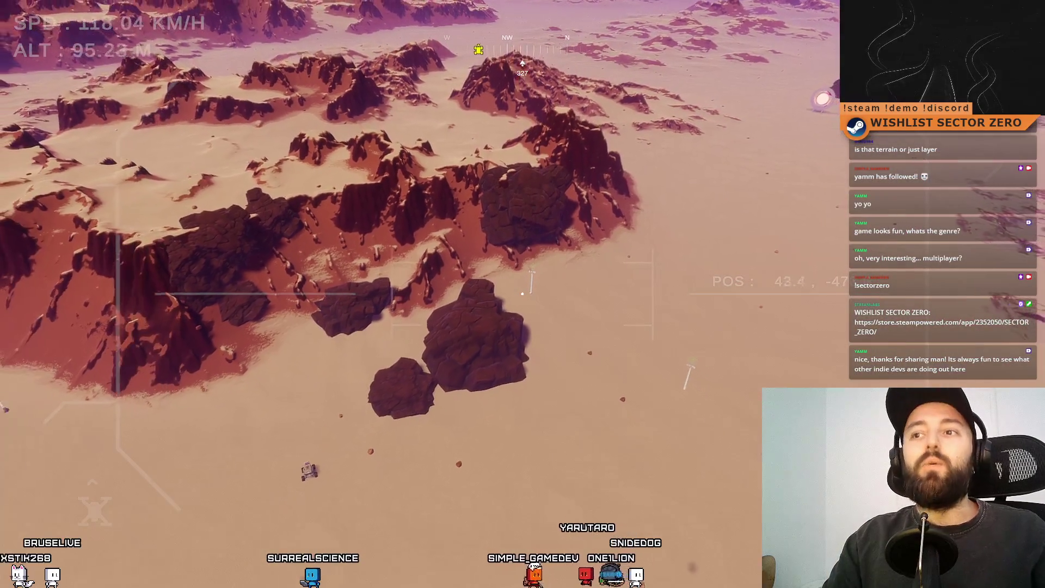
key("f")
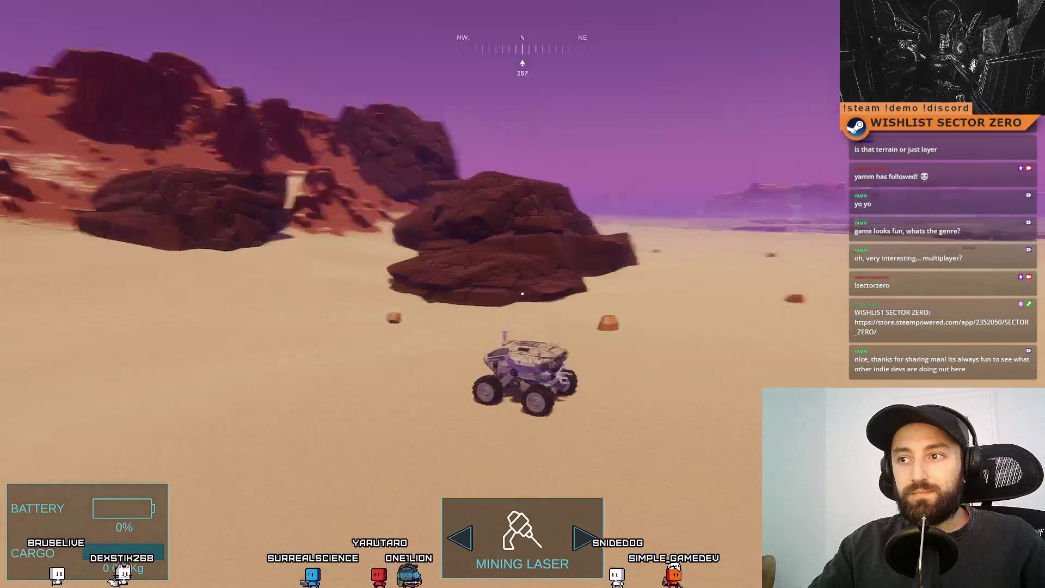
- Drive the rover toward the rocks, fly the drone across the terrain, then return to the rover
key("w")
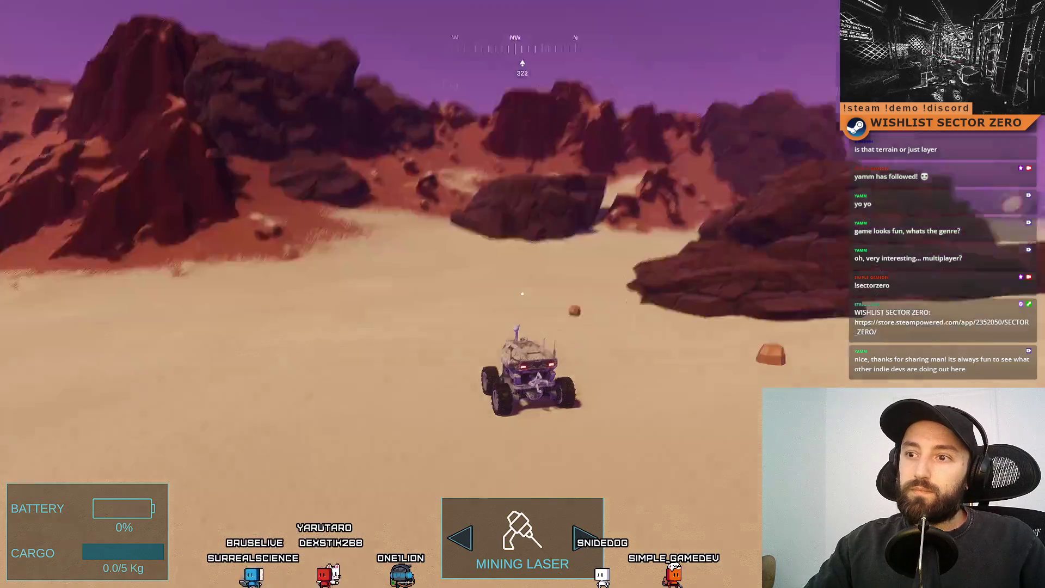
key("Tab")
key("w")
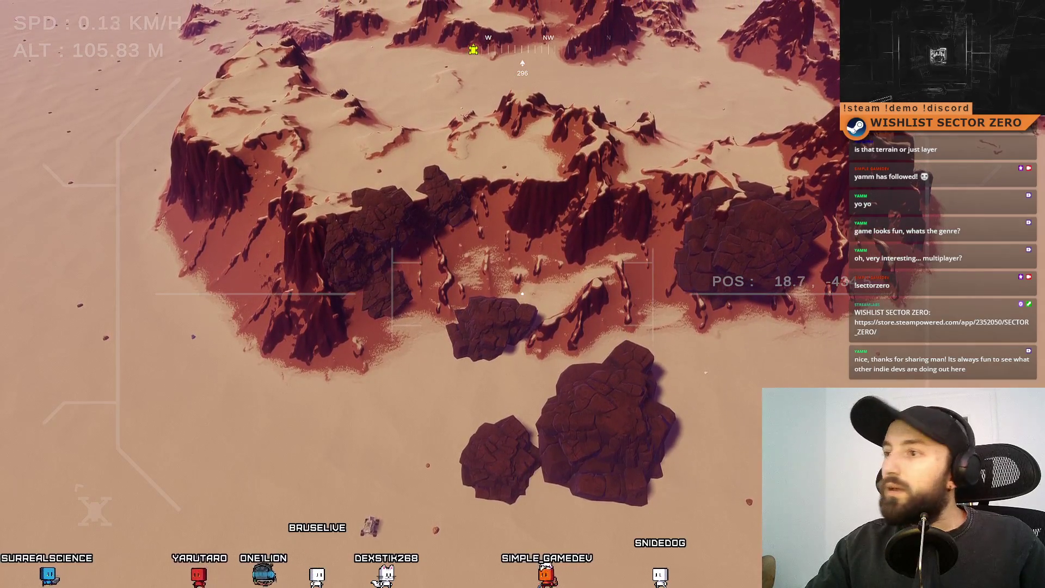
key("w")
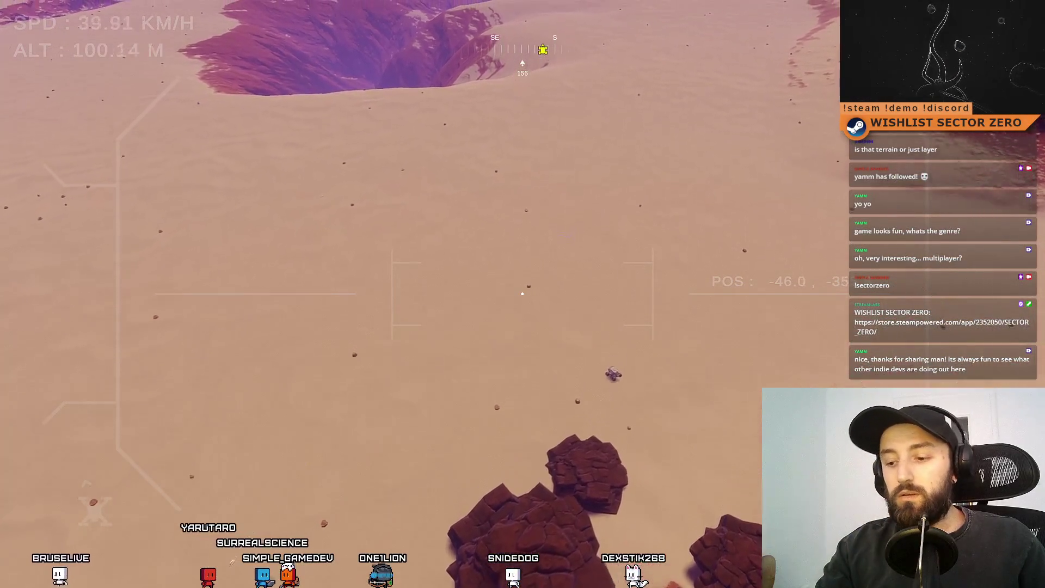
key("Tab")
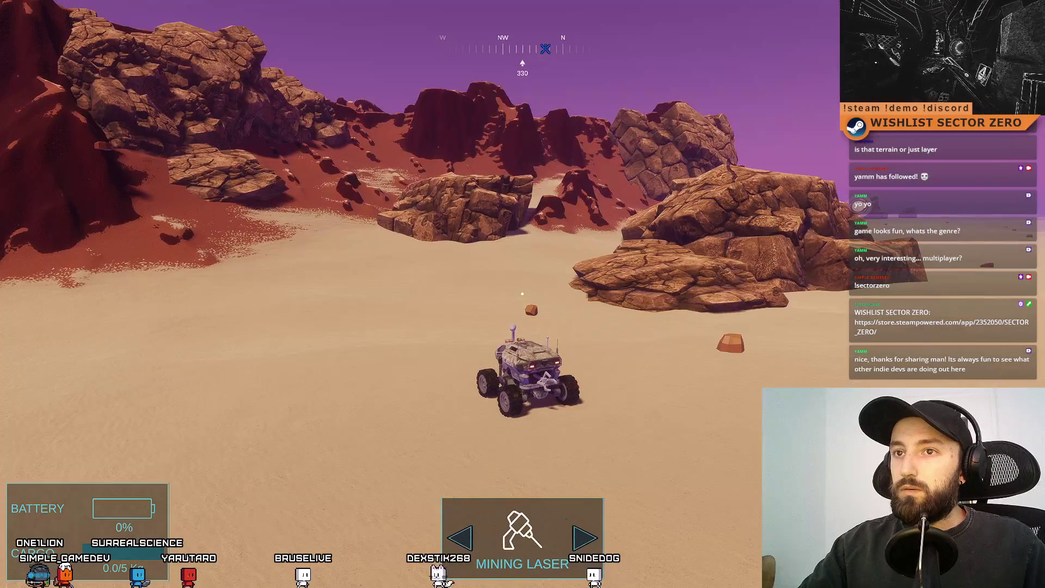
- Turn the rover toward the valley and back, then dive the drone toward the boulders
key("a")
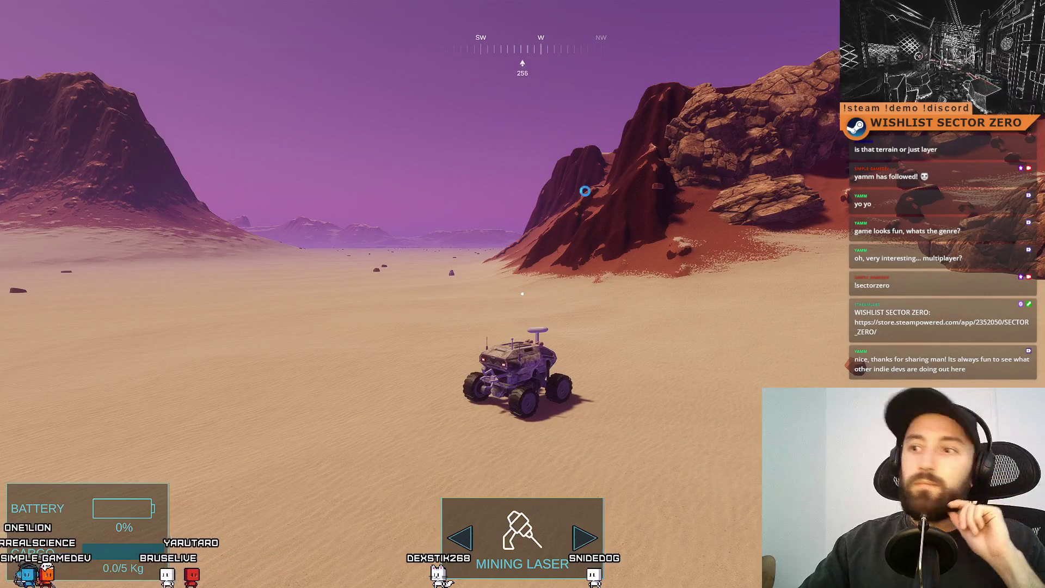
key("d")
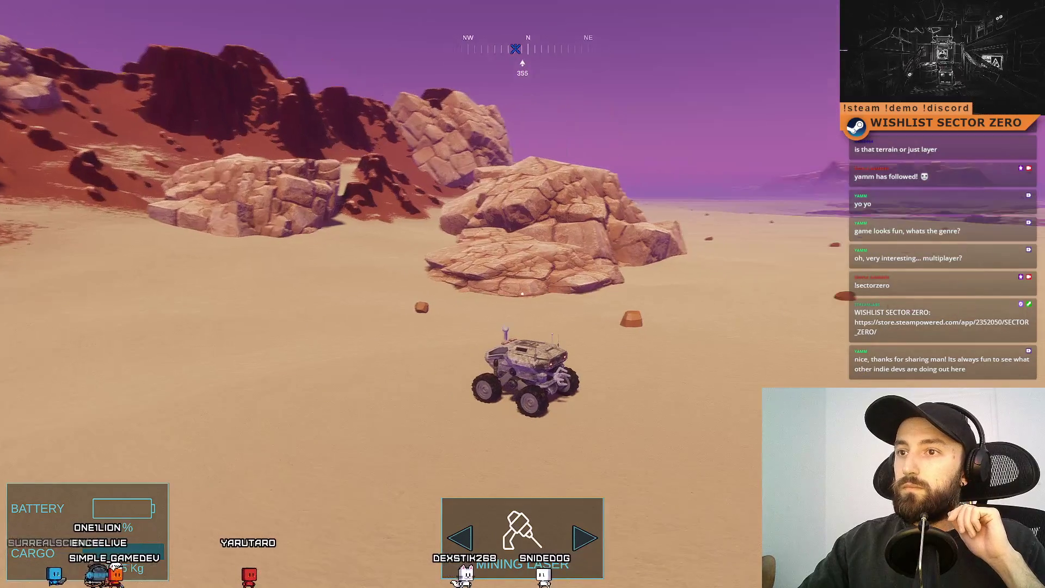
key("Tab")
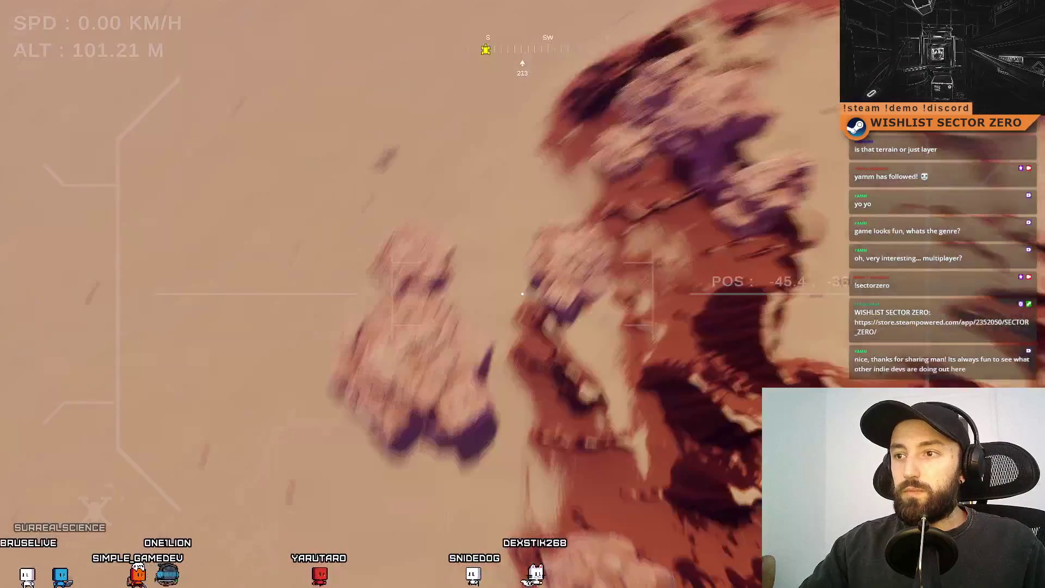
key("w")
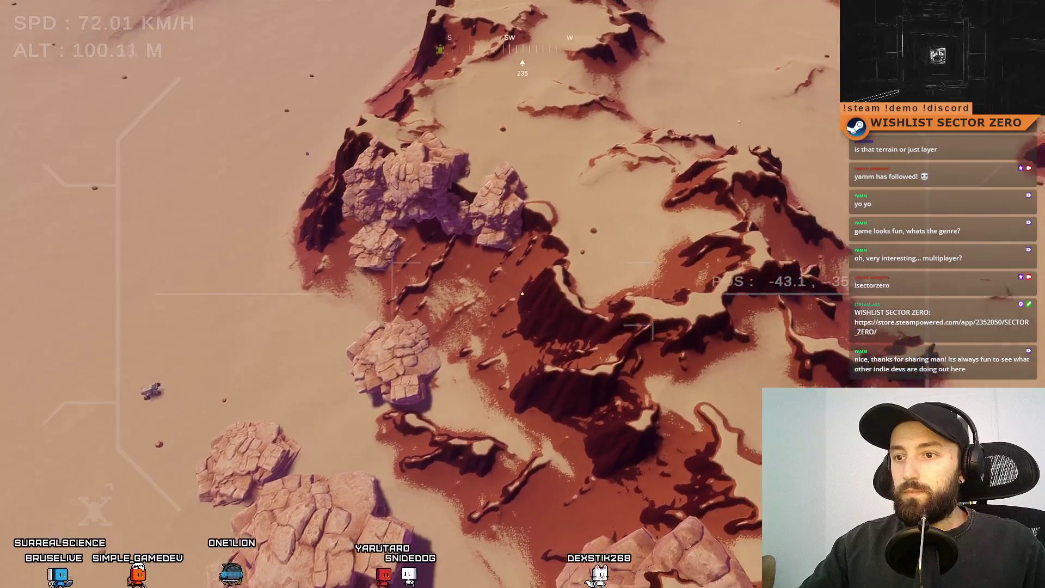
key("w")
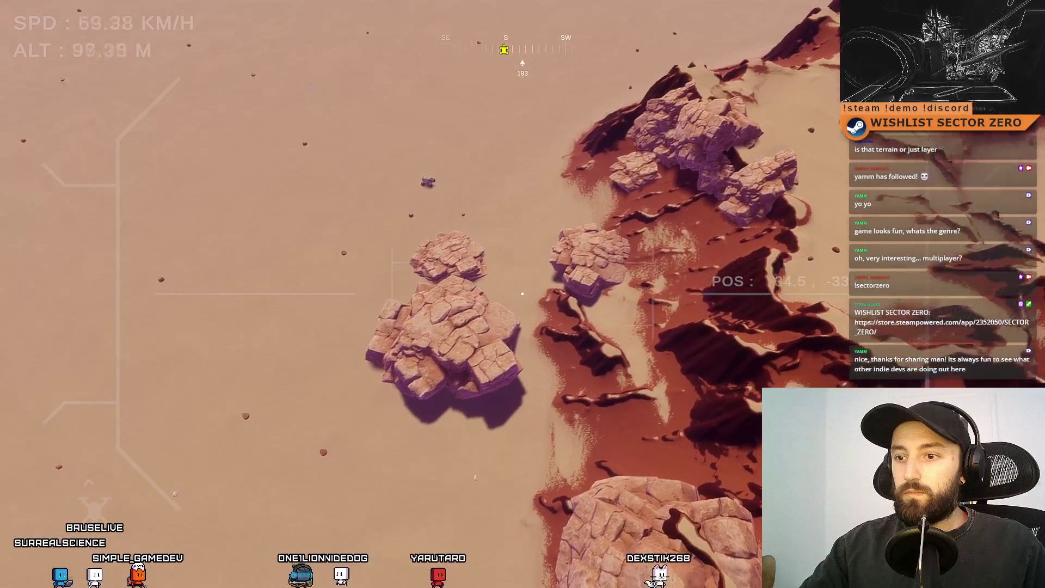
key("w")
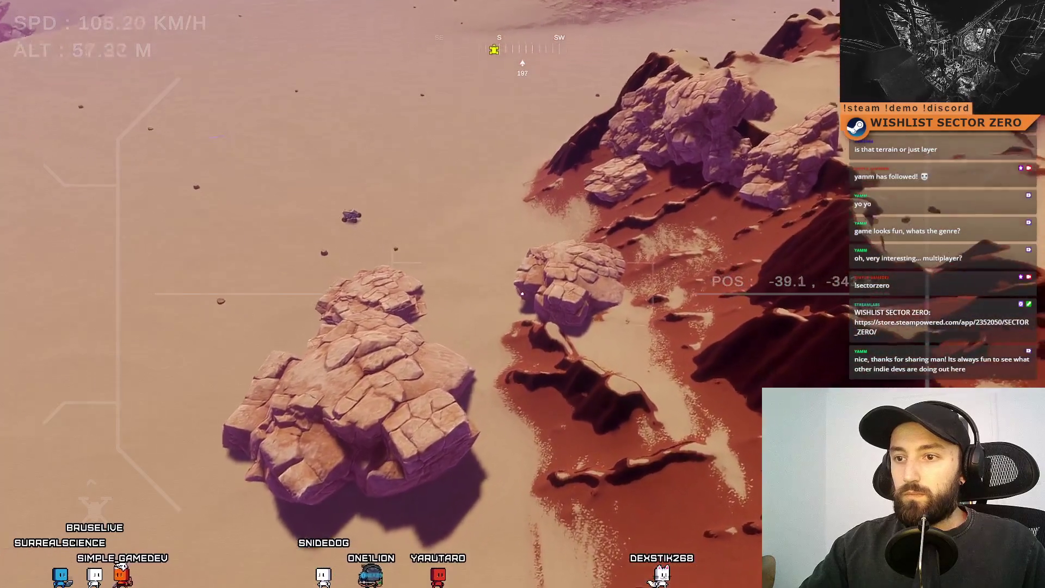
- Swing the drone around the boulders, climb away, and turn back to look down over the mesa
key("a")
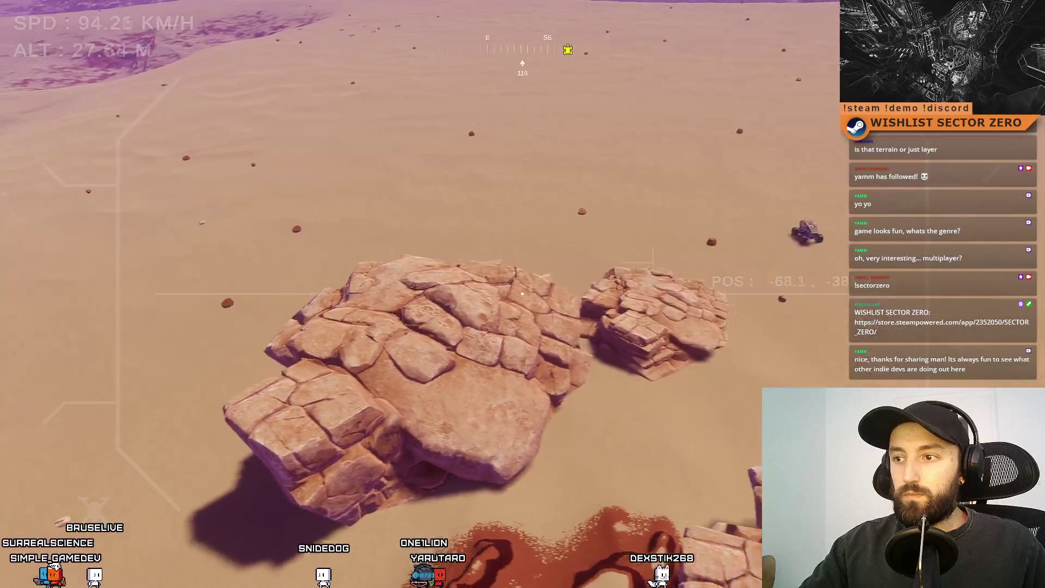
key("w")
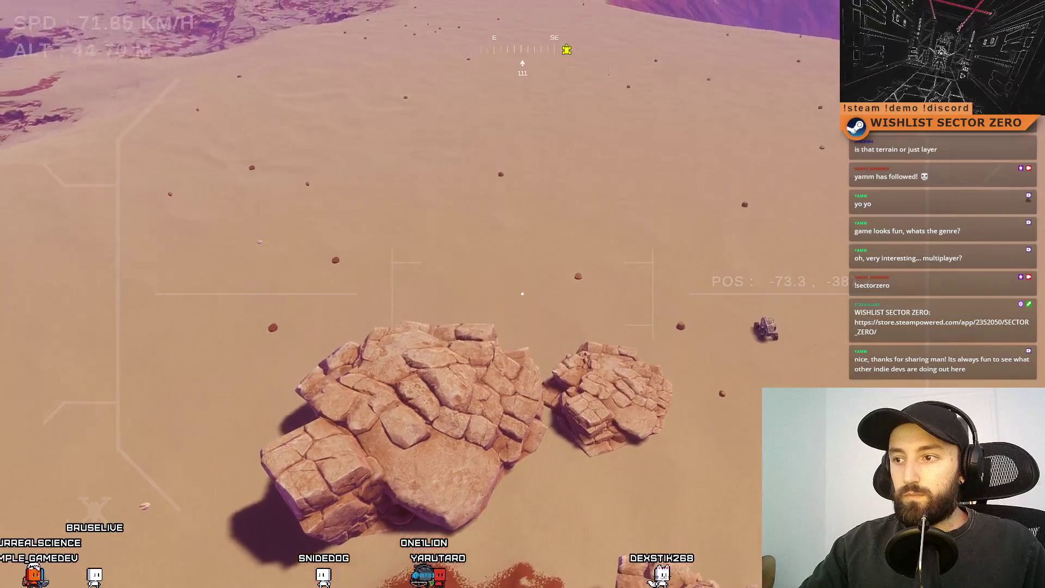
key("w")
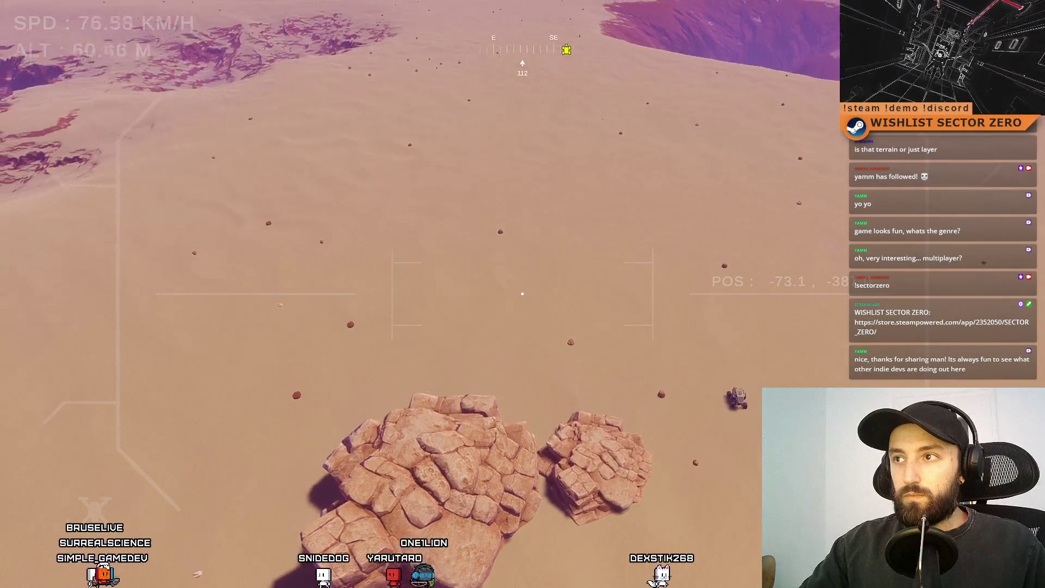
key("d")
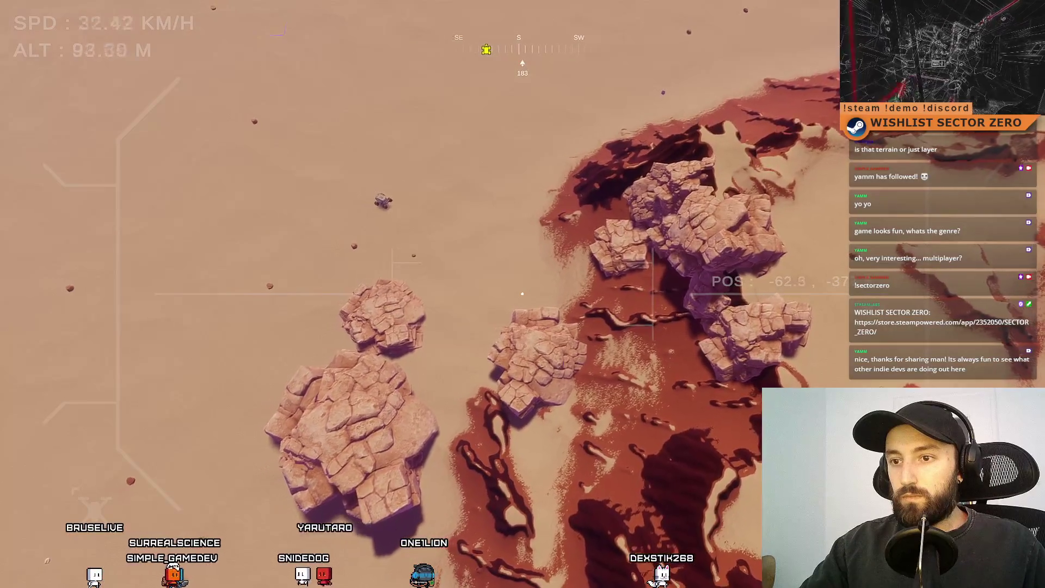
key("w")
key("a")
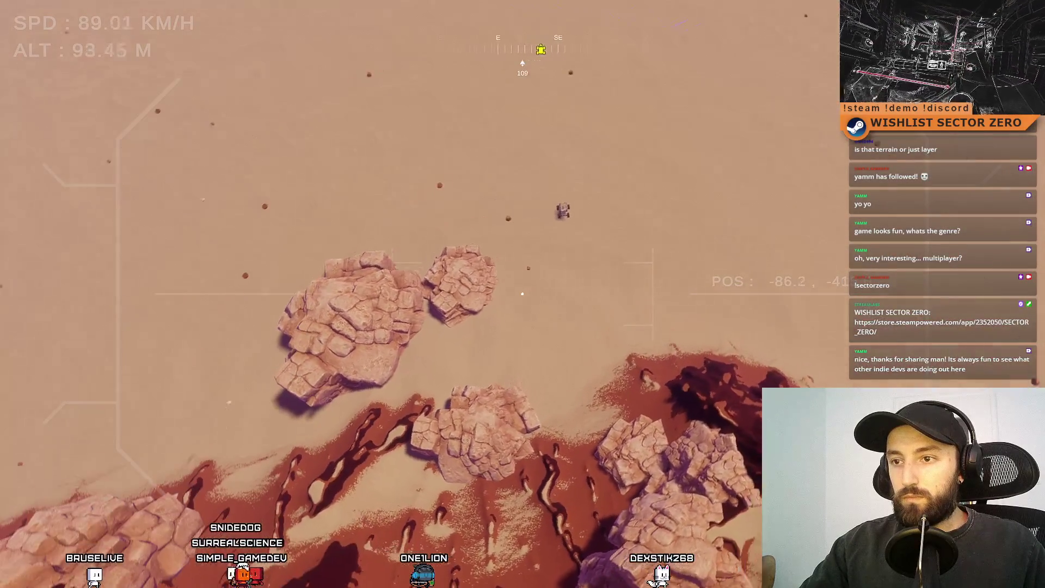
key("a")
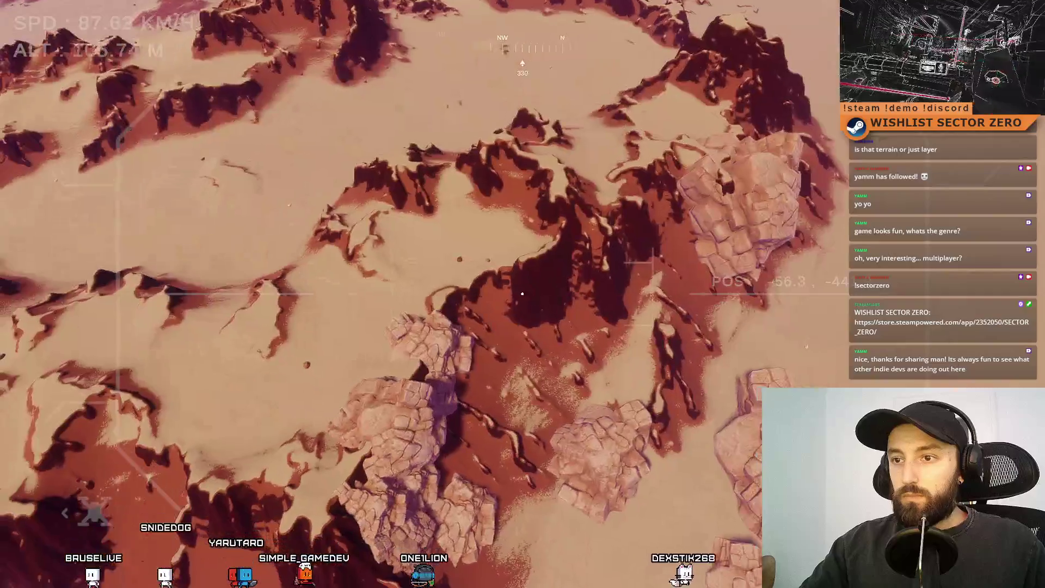
key("a")
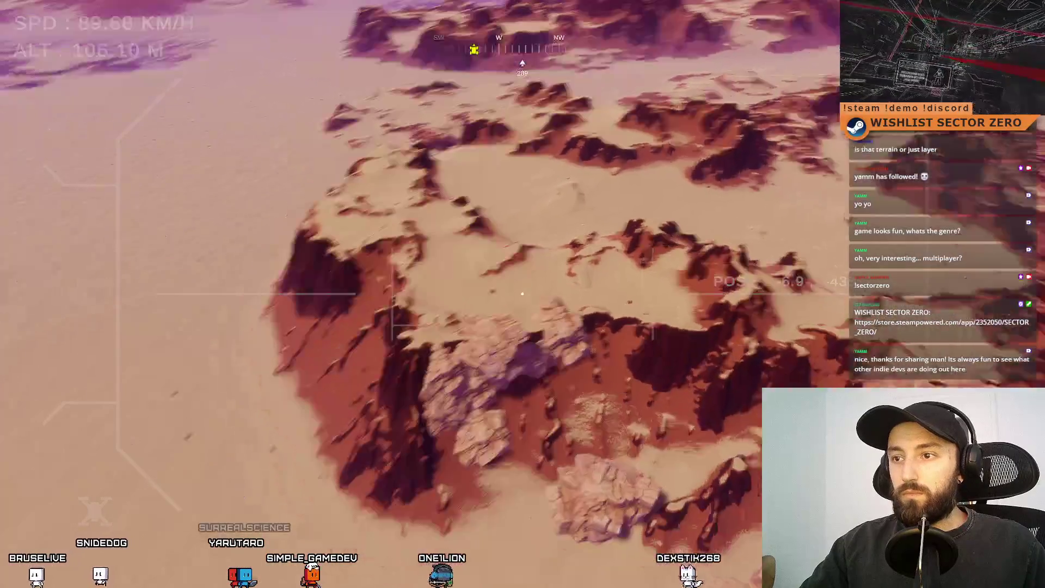
key("d")
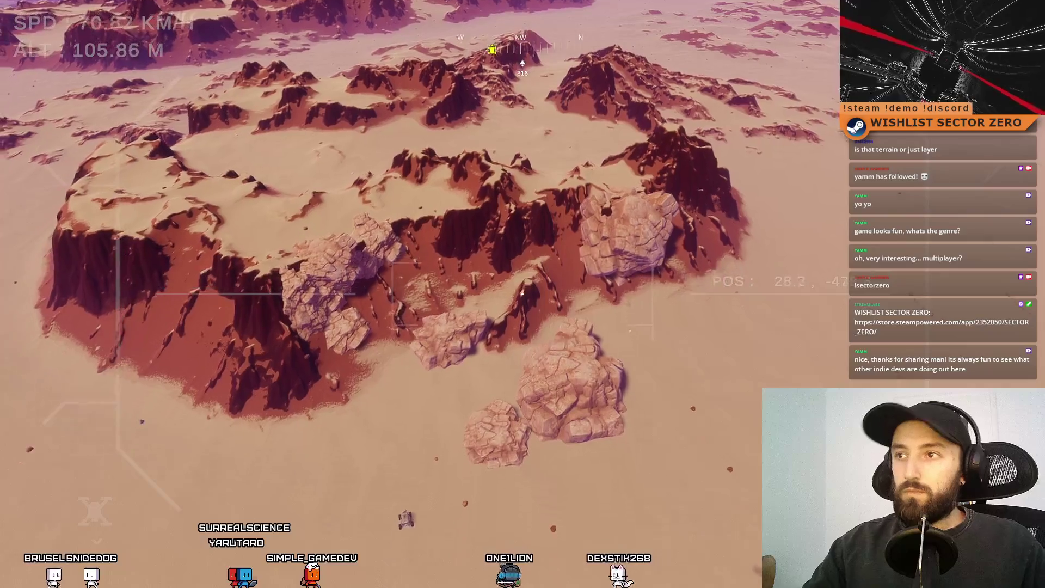